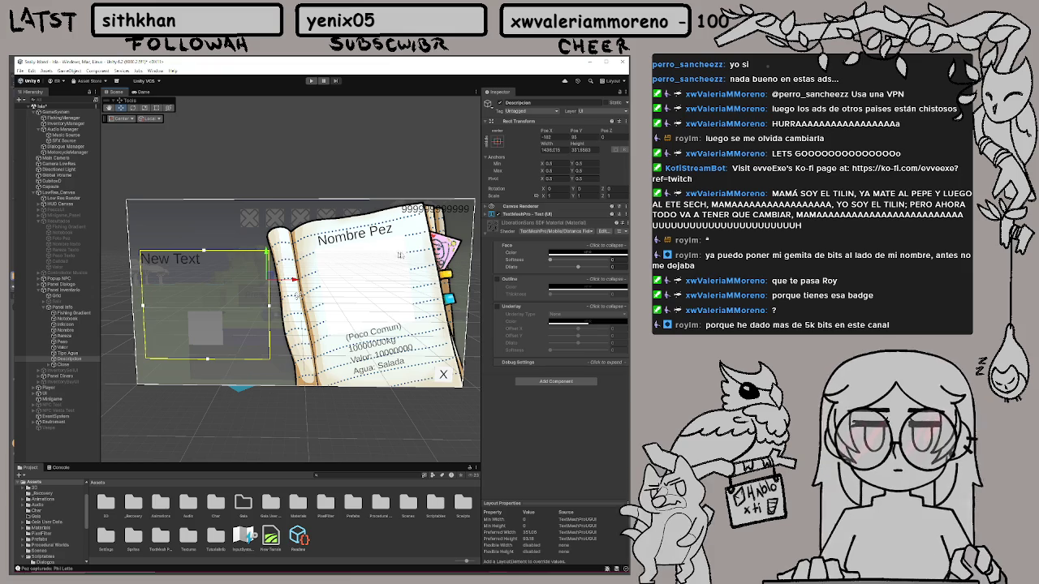
Bring up Snipping Tool with the earlier Morwynelle character card capture over the editor
key(alt+Tab)
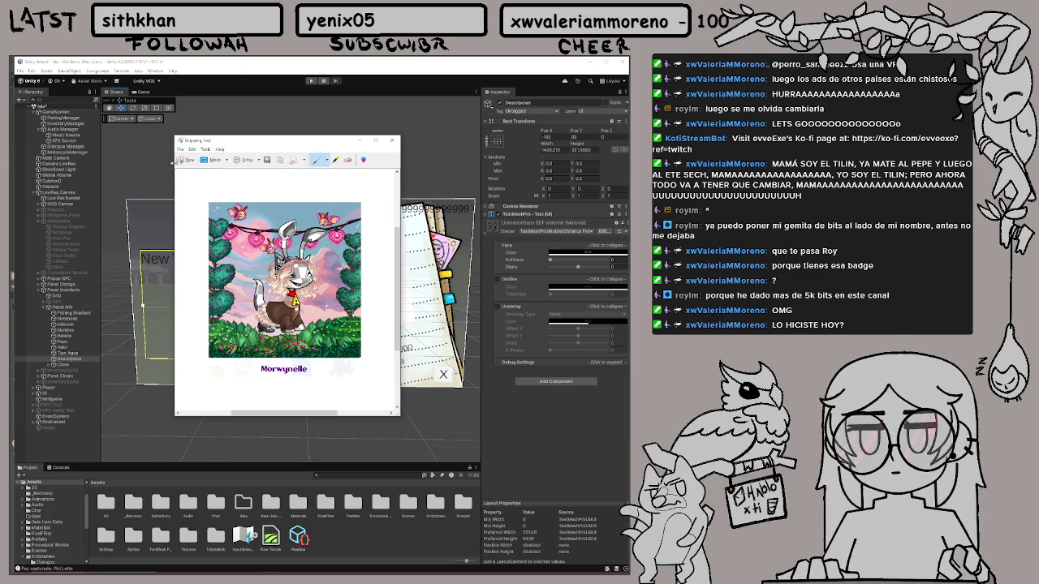
Snip the notebook fish-info panel region and move the capture window off the scene
click(175, 160)
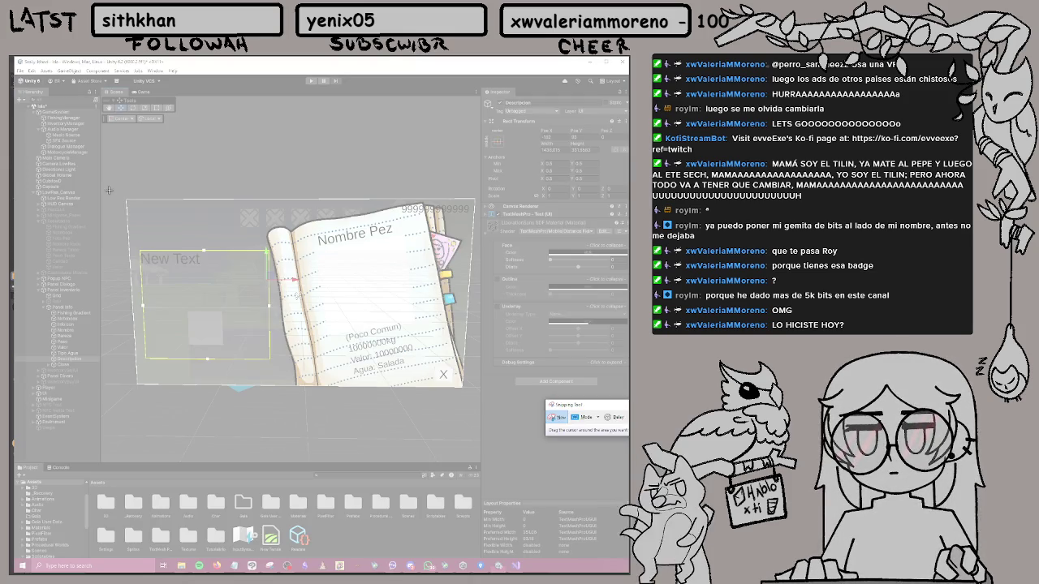
mouse_move(109, 192)
mouse_down()
mouse_move(407, 377)
mouse_move(474, 397)
mouse_up()
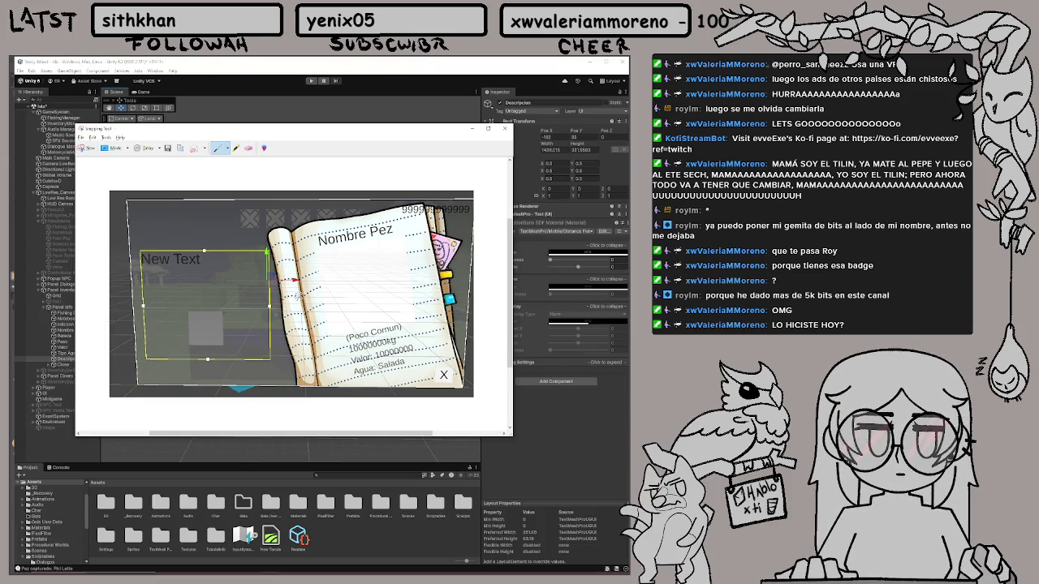
key(alt+Tab)
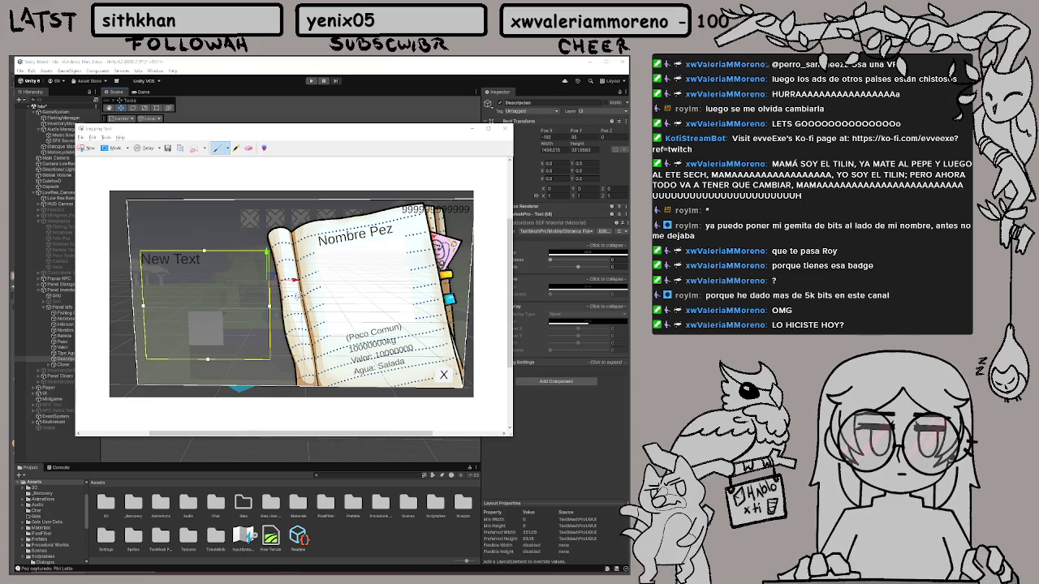
mouse_move(464, 141)
mouse_down()
mouse_move(713, 171)
mouse_move(1024, 251)
mouse_up()
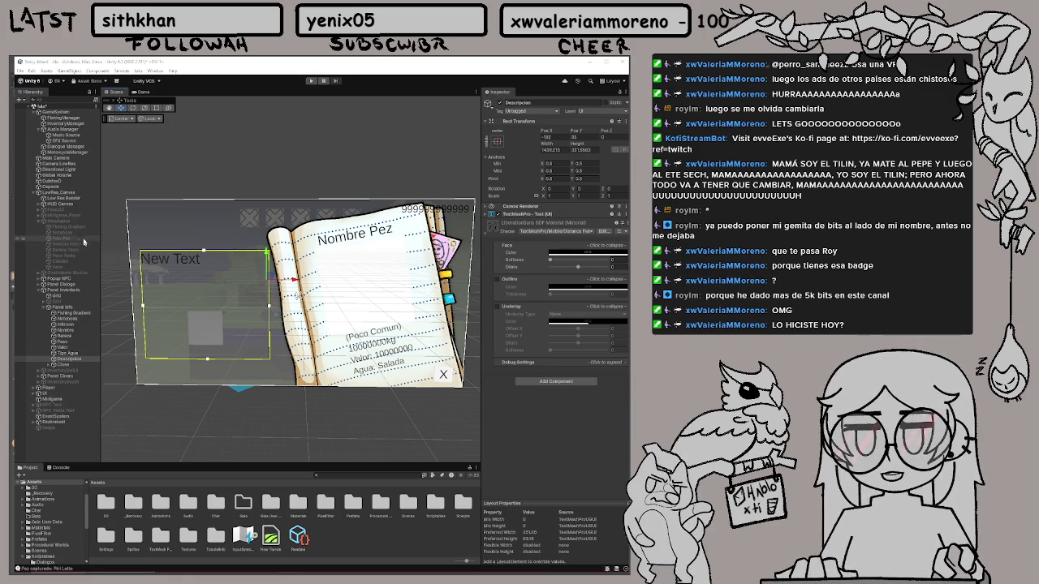
click(377, 532)
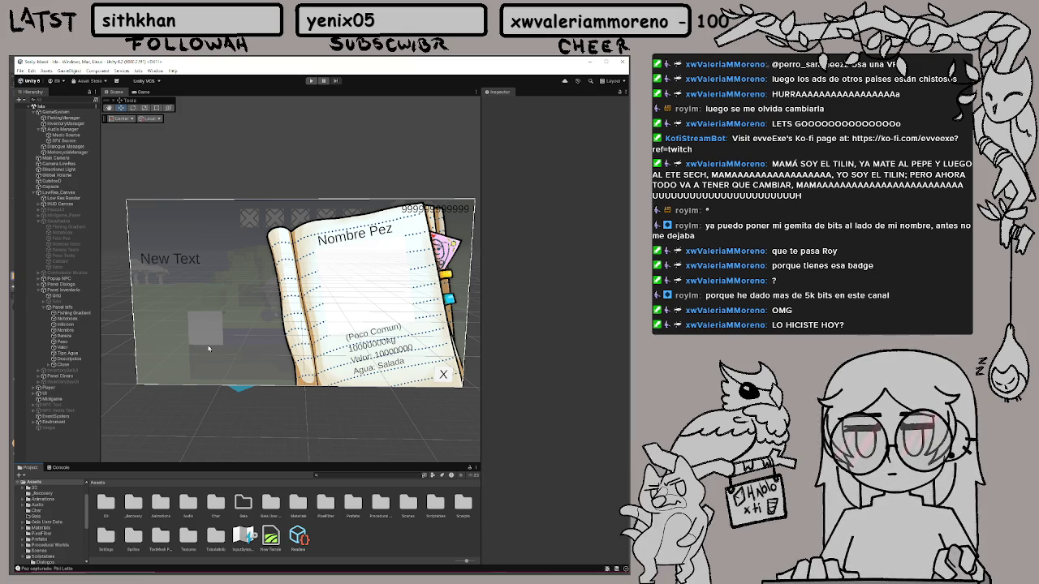
mouse_move(243, 574)
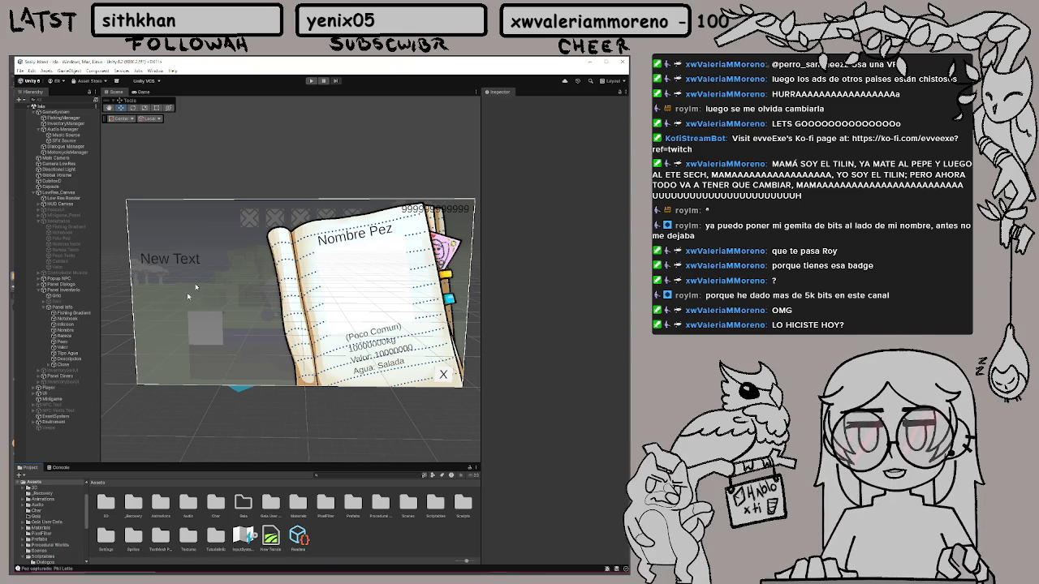
Move the Peso weight text lower and nudge the Rareza rarity text slightly down
click(81, 331)
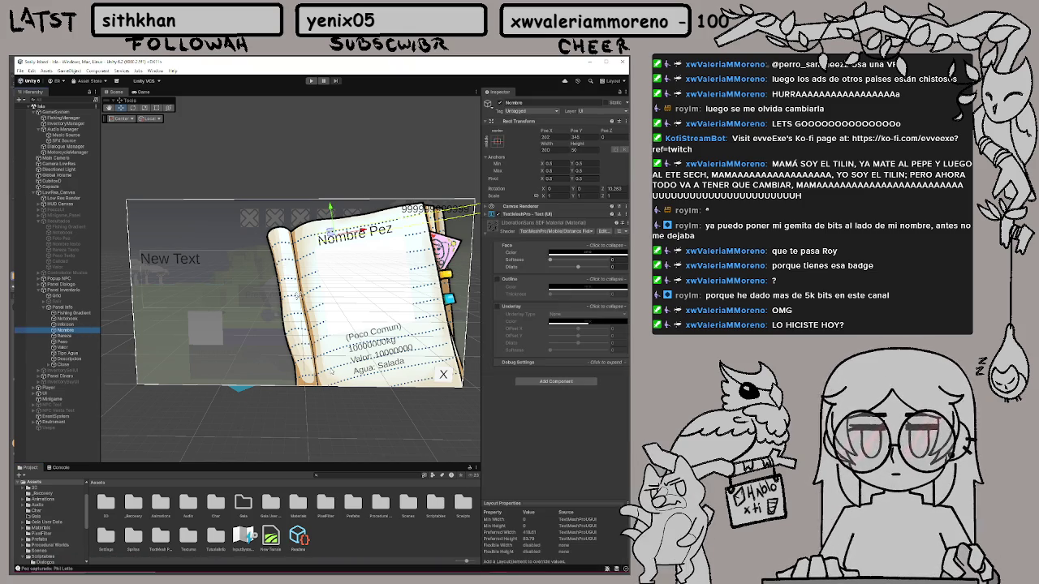
click(82, 337)
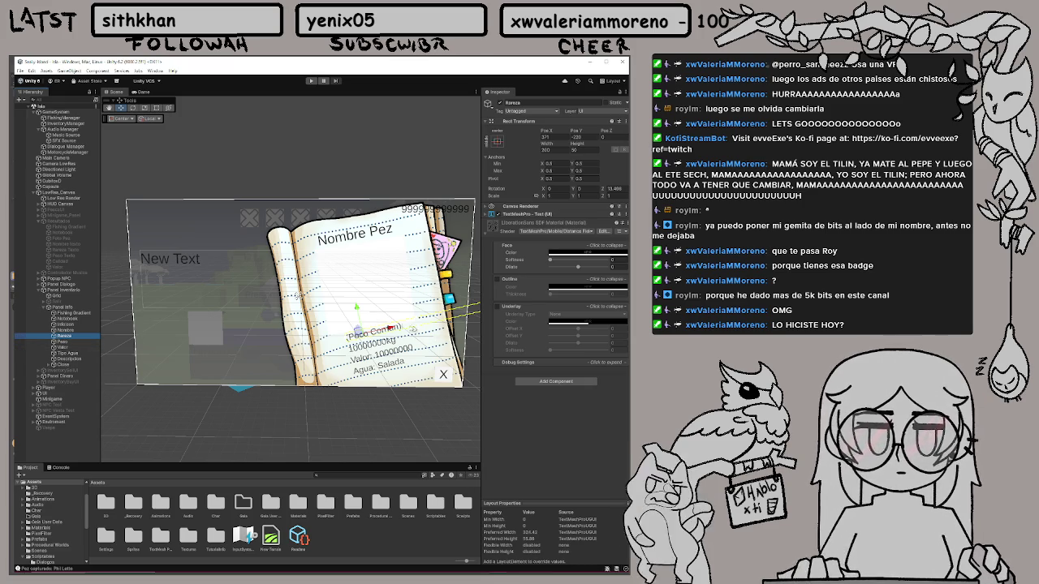
click(81, 342)
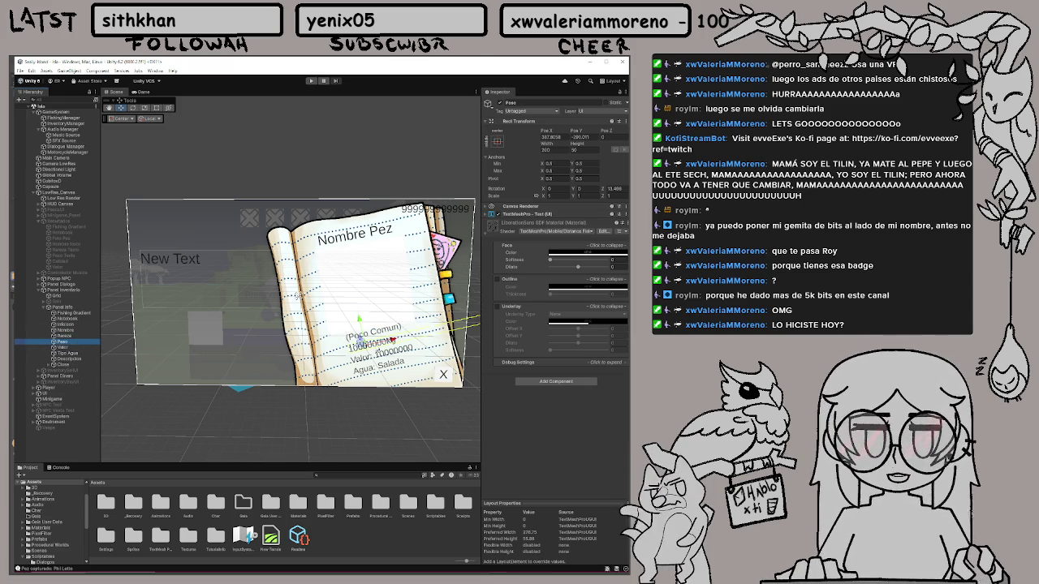
drag(373, 340, 375, 348)
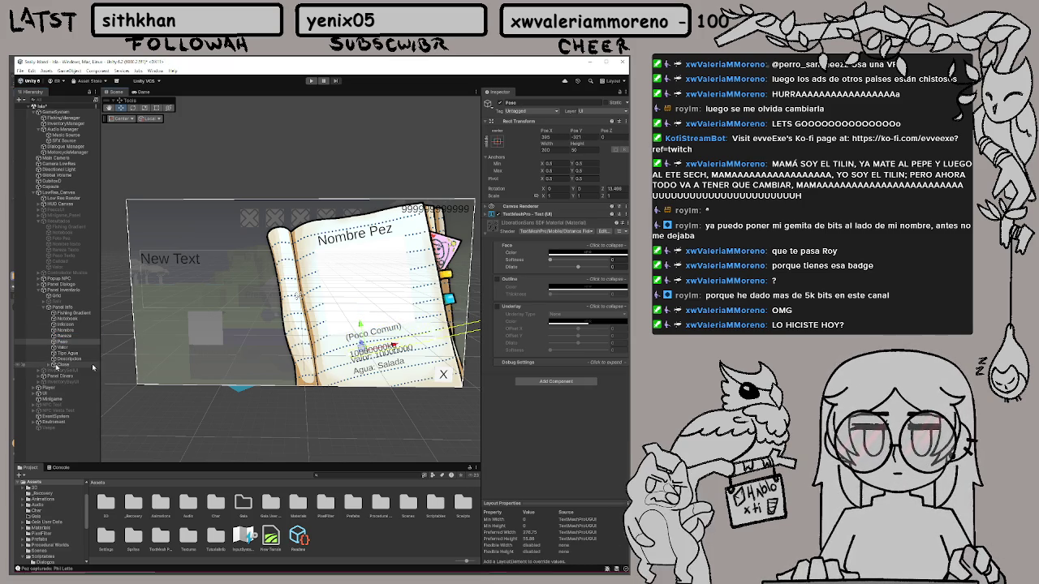
click(69, 336)
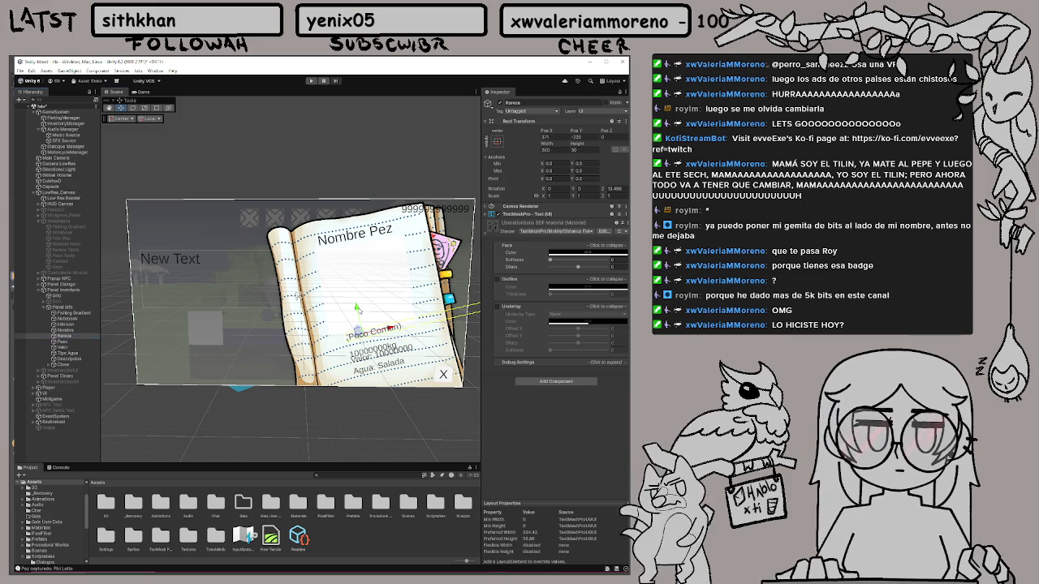
drag(361, 331, 363, 336)
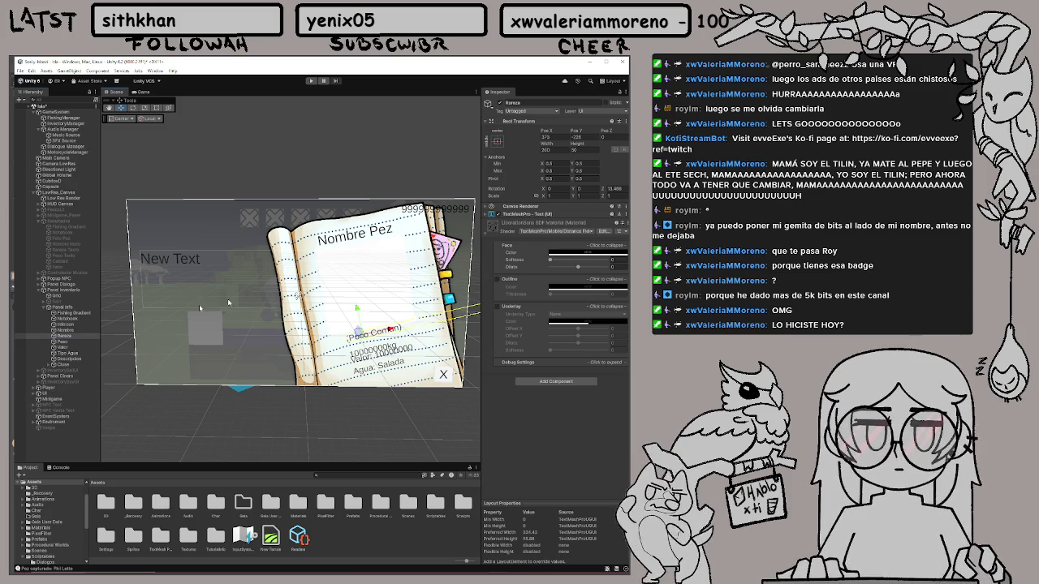
Shift Valor down-right, Tipo Agua to the bottom left, Peso slightly right, then run the game
click(73, 348)
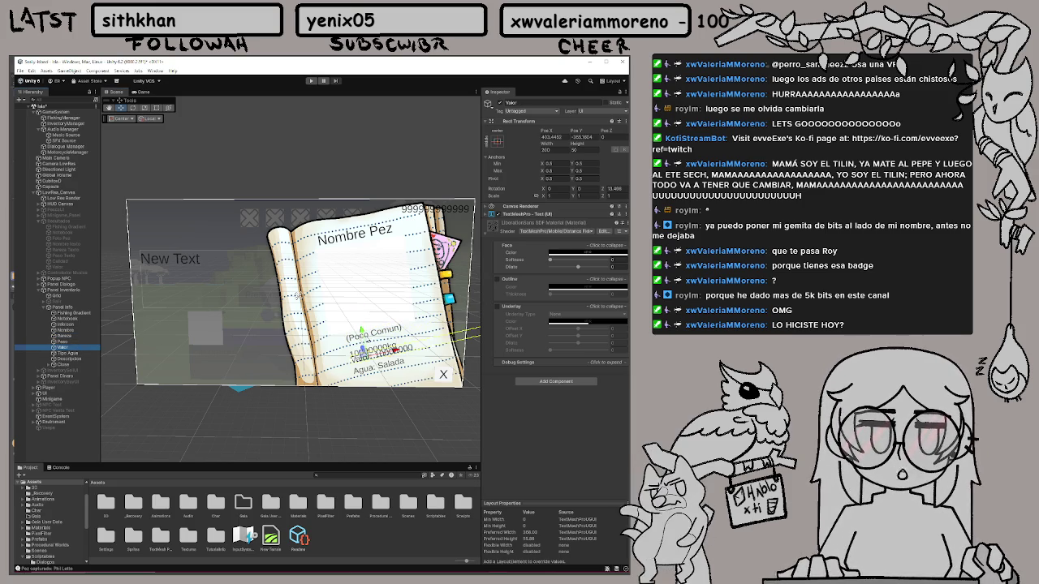
mouse_move(363, 347)
mouse_down()
mouse_move(374, 364)
mouse_move(406, 356)
mouse_move(396, 357)
mouse_up()
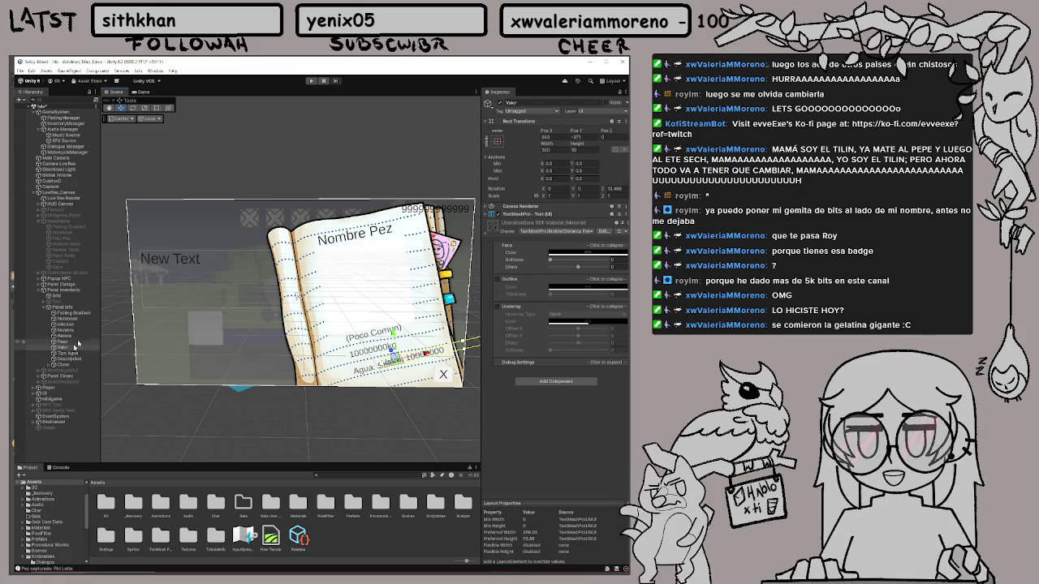
click(217, 378)
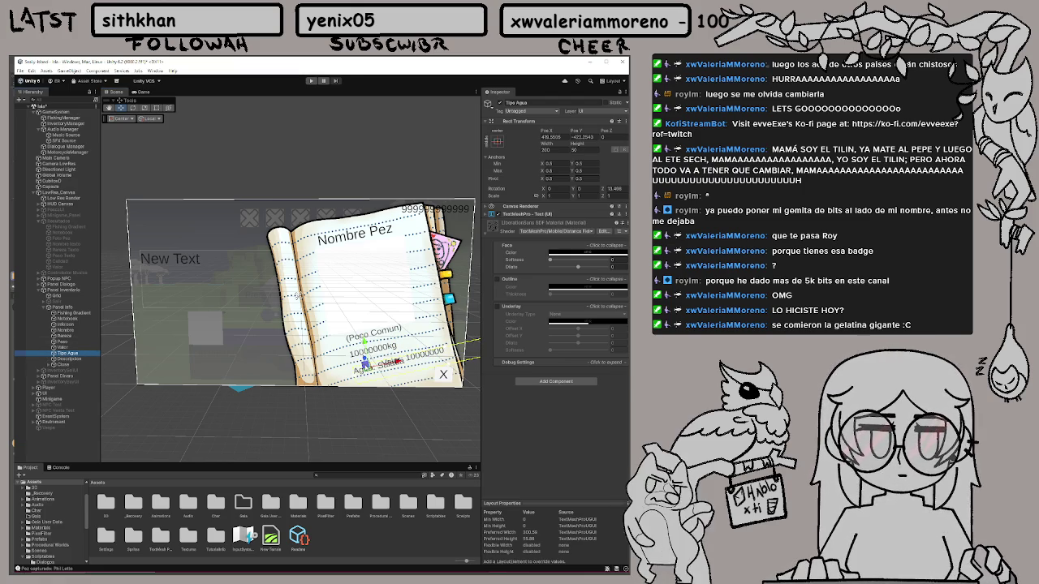
drag(366, 364, 340, 369)
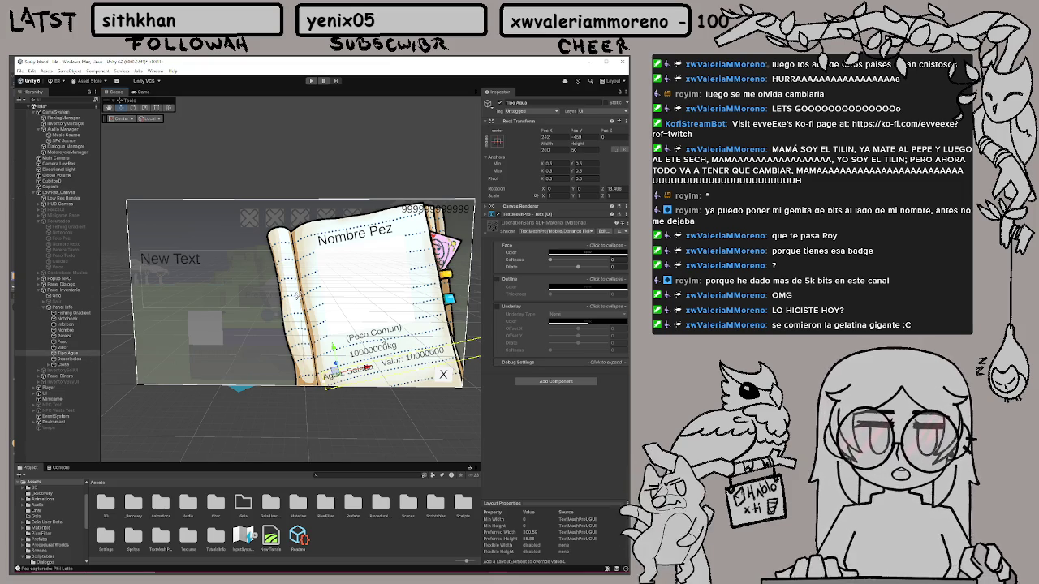
click(61, 341)
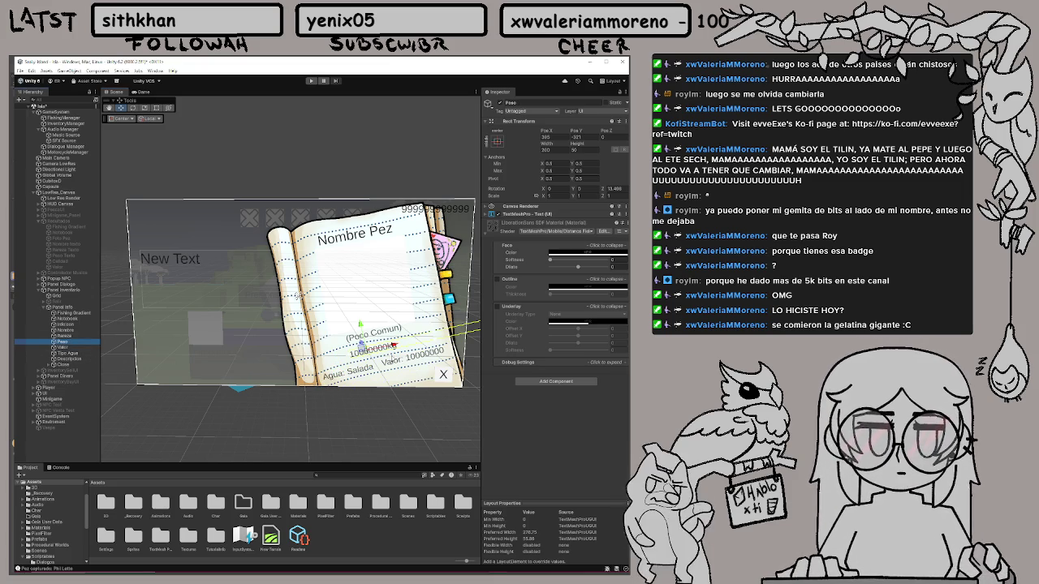
drag(393, 345, 399, 347)
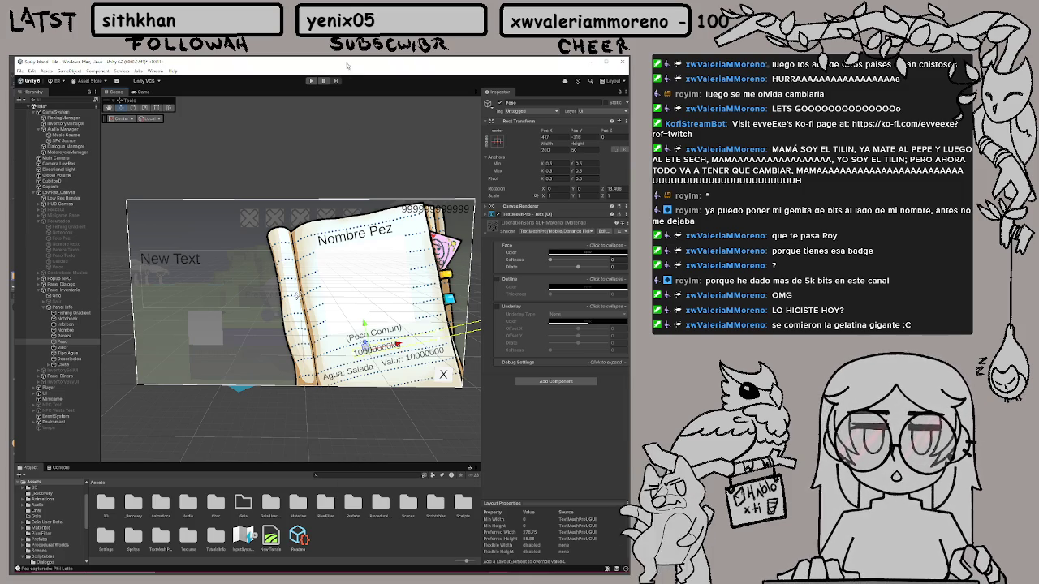
click(312, 82)
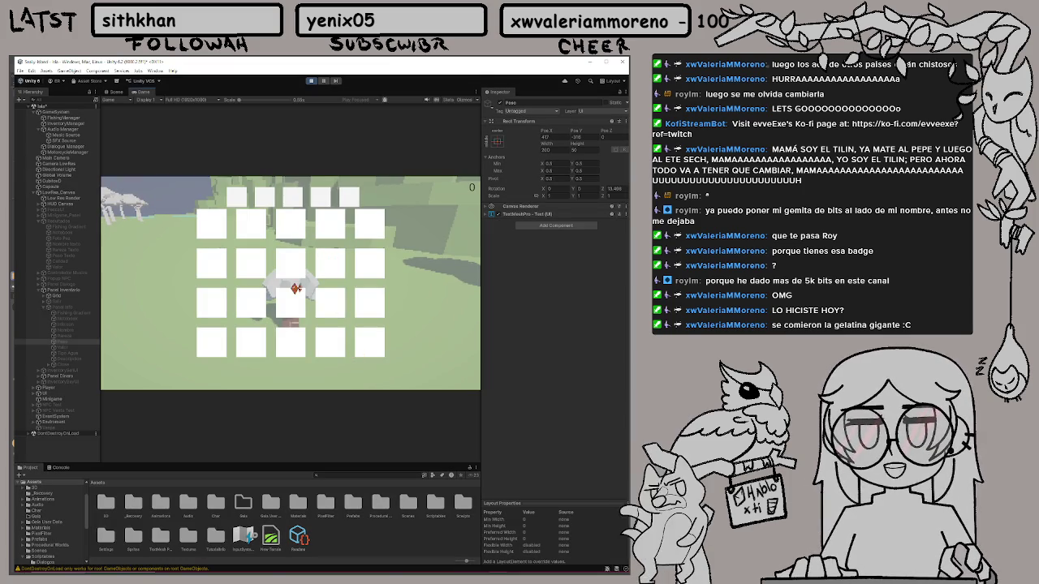
Test clicking an inventory slot, select Panel Inventario, and restart the game
click(333, 263)
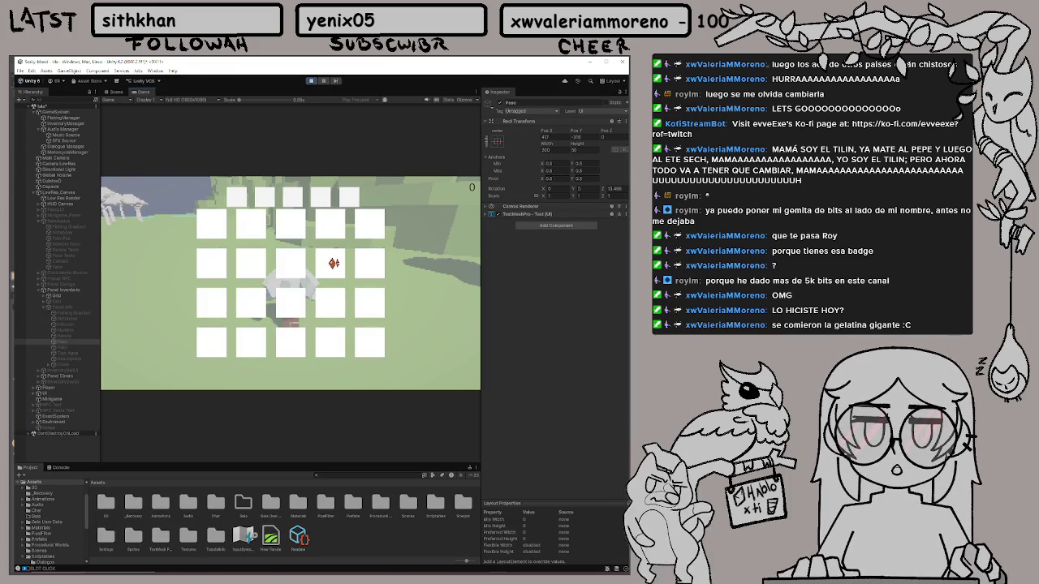
click(313, 82)
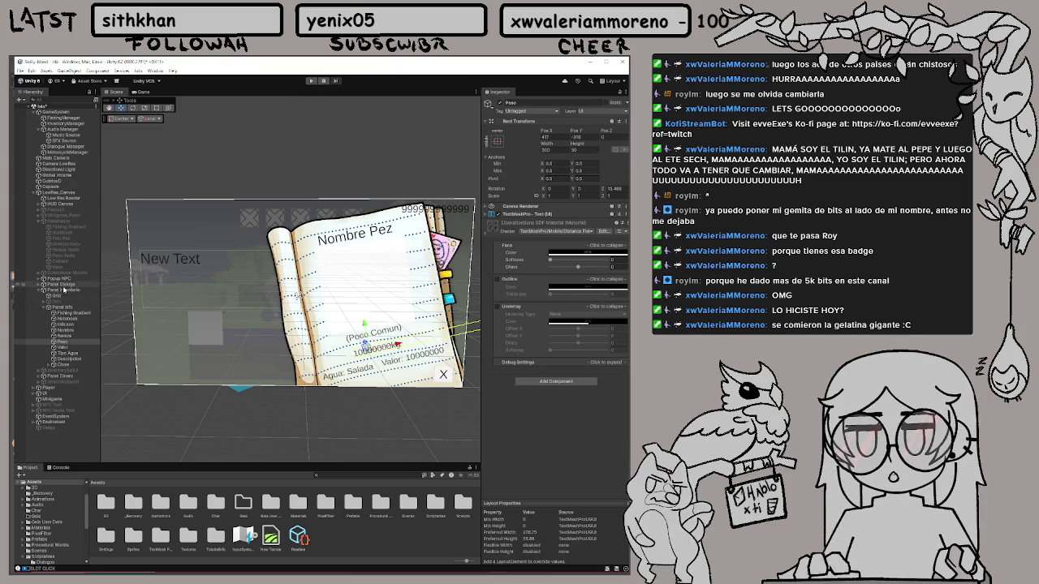
click(64, 290)
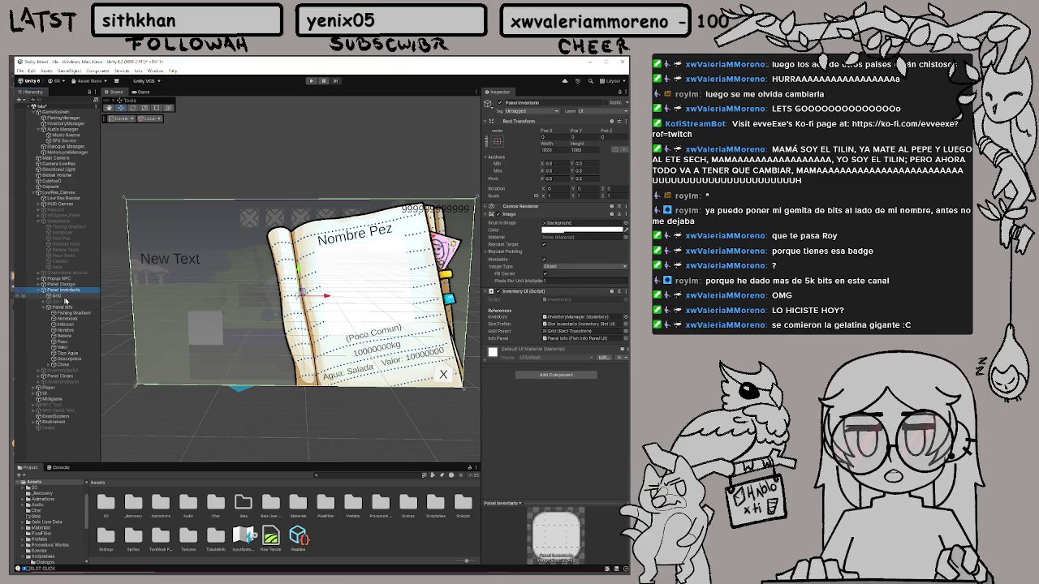
click(311, 80)
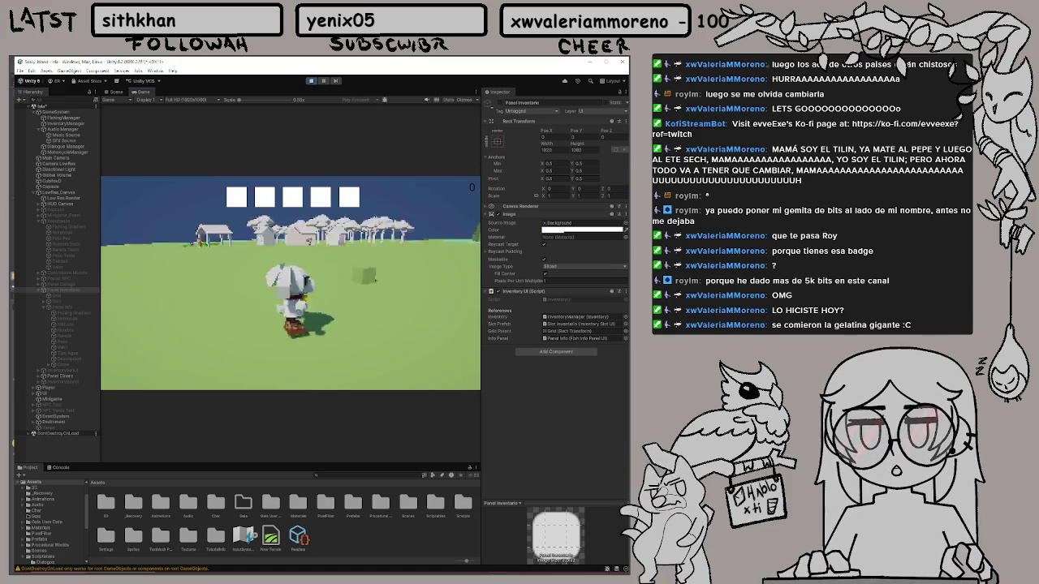
Walk to the water, complete the Q/E fishing minigame, and dismiss the catch page
key(w)
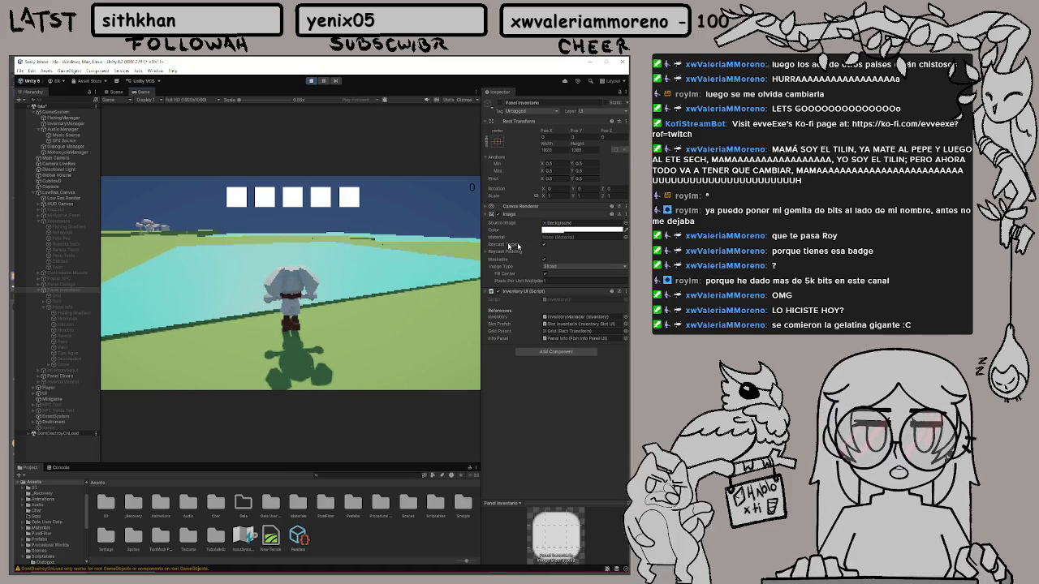
key(e)
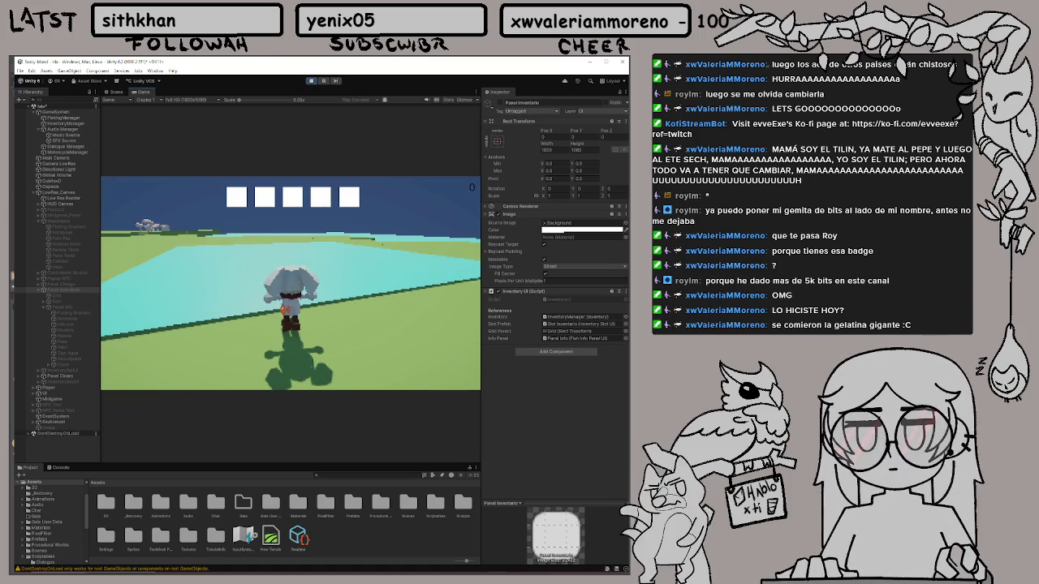
key(q)
key(e)
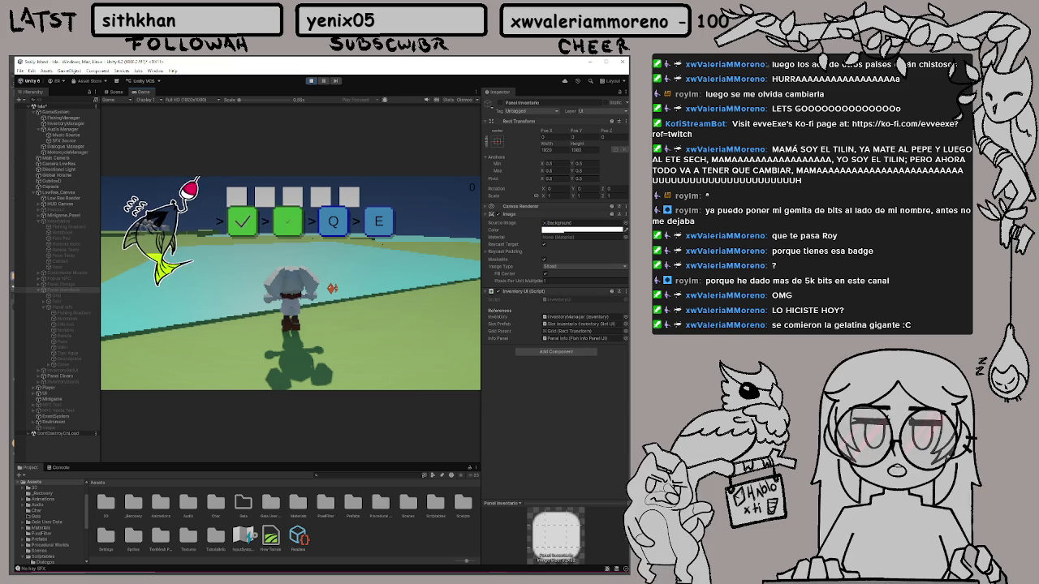
key(q)
key(e)
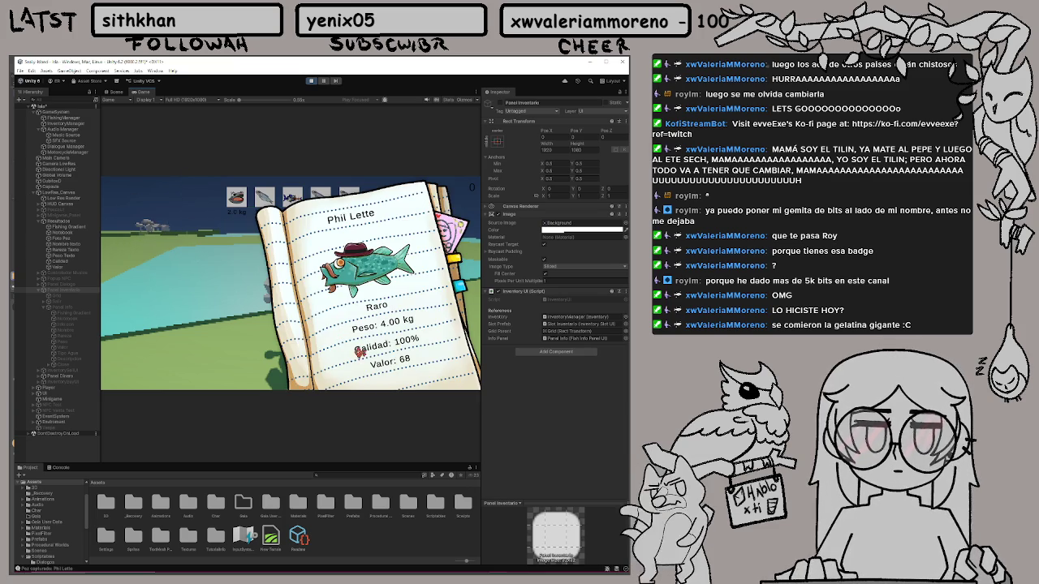
click(379, 378)
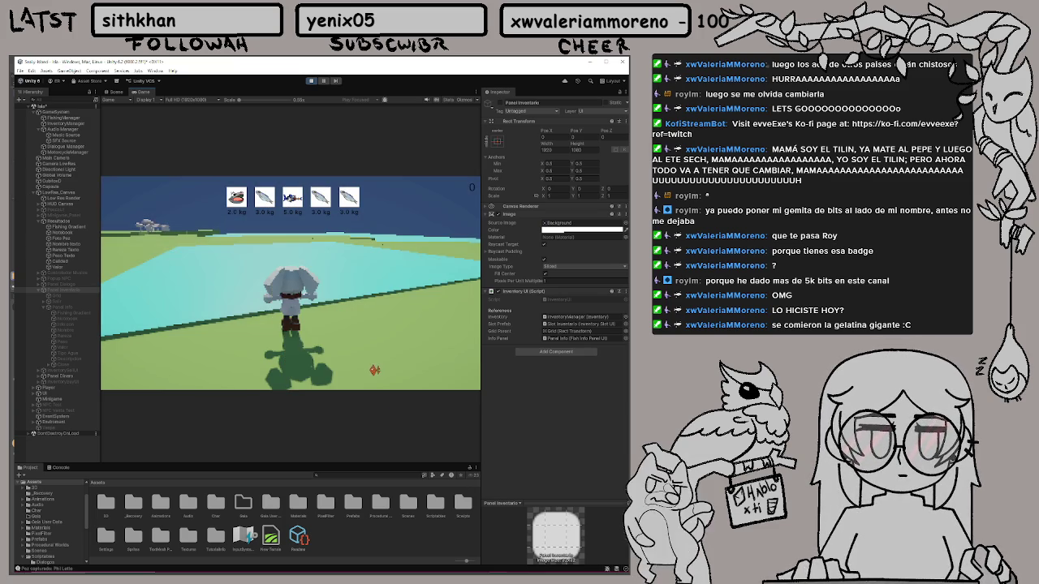
View Phil Lette's info page from the inventory grid, close everything, and stop Play mode
key(i)
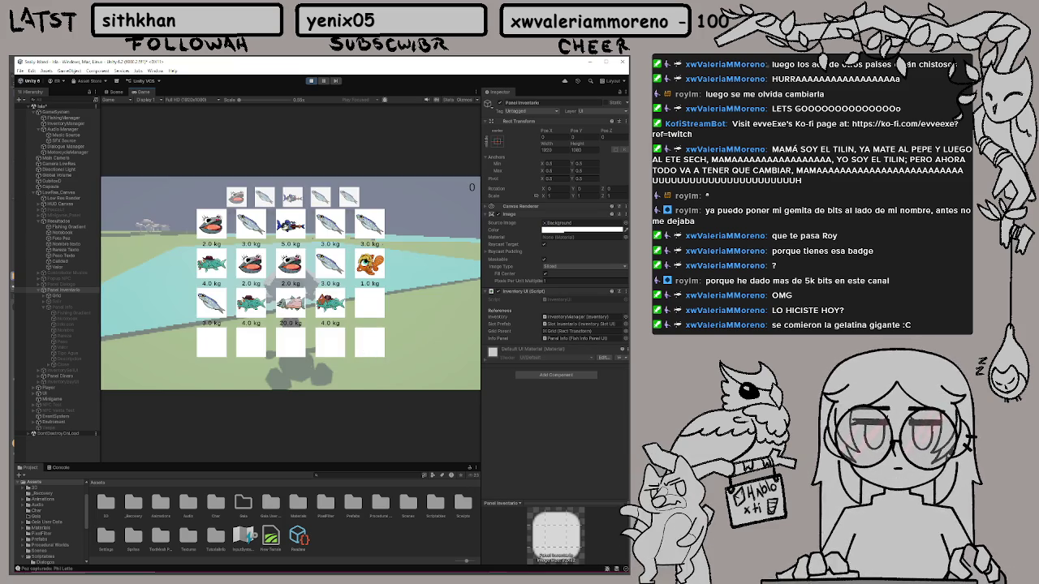
click(326, 300)
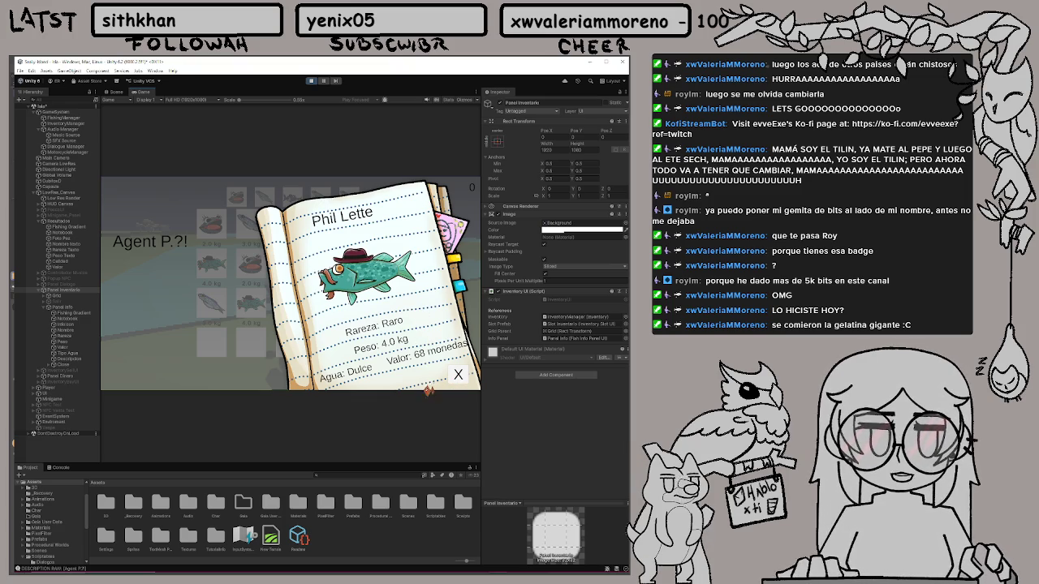
click(458, 375)
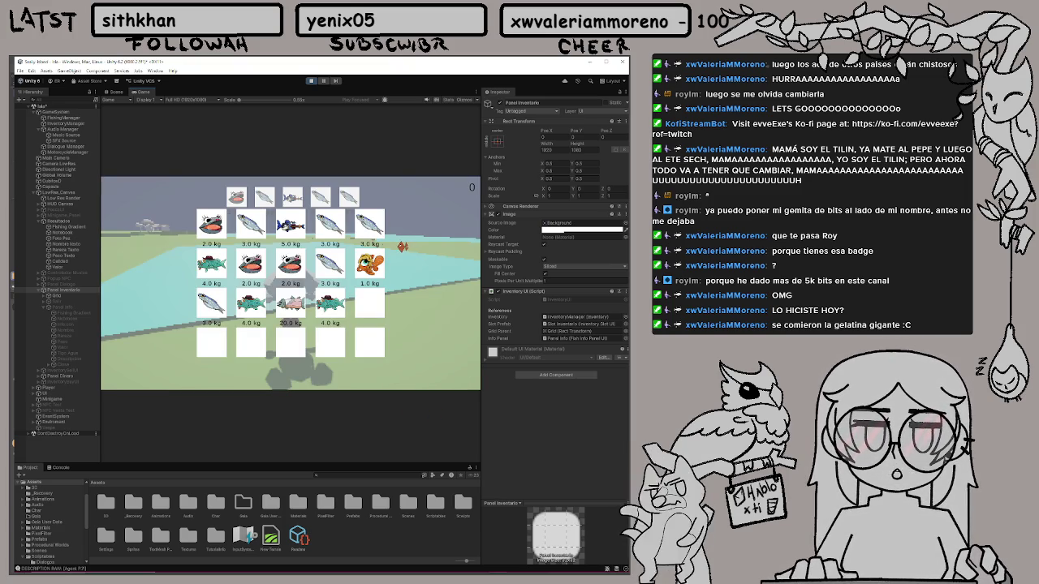
key(i)
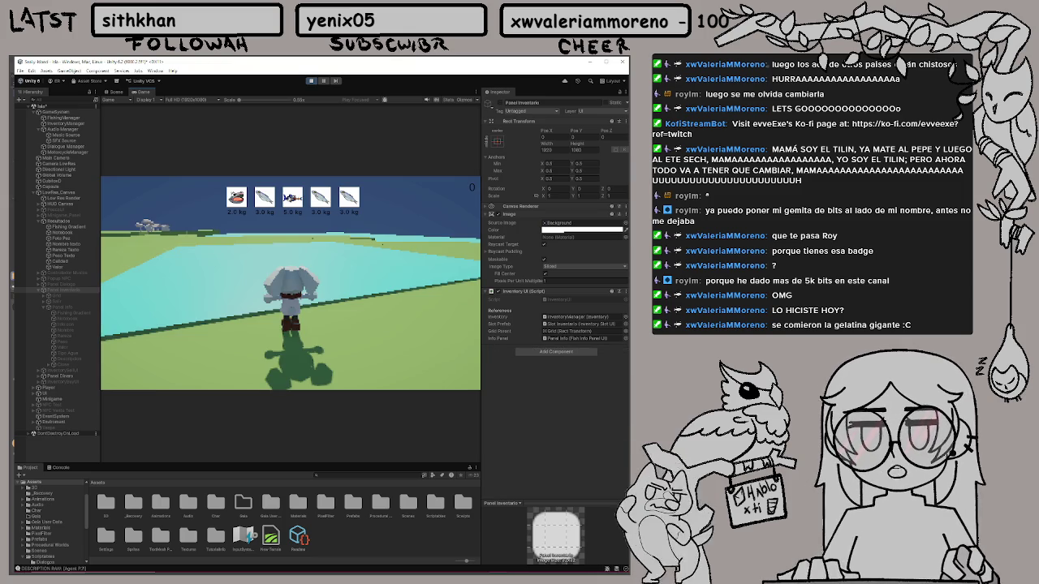
key(d)
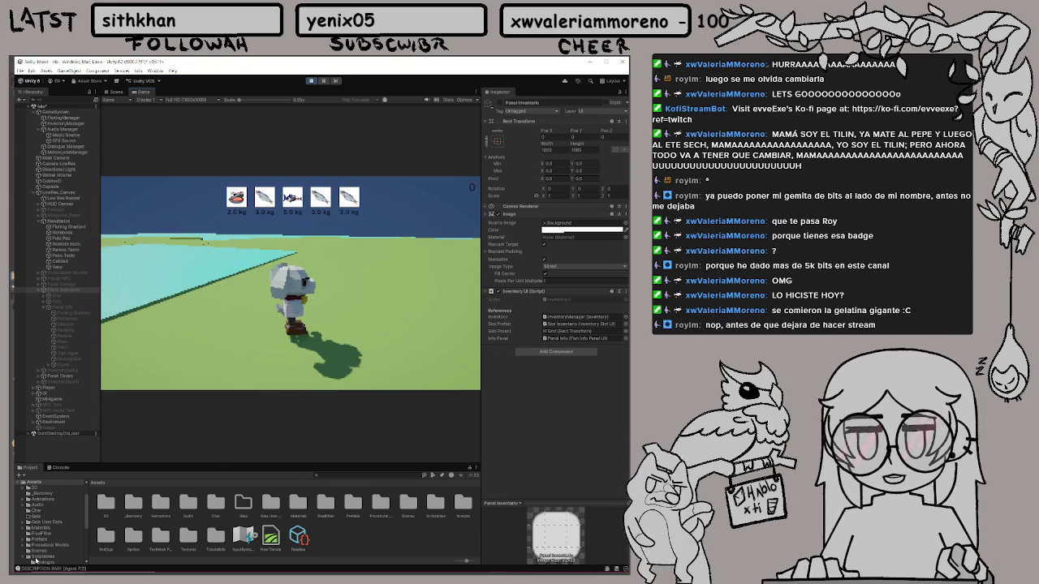
click(311, 81)
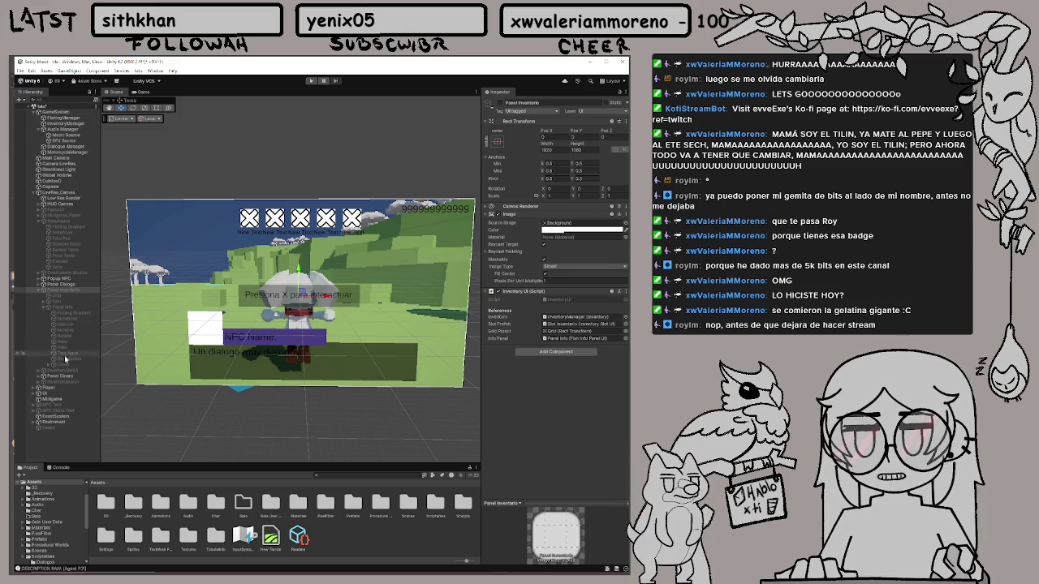
Toggle off Panel Info and activate Panel Inventario so its five slots show
click(70, 308)
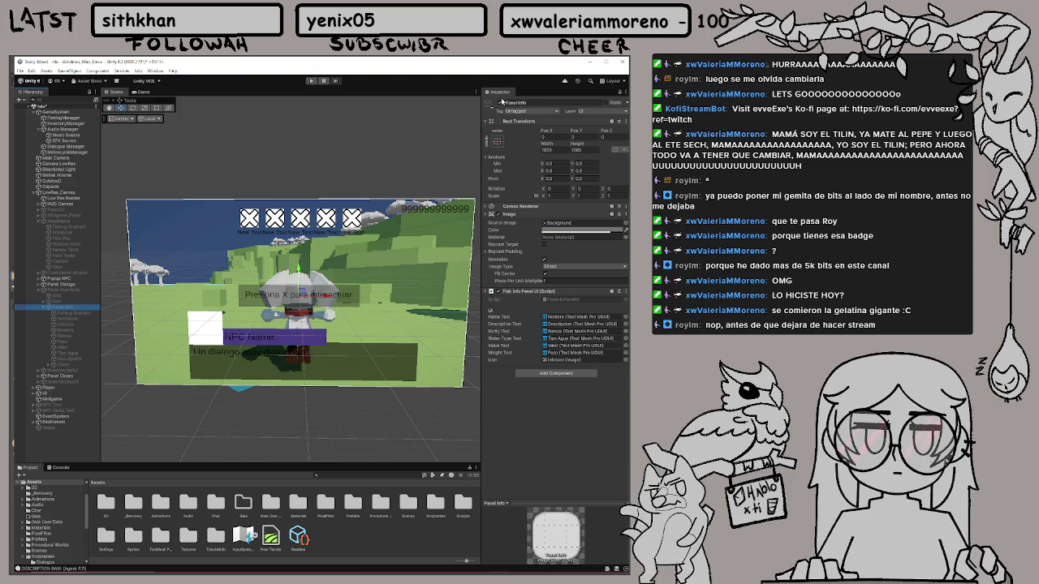
click(501, 103)
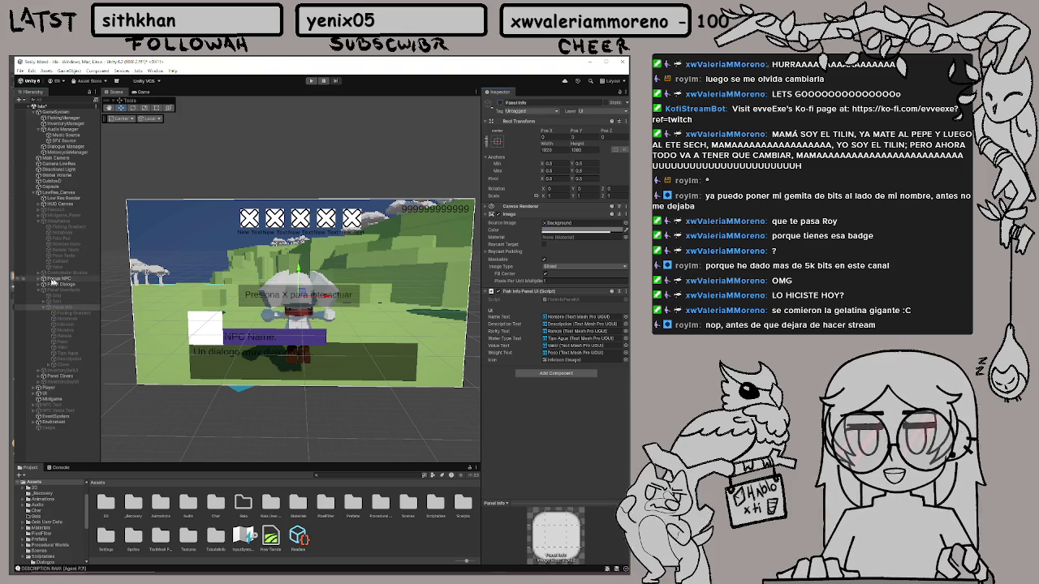
click(65, 290)
click(501, 103)
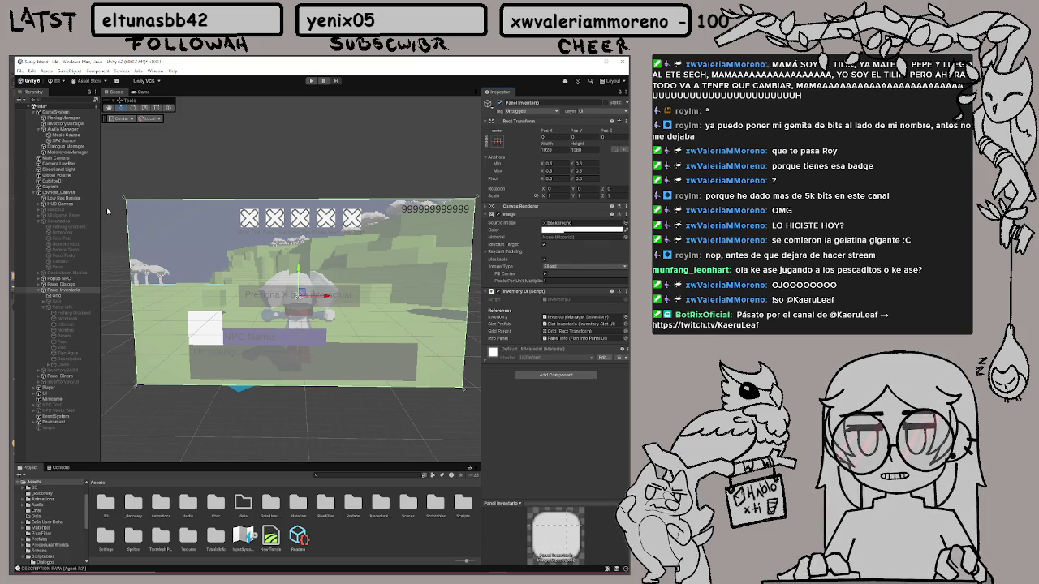
mouse_move(106, 574)
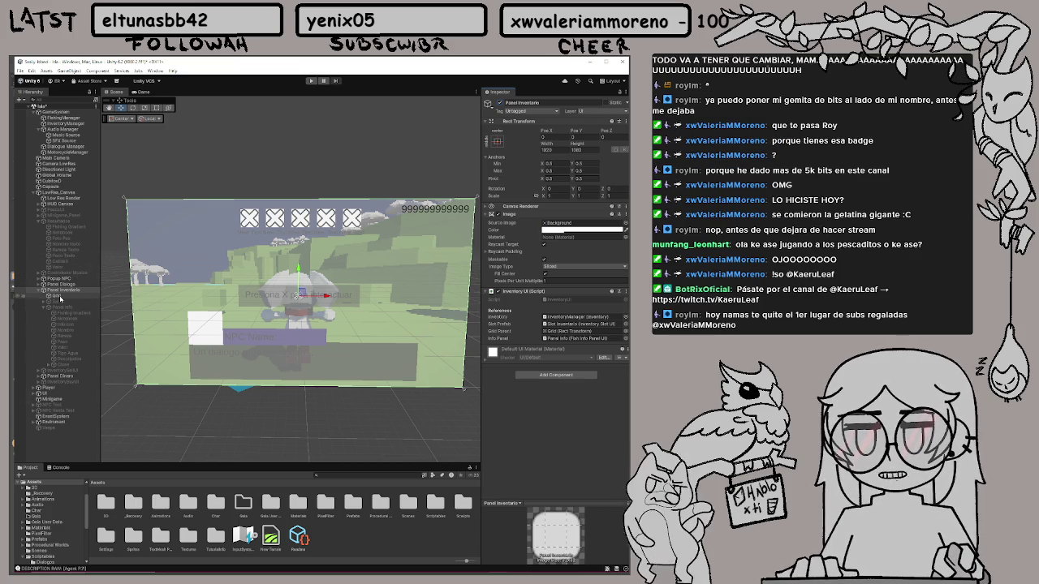
Activate Panel Info and nudge the Tipo Agua text slightly left and down
click(60, 306)
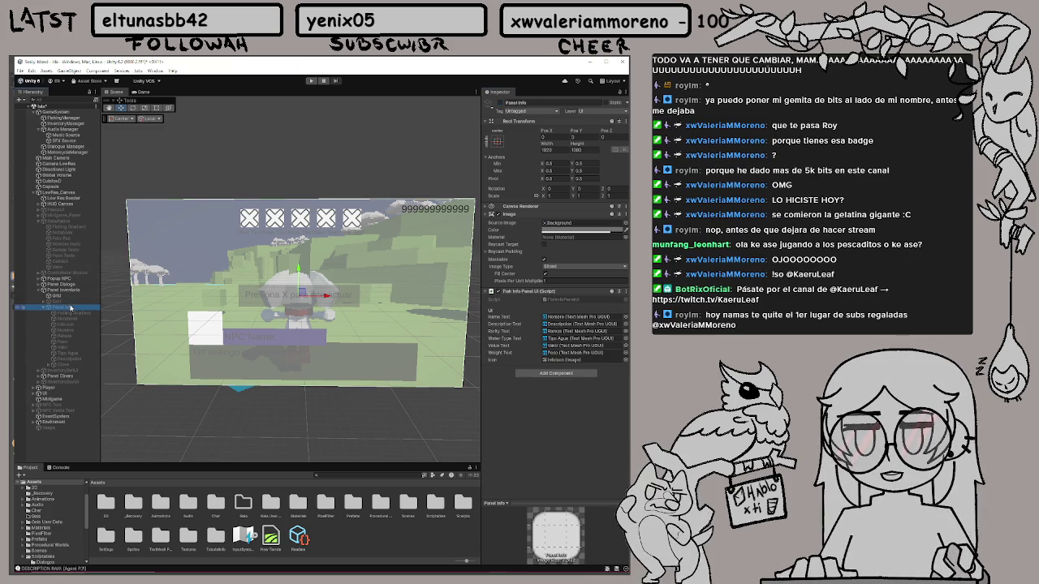
click(500, 103)
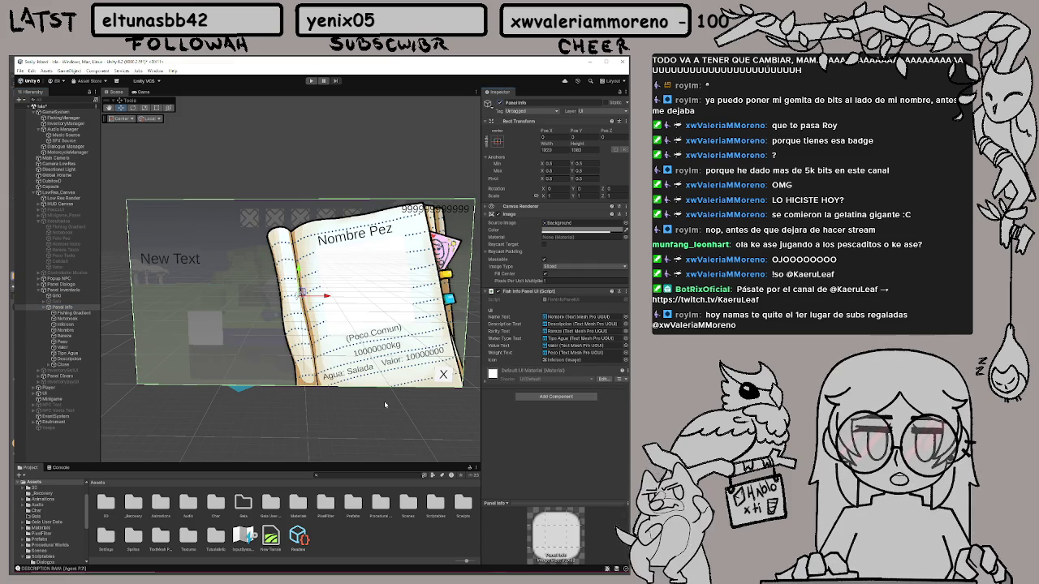
drag(384, 401, 460, 385)
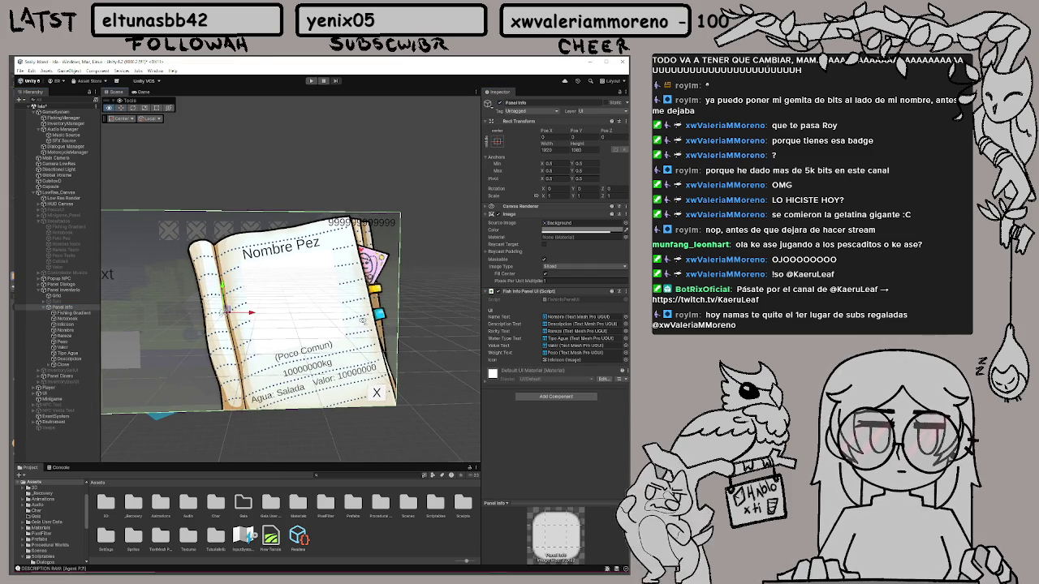
drag(362, 321, 392, 320)
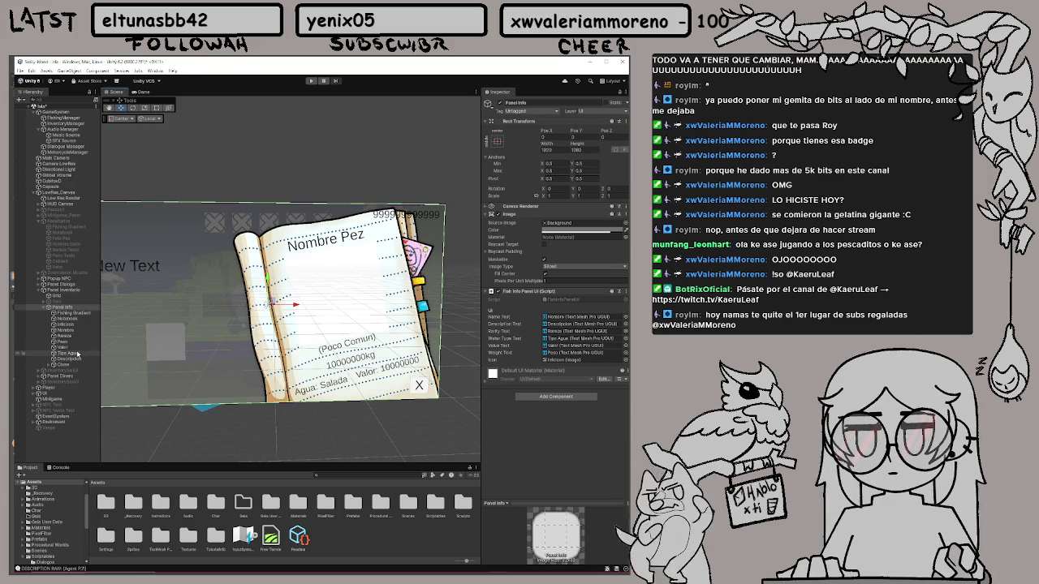
click(79, 354)
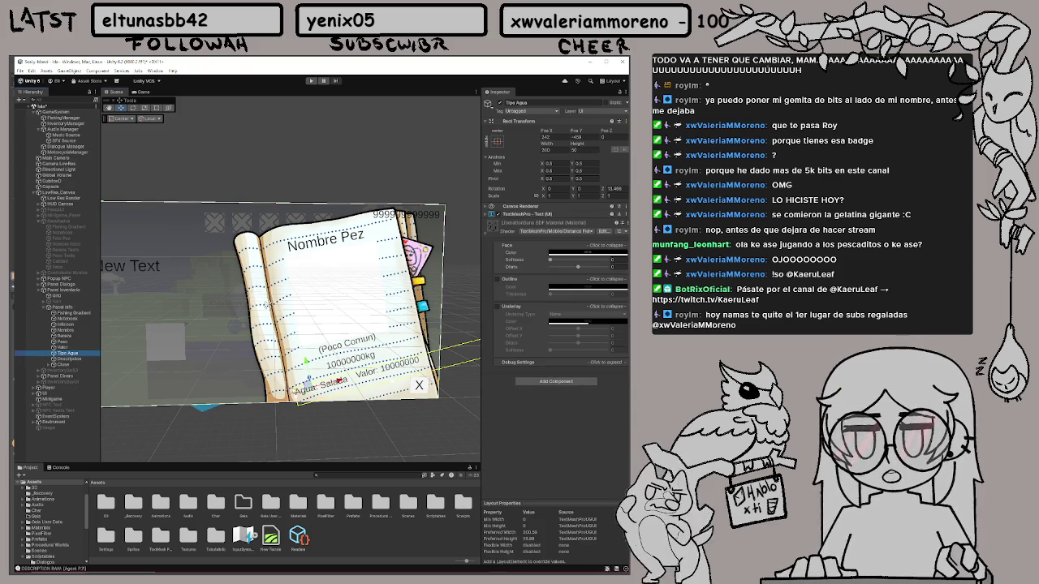
drag(329, 383, 325, 386)
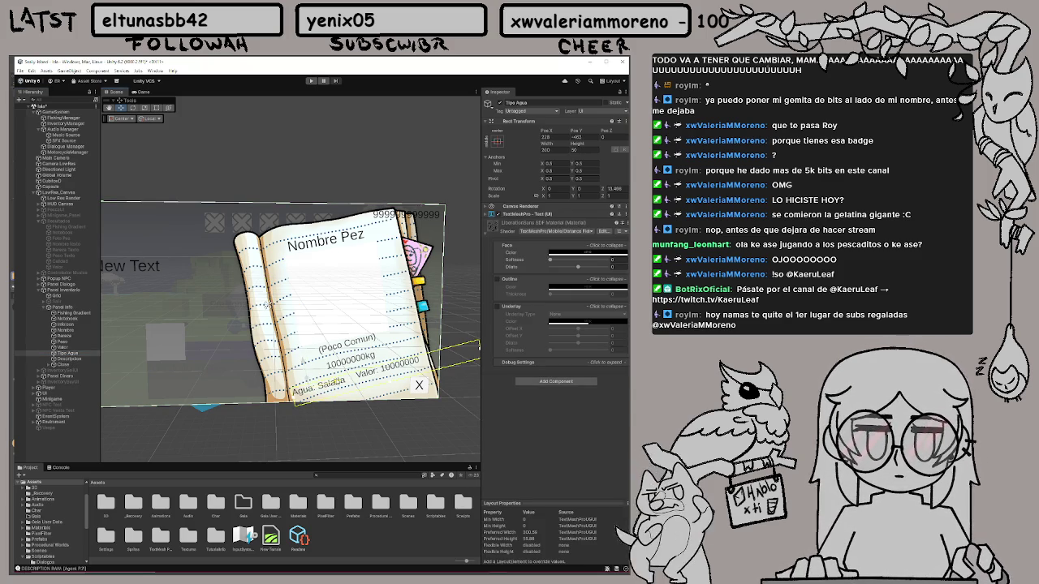
Tilt the Valor text slightly less and move it a little lower
click(78, 348)
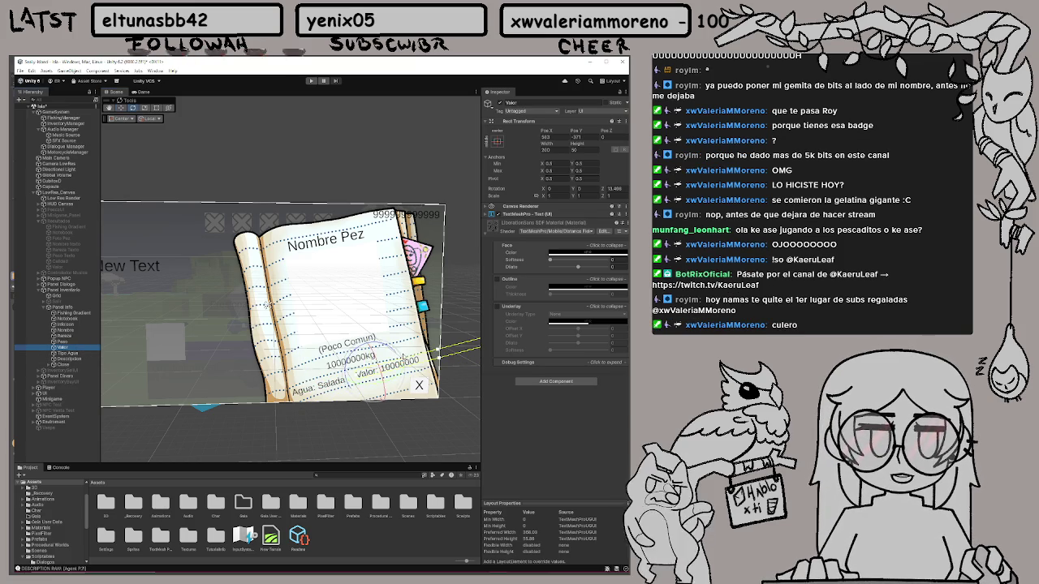
drag(381, 381, 379, 388)
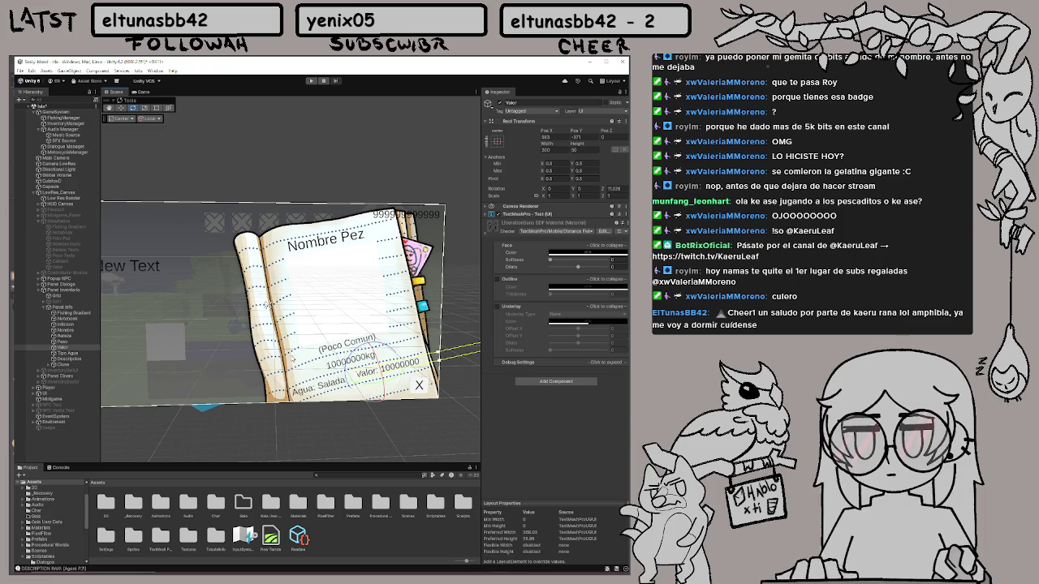
drag(269, 306, 225, 300)
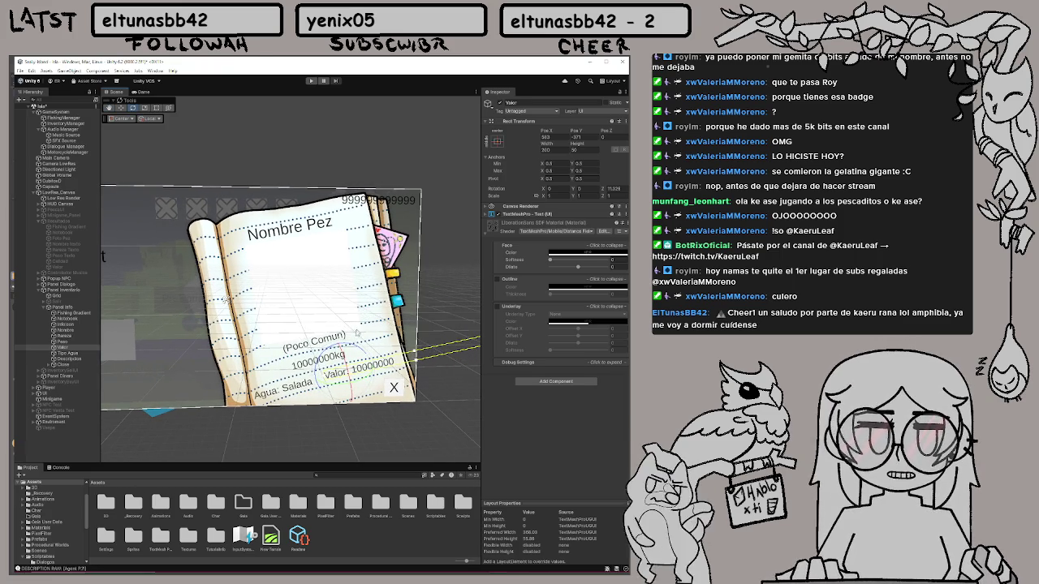
key(w)
drag(370, 365, 367, 370)
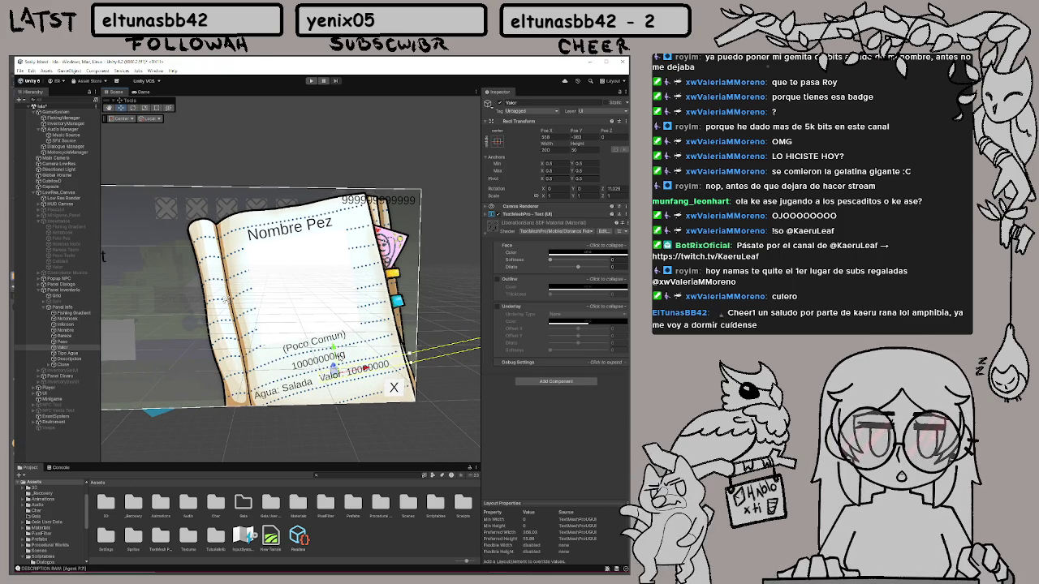
Play, catch a Boobaz via the E/Q minigame, then open Phil Lette's page from the inventory
click(311, 81)
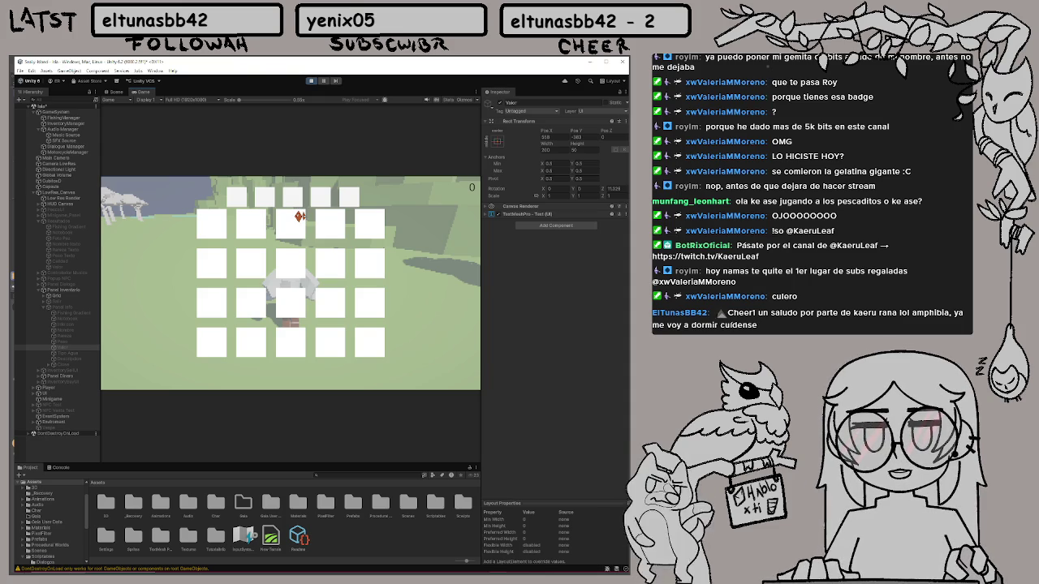
key(i)
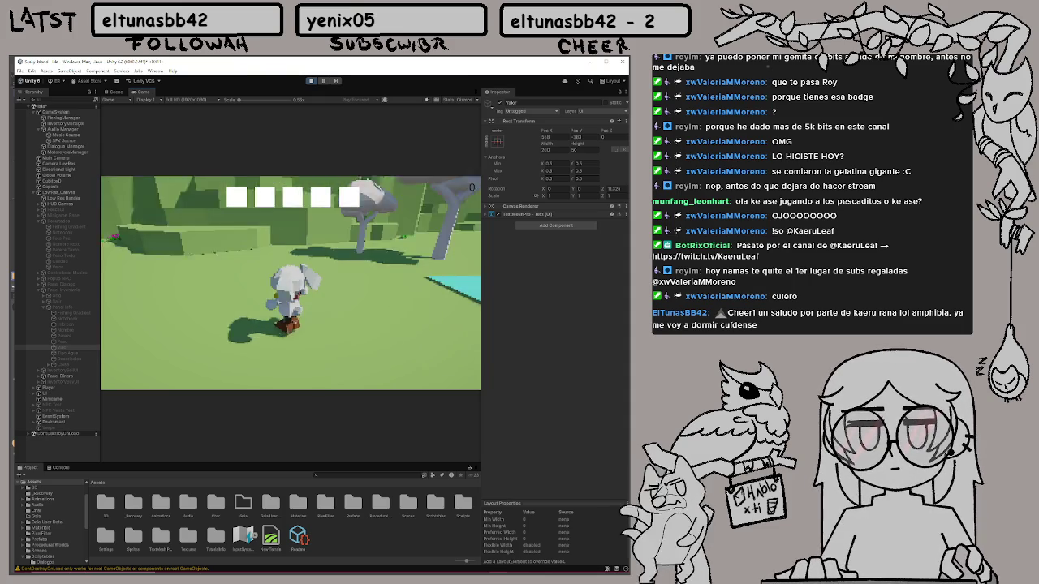
key(w)
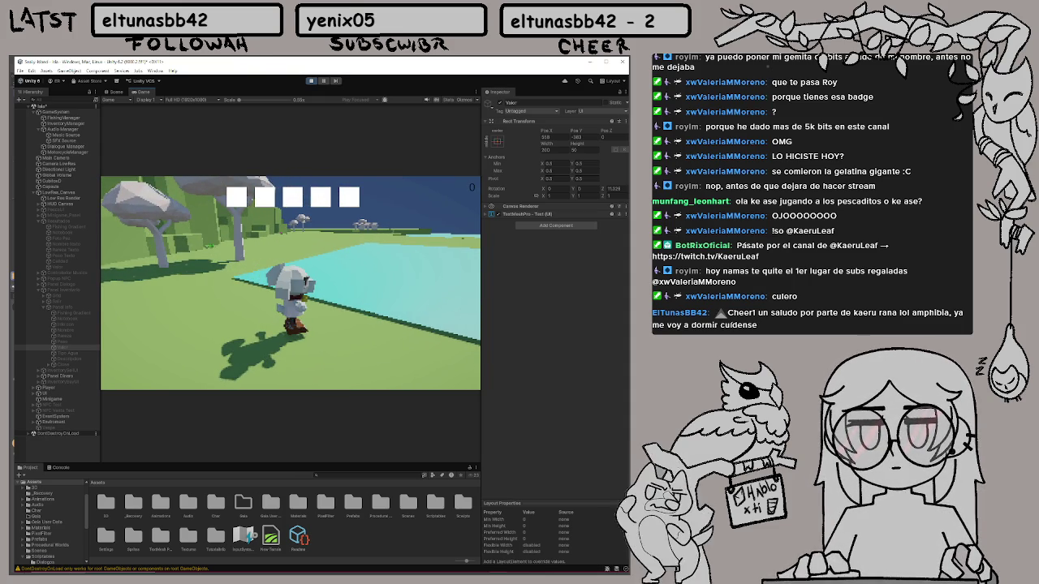
click(324, 310)
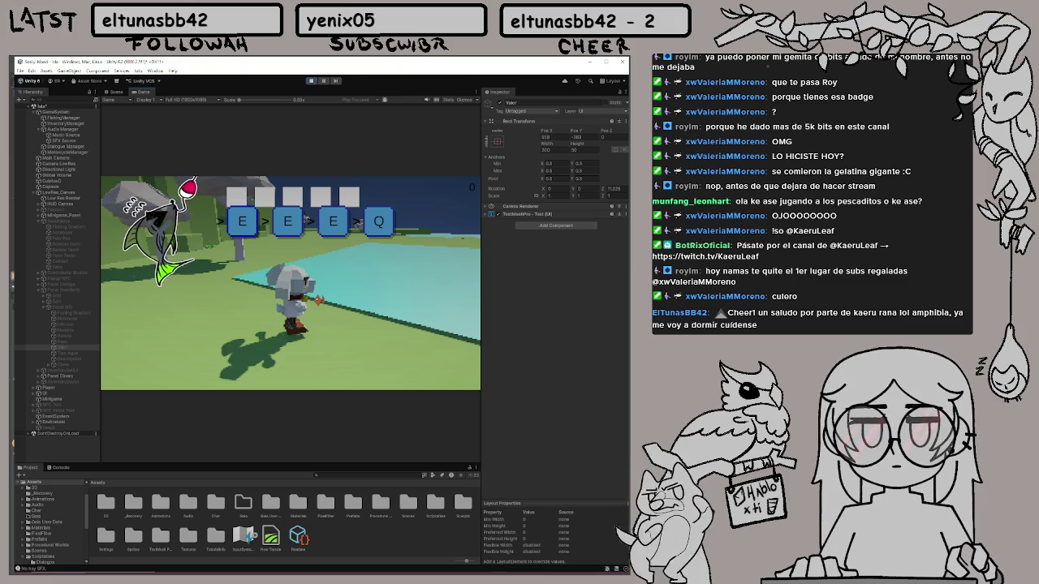
key(e)
key(e)
key(e)
key(q)
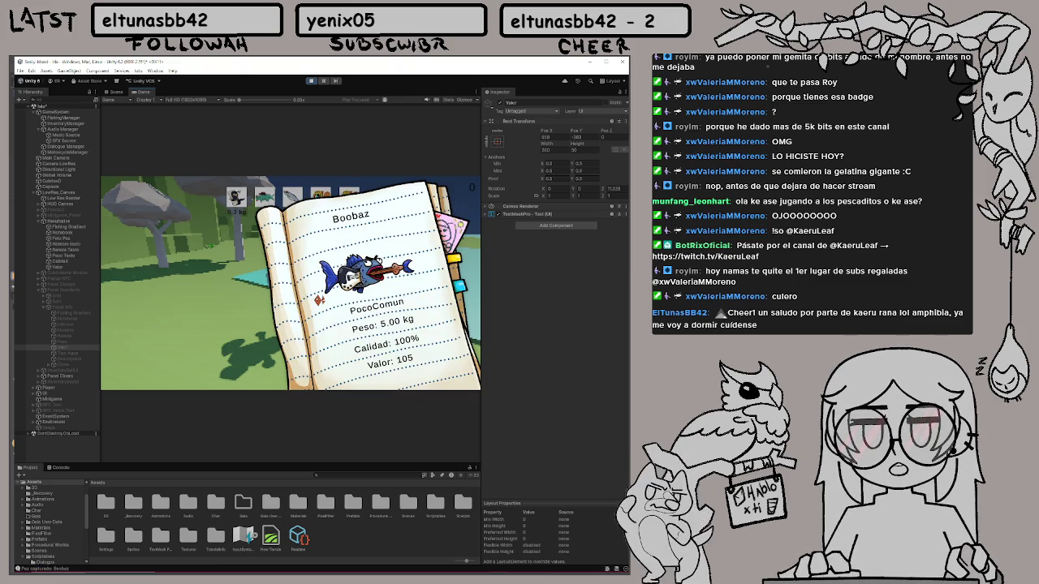
click(365, 361)
key(i)
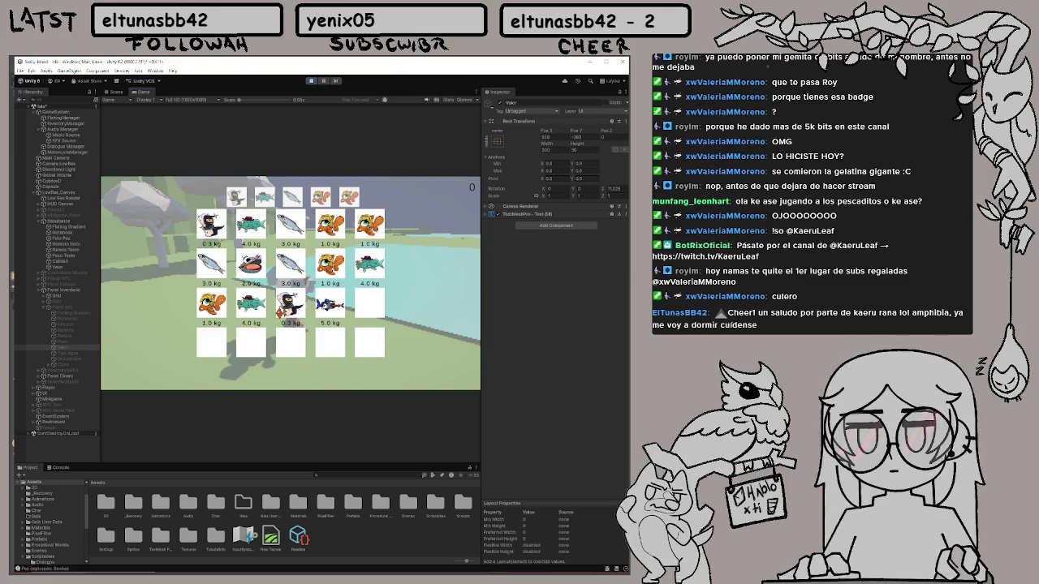
click(250, 307)
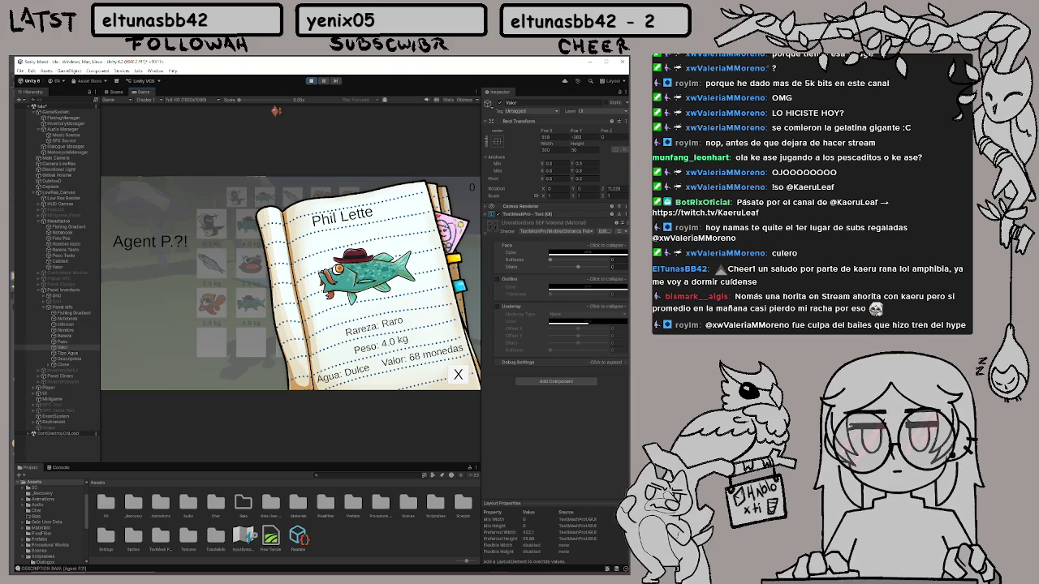
Stop the game and tilt the Rareza and Peso texts slightly less
click(310, 81)
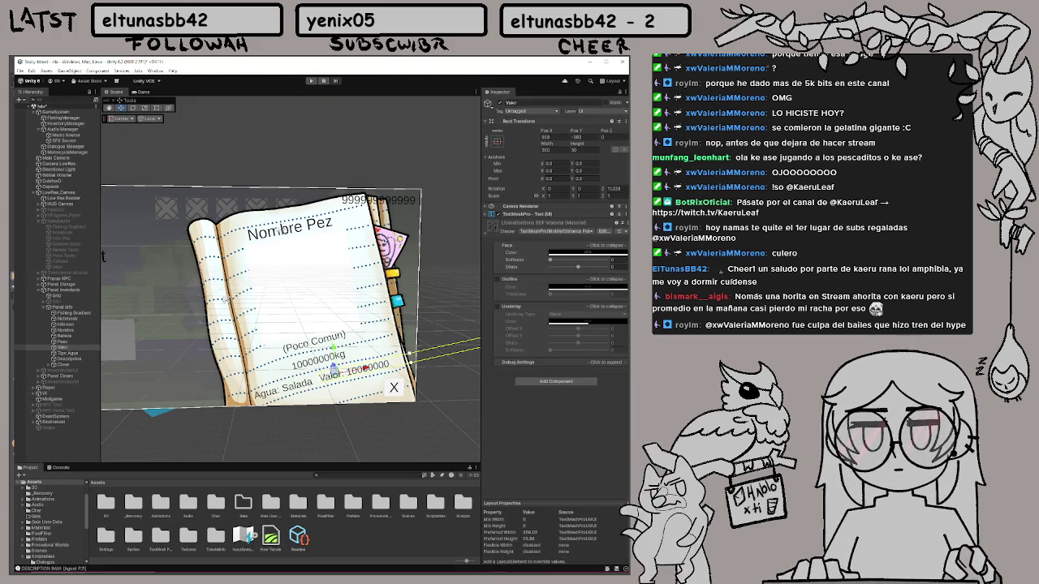
click(75, 341)
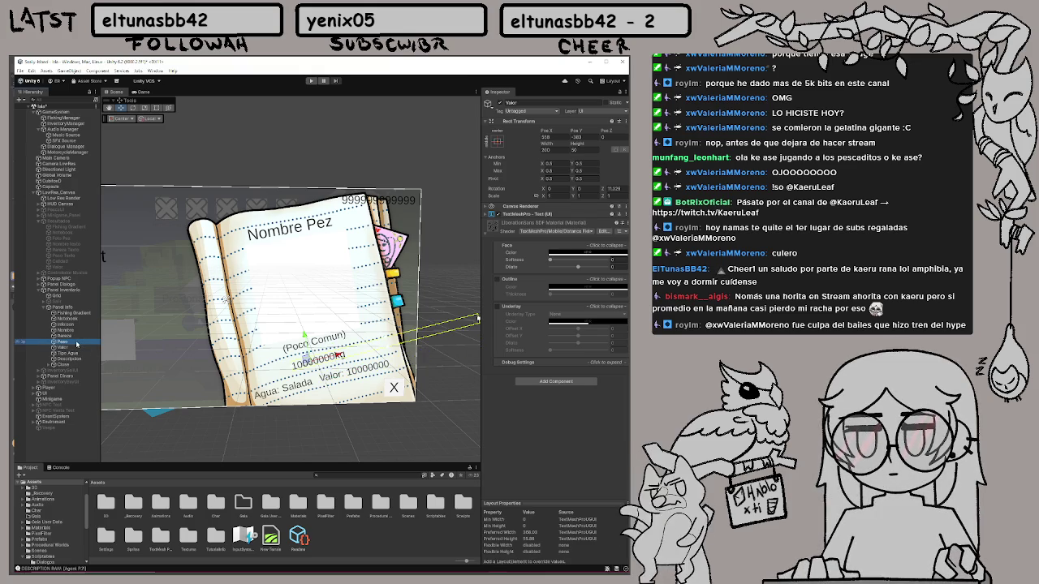
ctrl+click(80, 336)
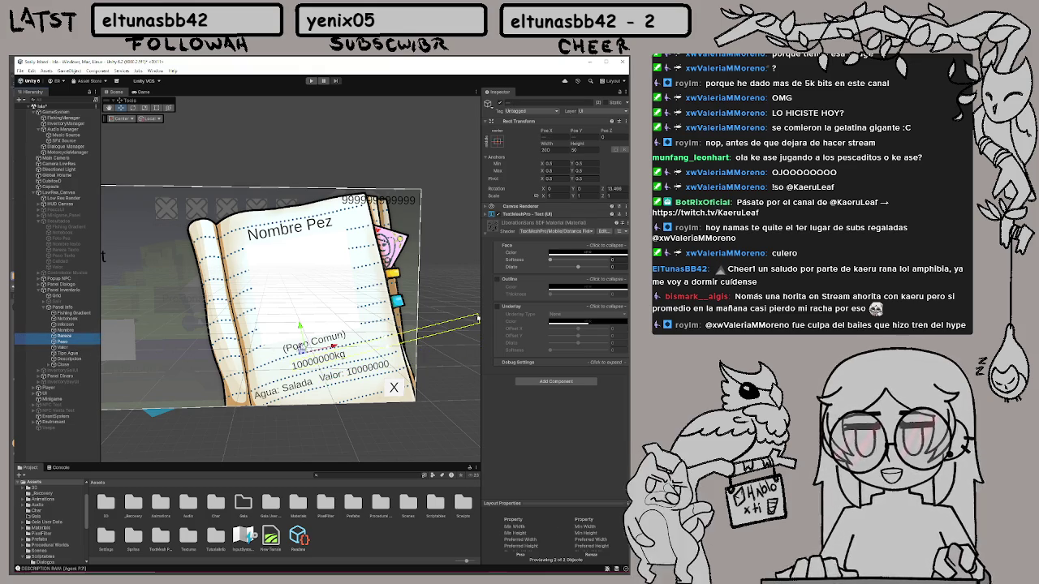
key(e)
drag(322, 331, 323, 334)
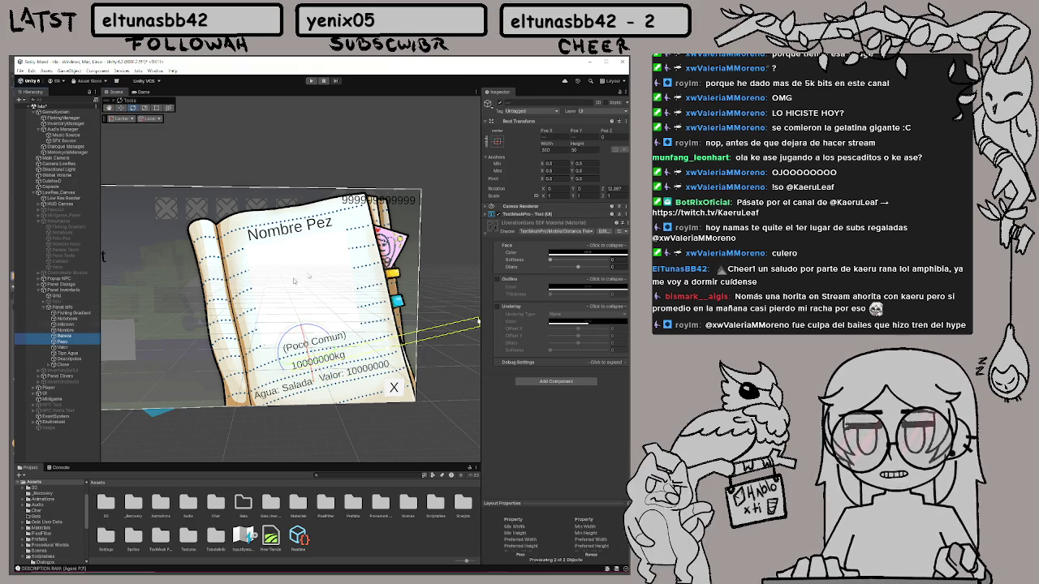
Nudge the Nombre title right and up, reduce its tilt, and run the game again
click(72, 335)
click(70, 330)
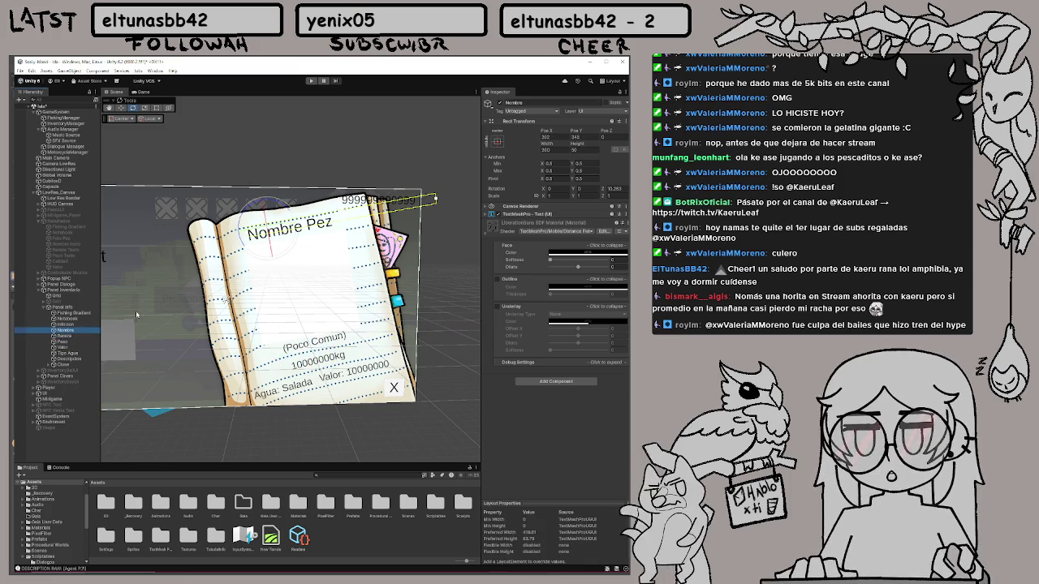
drag(276, 229, 302, 227)
key(e)
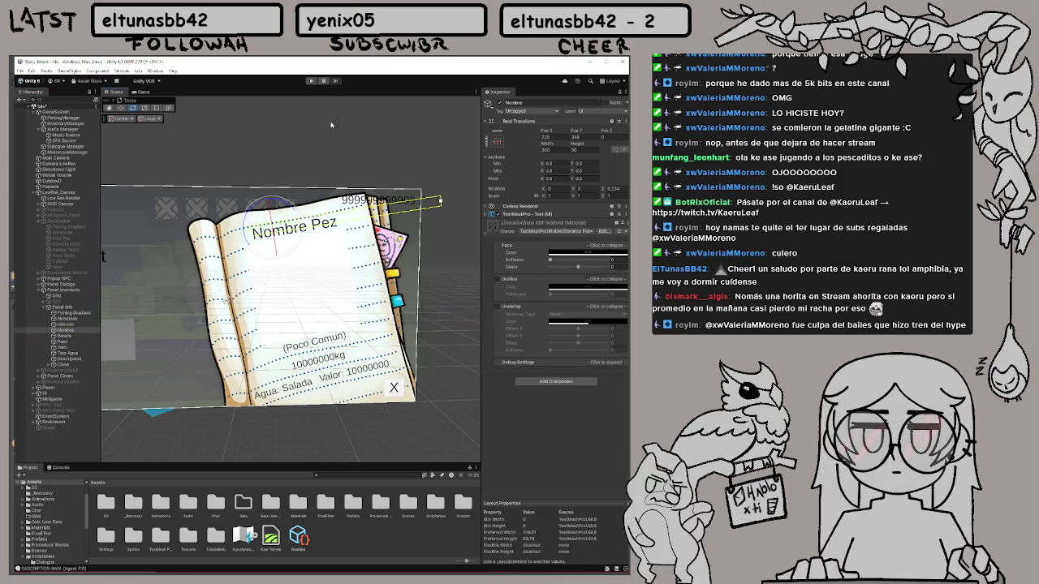
key(ctrl+p)
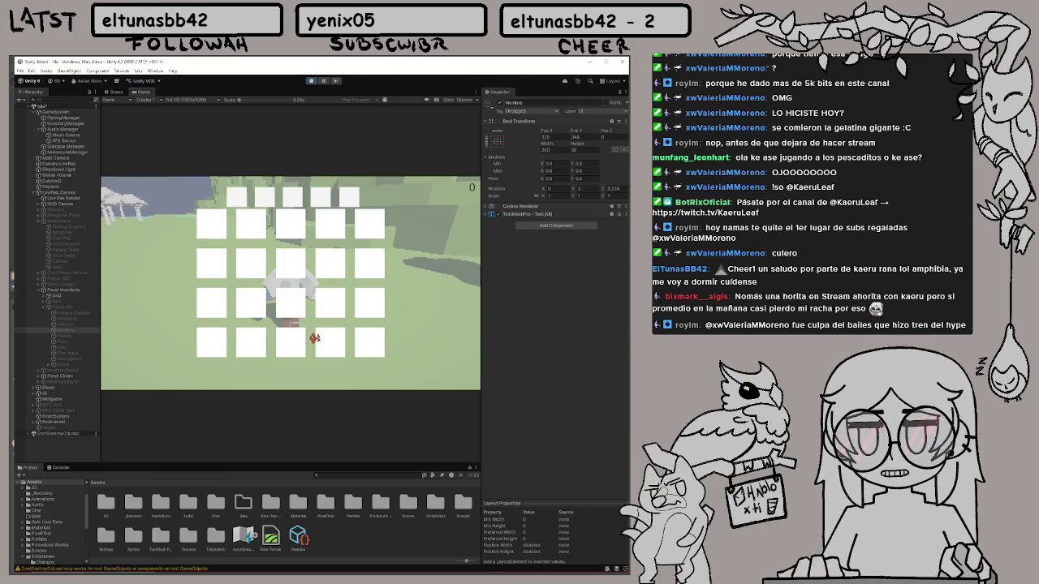
Walk to the water, cast, and land a Miss Shell clam with the E/Q catch sequence
key(Tab)
key(w)
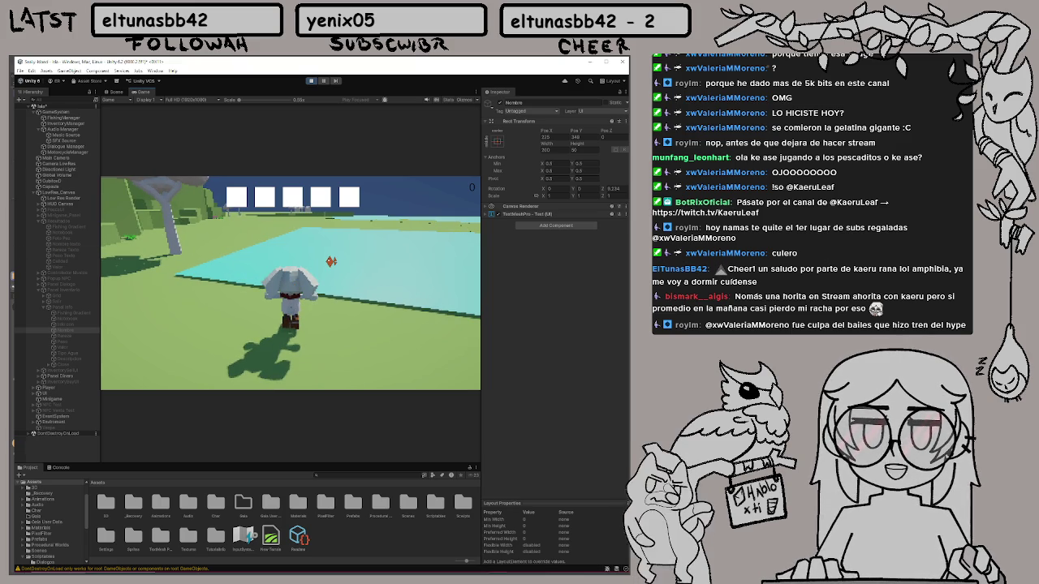
key(e)
key(e)
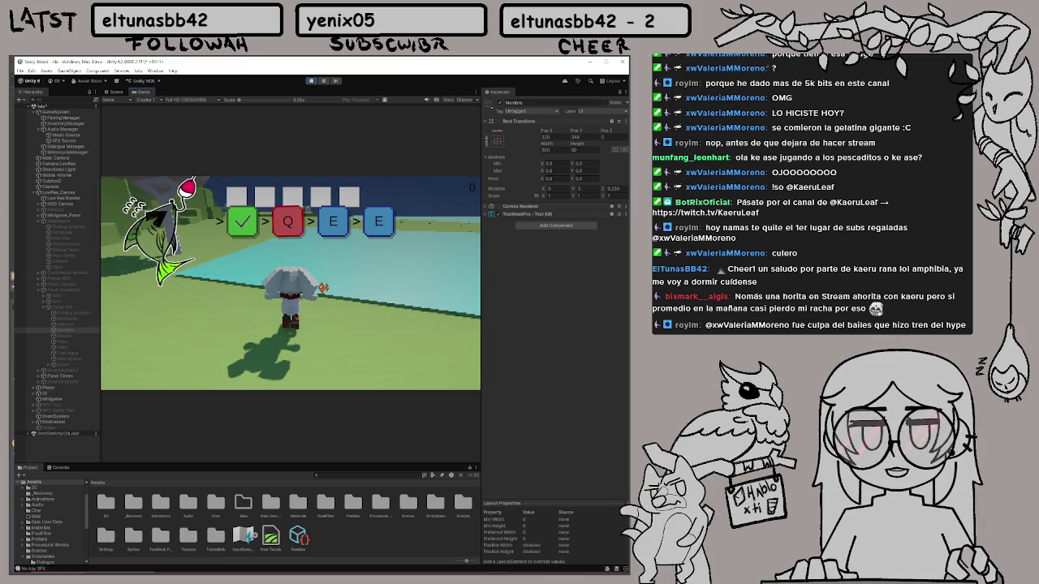
key(q)
key(e)
key(e)
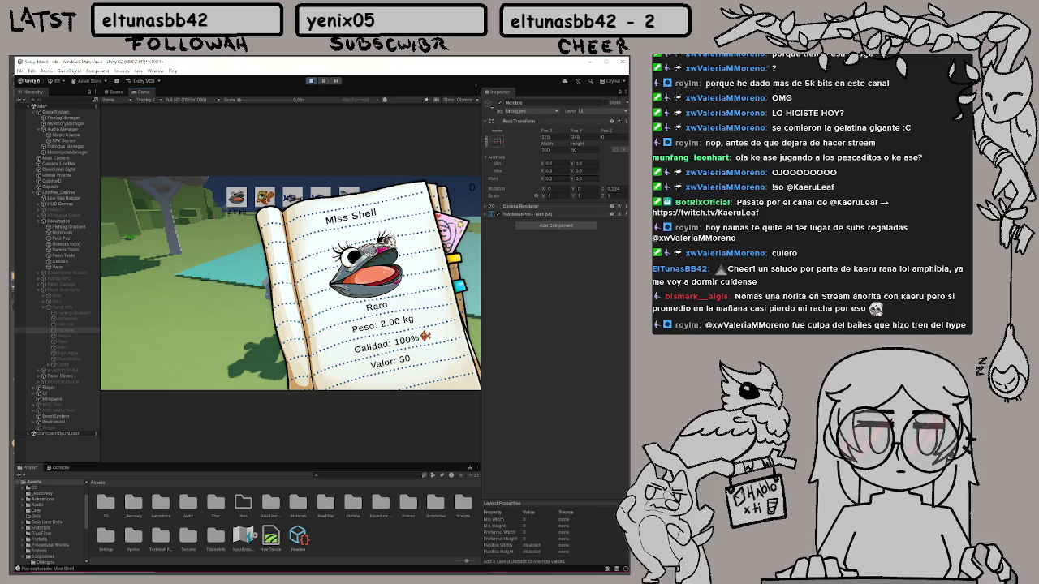
Open the backpack and view the Goldie Locks, Miss Shell, Ann Chubby and Boobaz pages
click(424, 335)
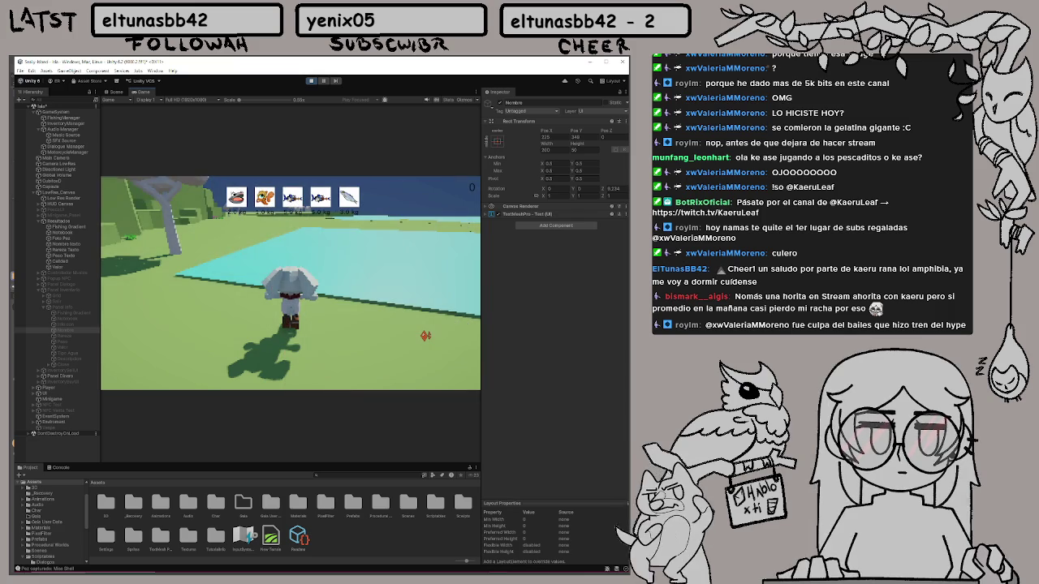
key(i)
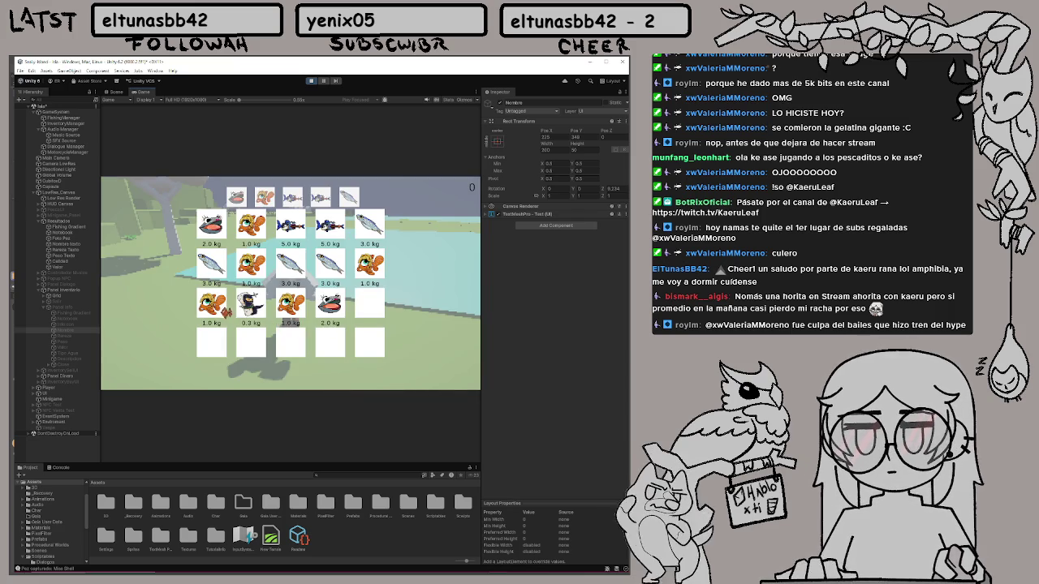
click(235, 307)
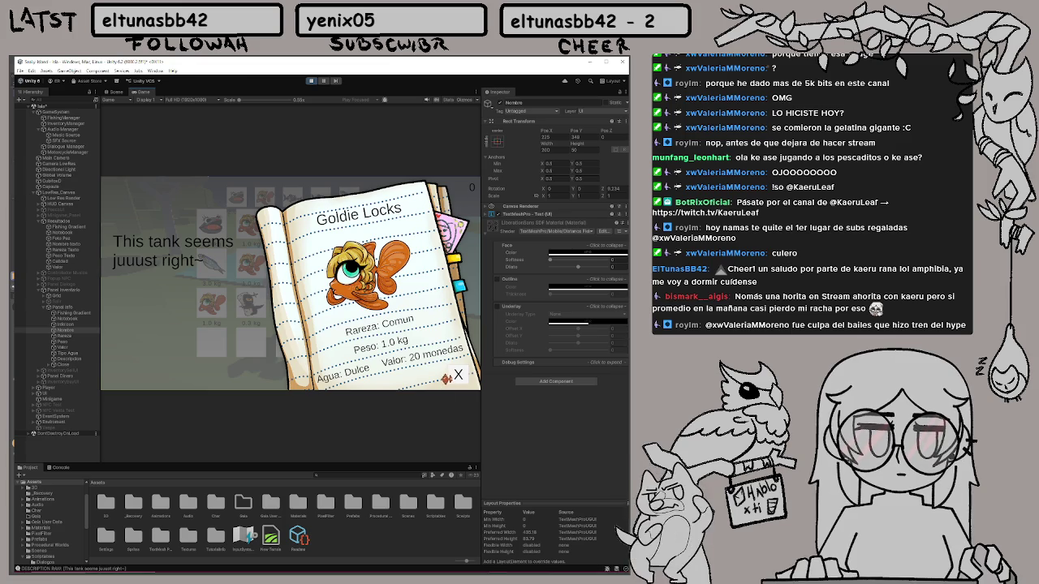
click(457, 375)
click(332, 302)
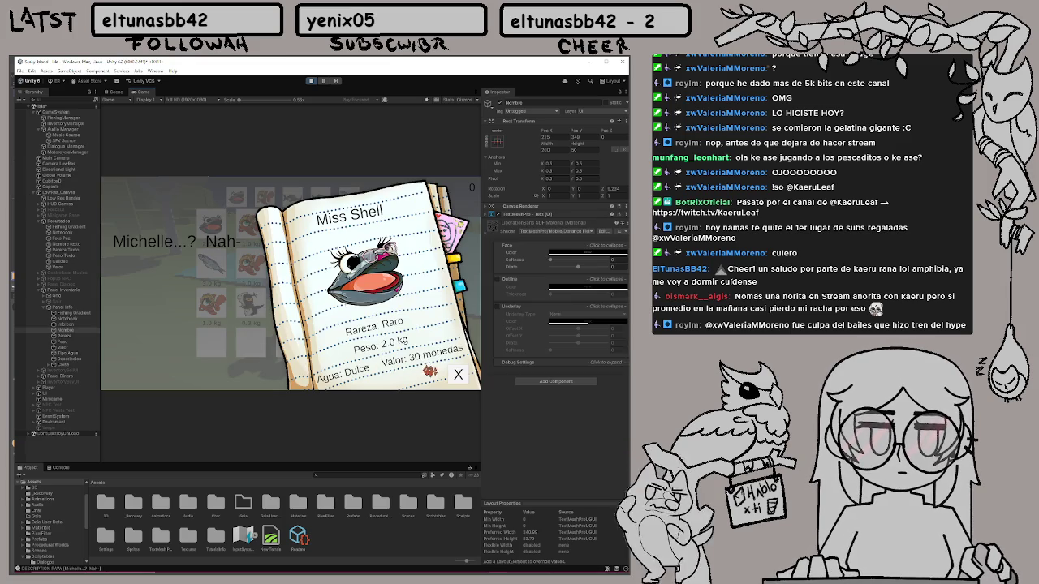
click(459, 374)
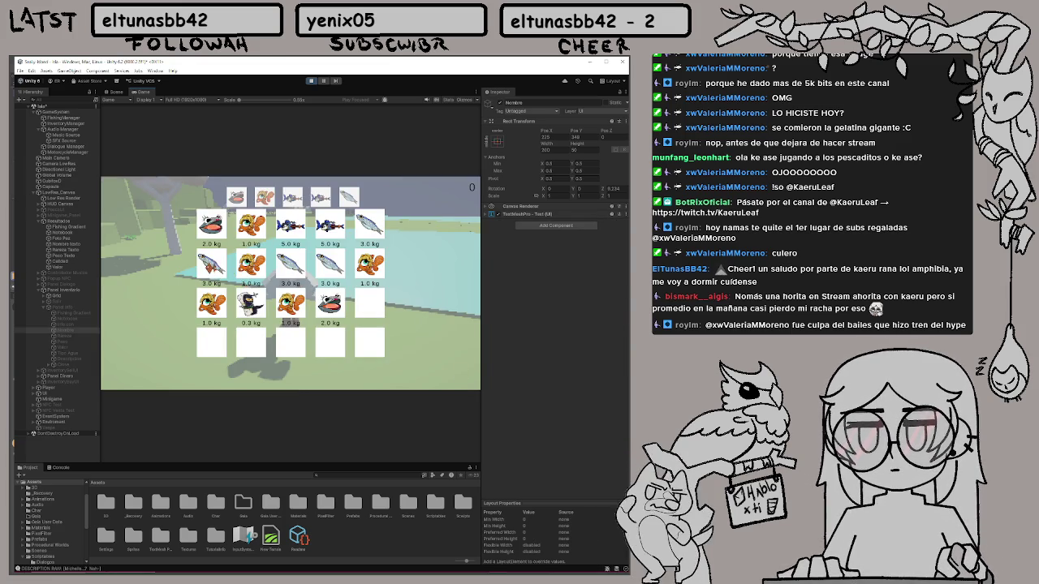
click(212, 270)
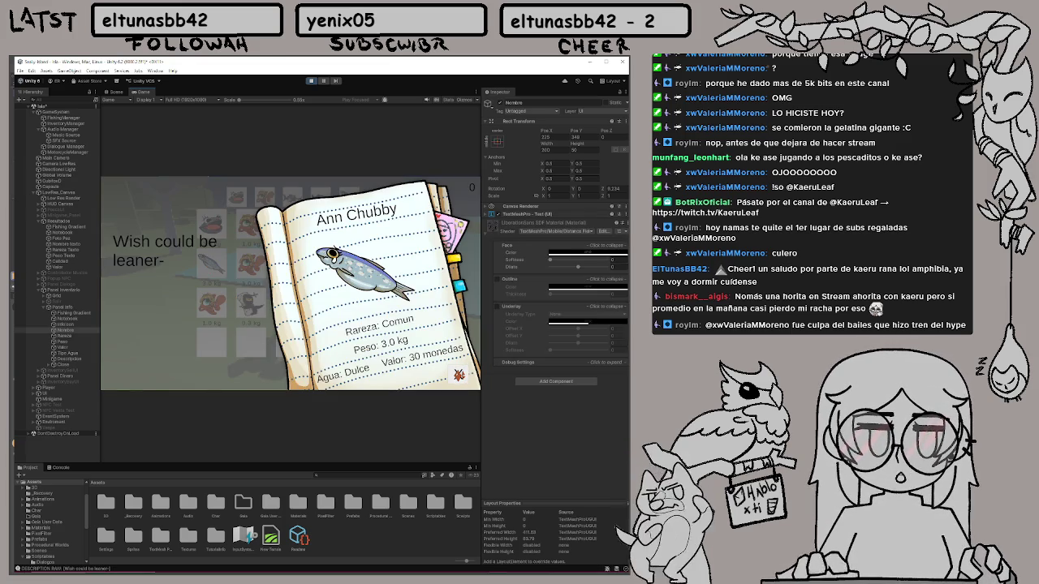
click(459, 374)
click(327, 230)
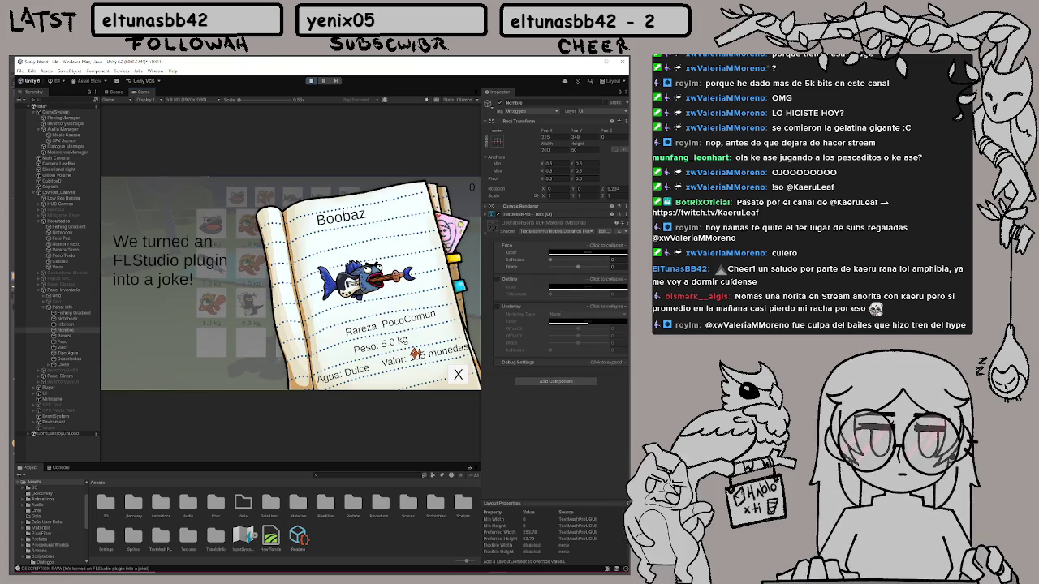
click(458, 376)
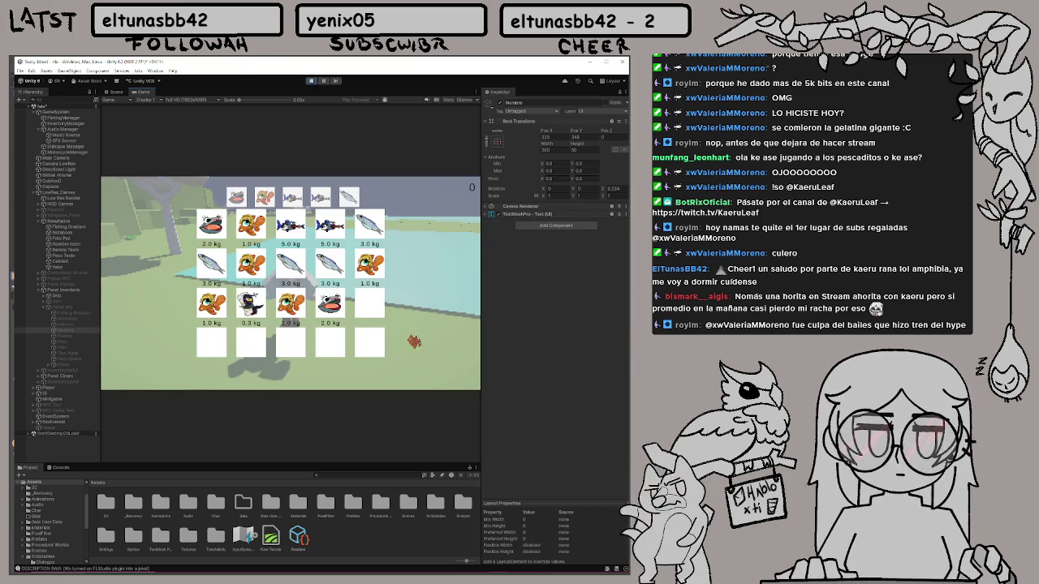
Check more slots' pages: Boobaz, Sue Shi, and Ann Chubby's 3.0 kg sardine
click(299, 232)
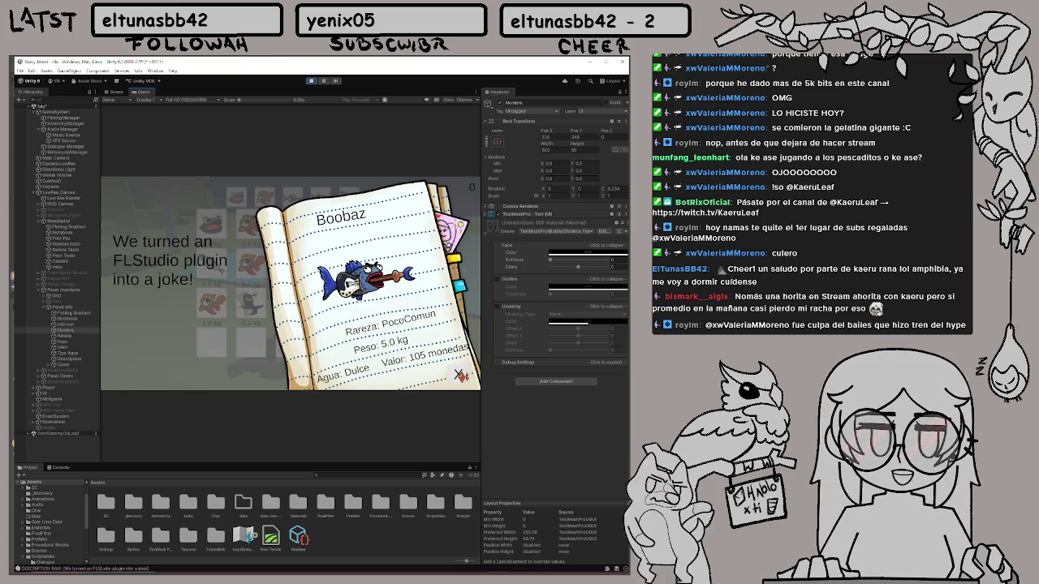
click(459, 375)
click(259, 307)
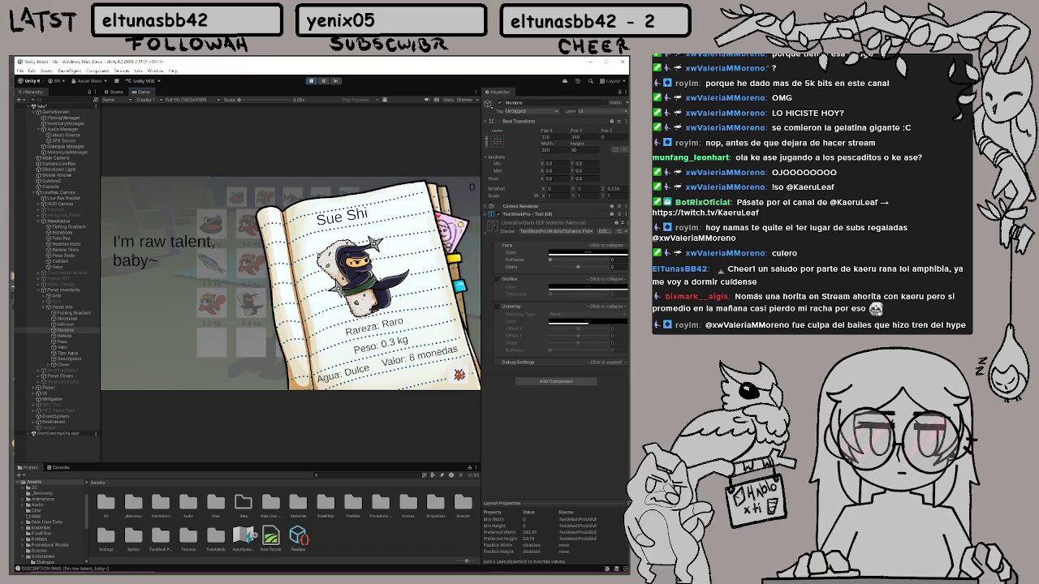
click(459, 375)
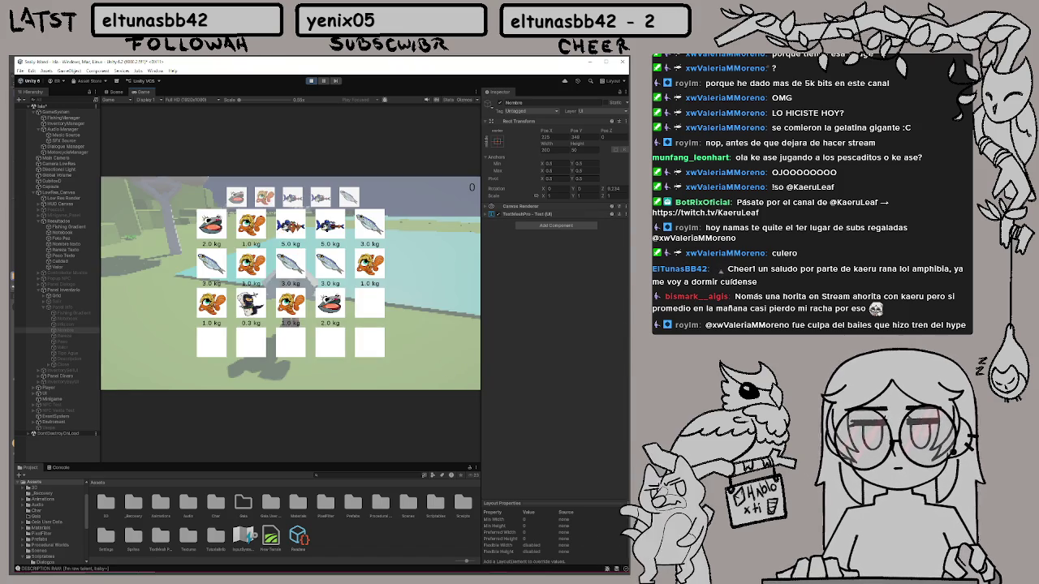
click(294, 228)
click(459, 375)
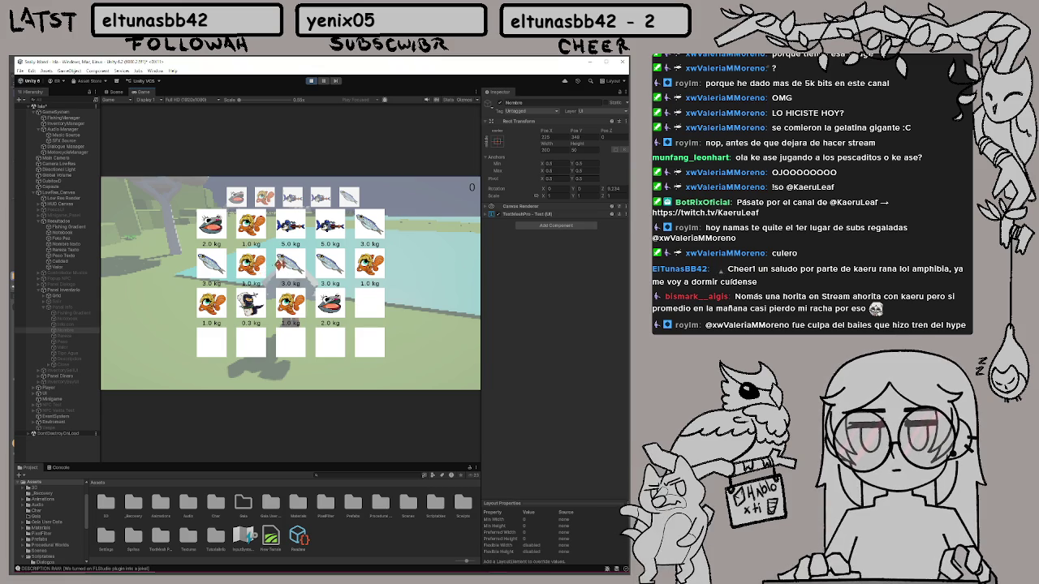
click(294, 262)
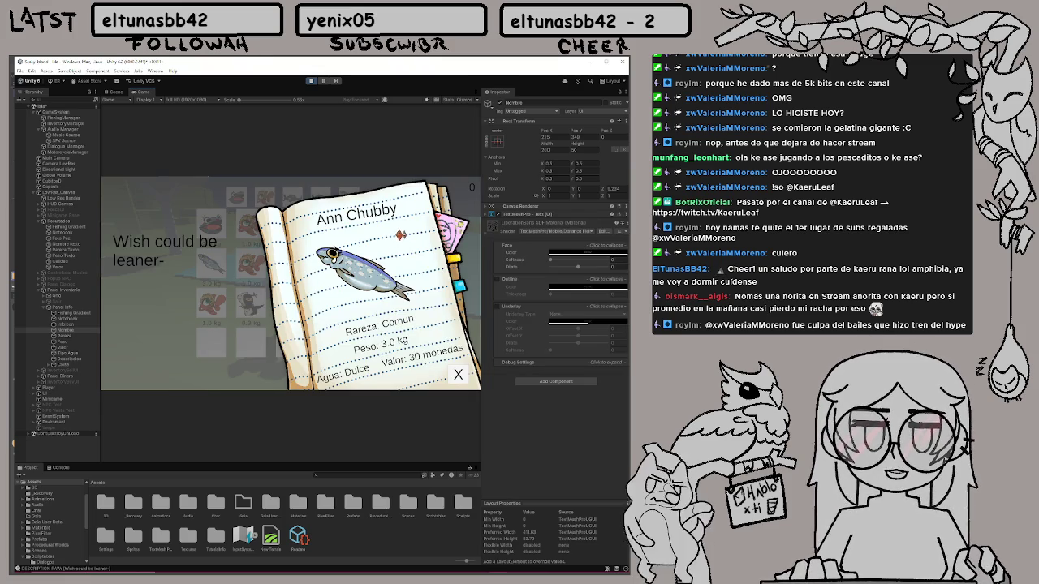
click(458, 374)
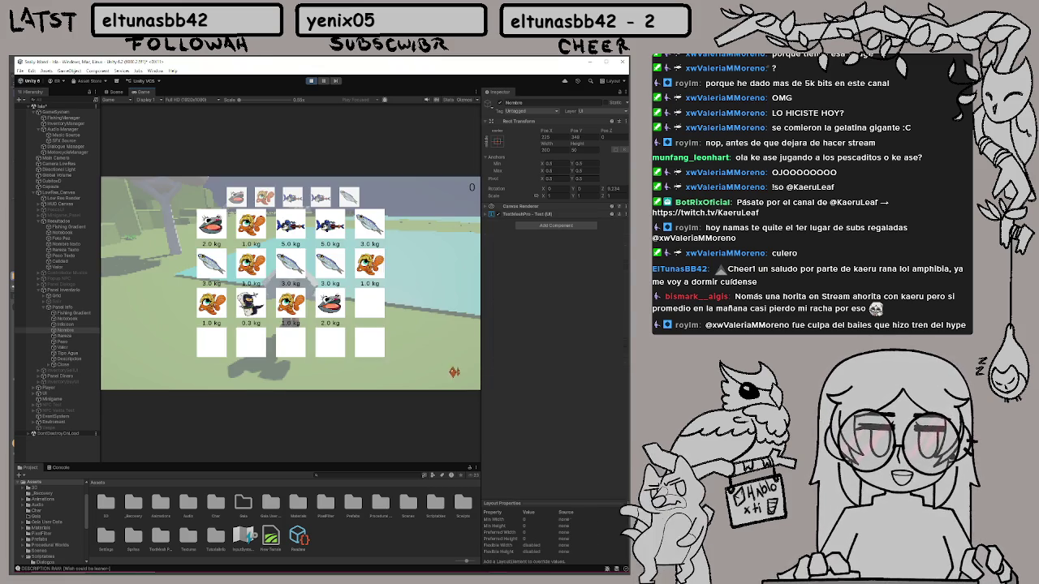
click(331, 223)
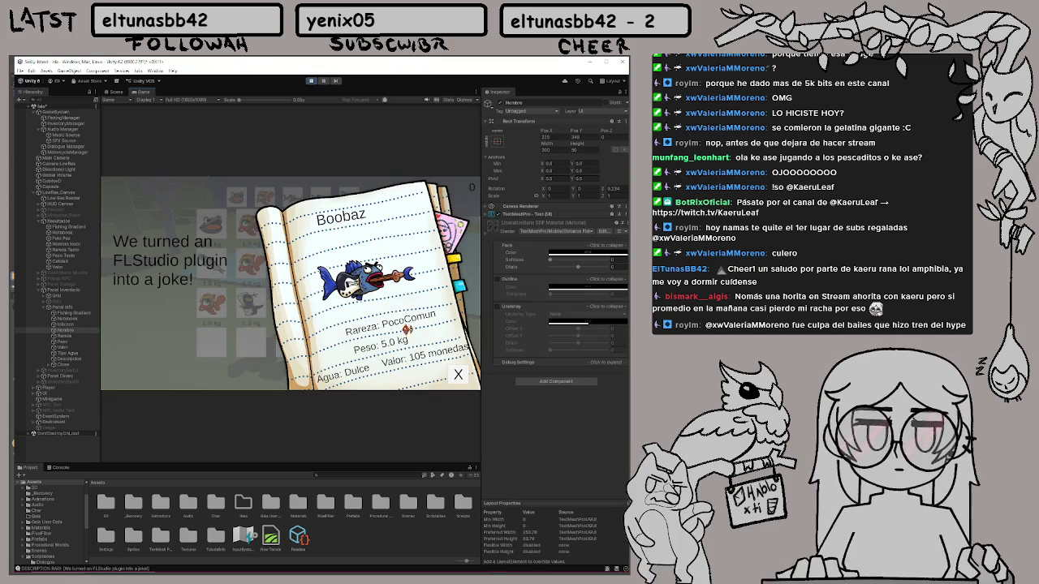
click(456, 375)
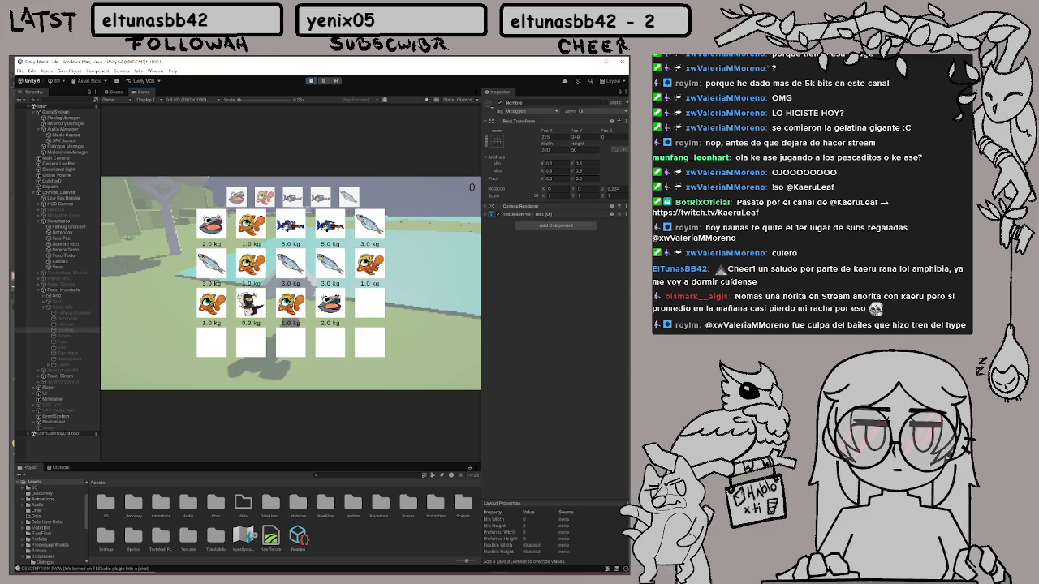
click(285, 319)
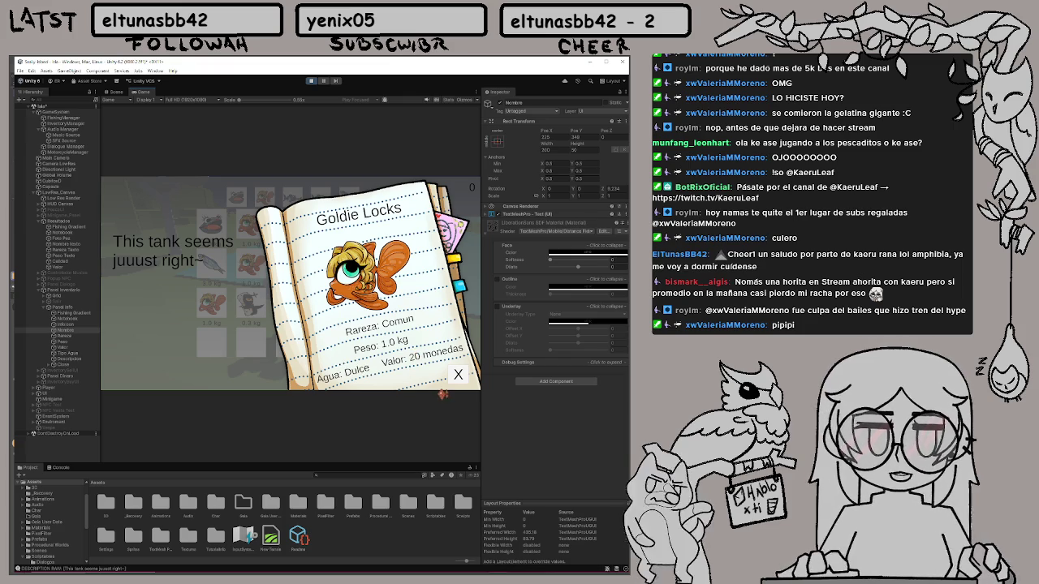
click(457, 375)
click(329, 221)
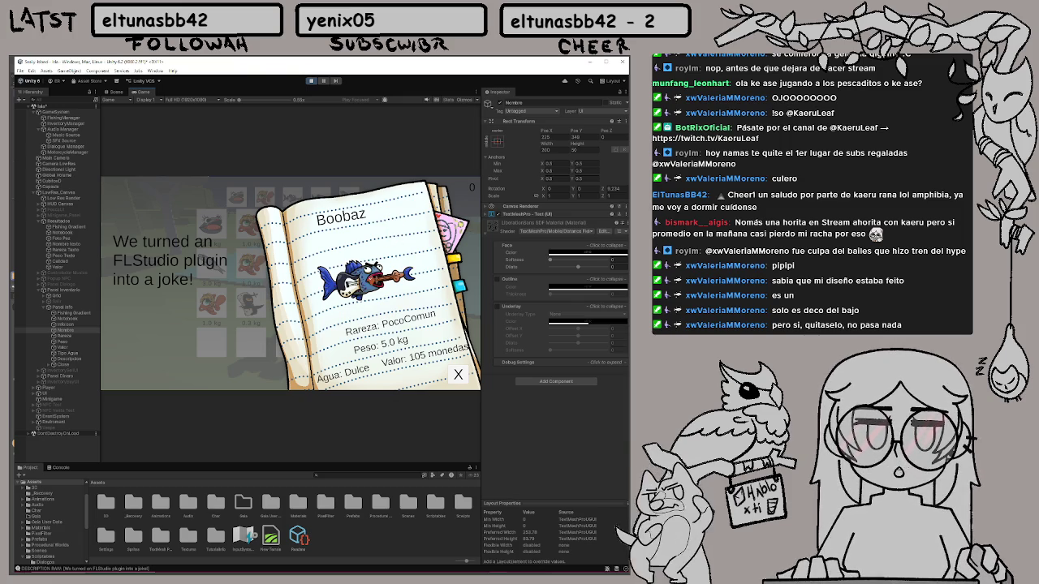
click(458, 375)
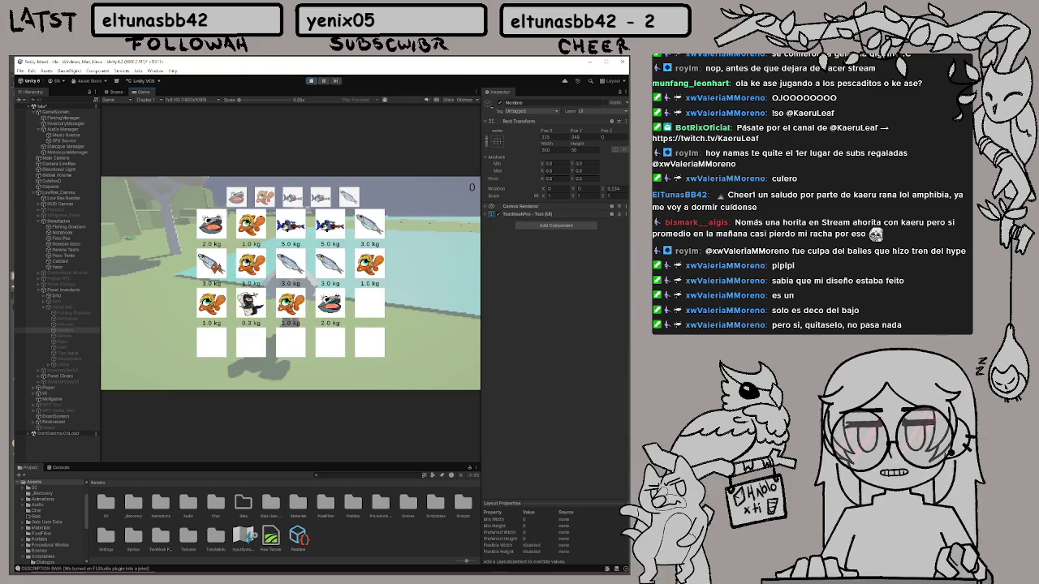
Test the slots by opening and closing the Ann Chubby, Sue Shi, Miss Shell and Goldie Locks notebook pages
click(225, 273)
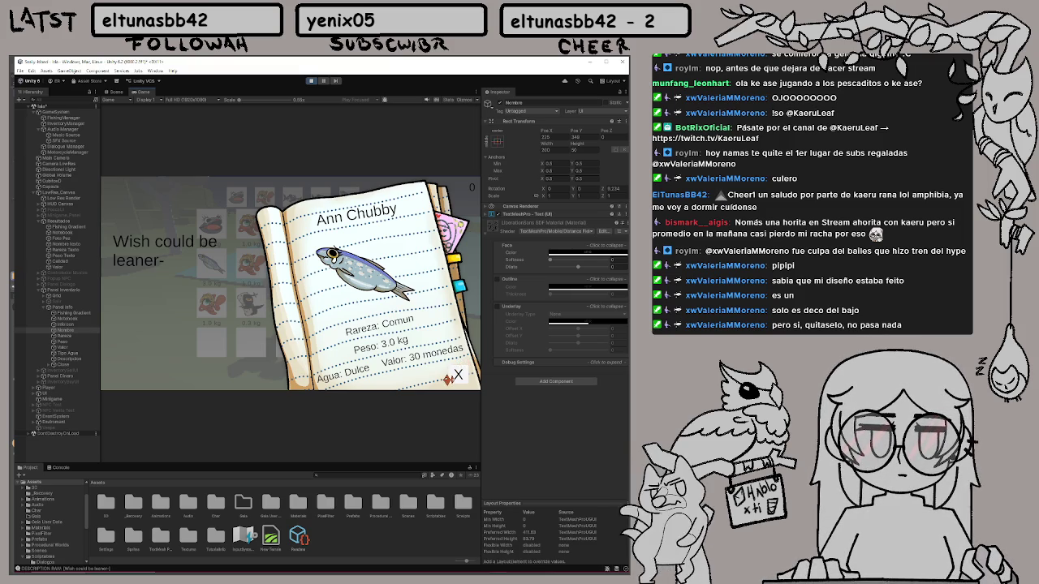
click(457, 375)
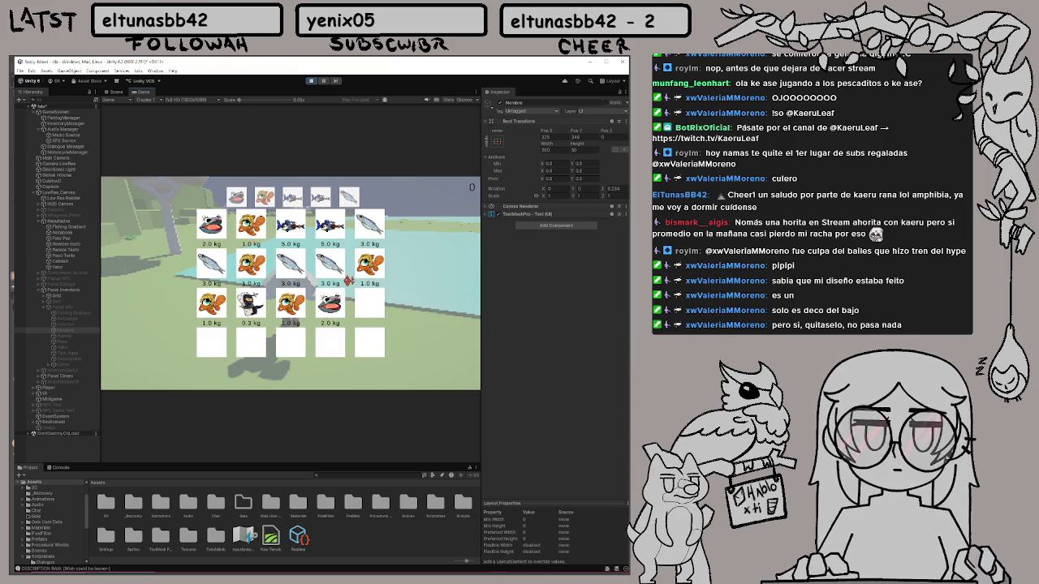
click(248, 308)
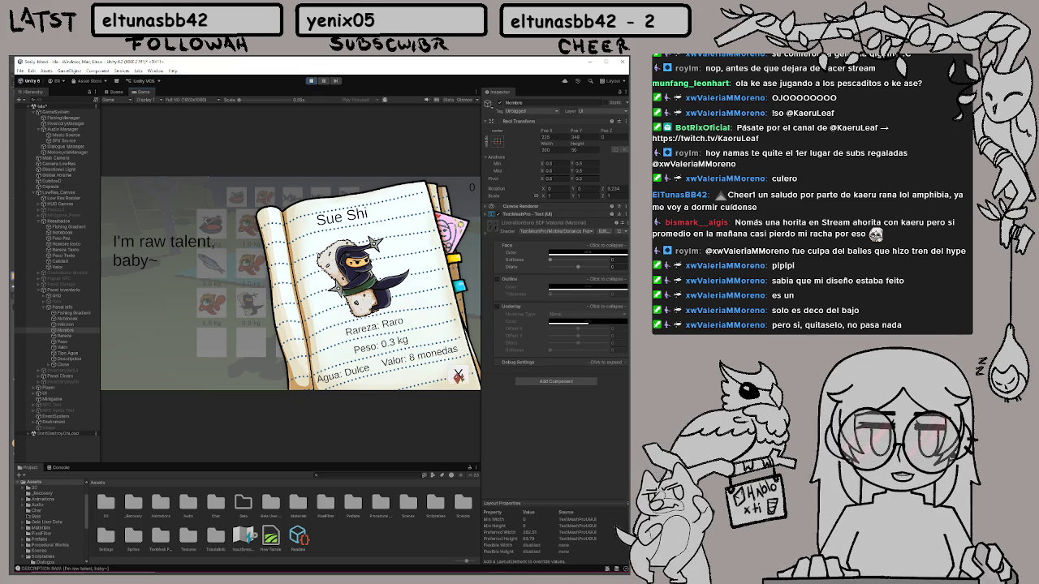
click(458, 376)
click(213, 265)
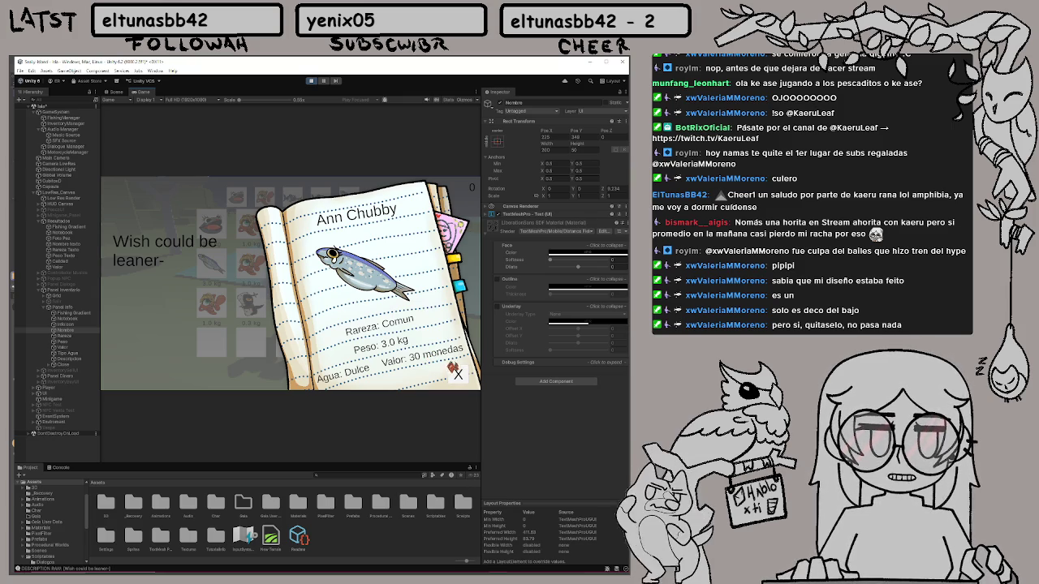
click(457, 372)
click(332, 306)
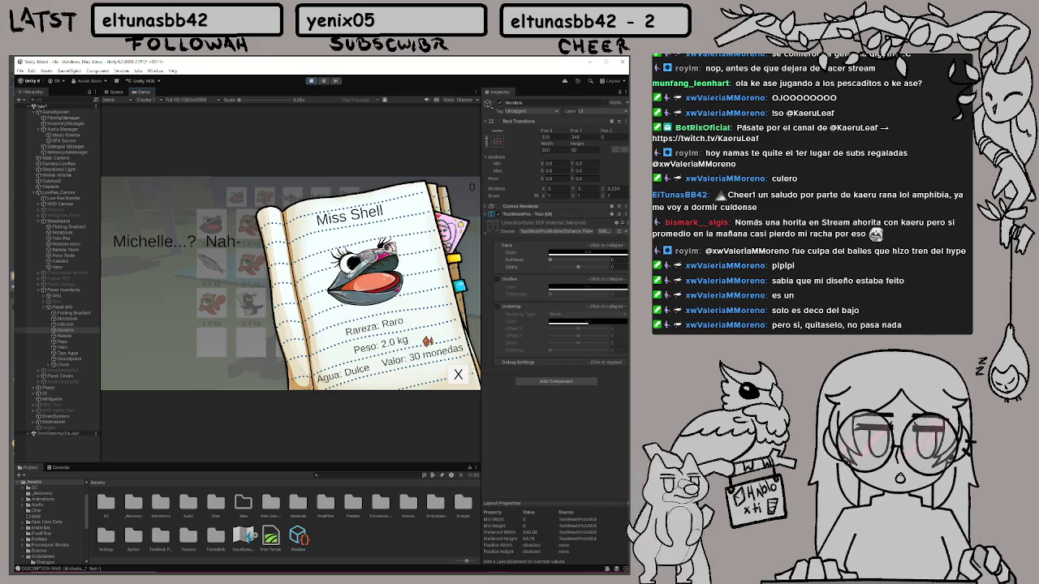
click(458, 374)
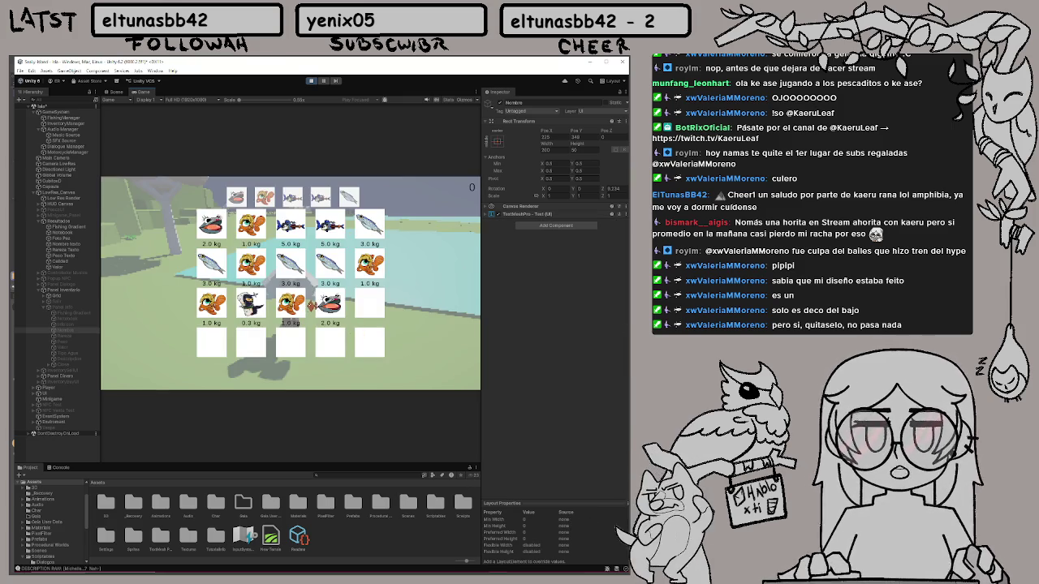
click(290, 313)
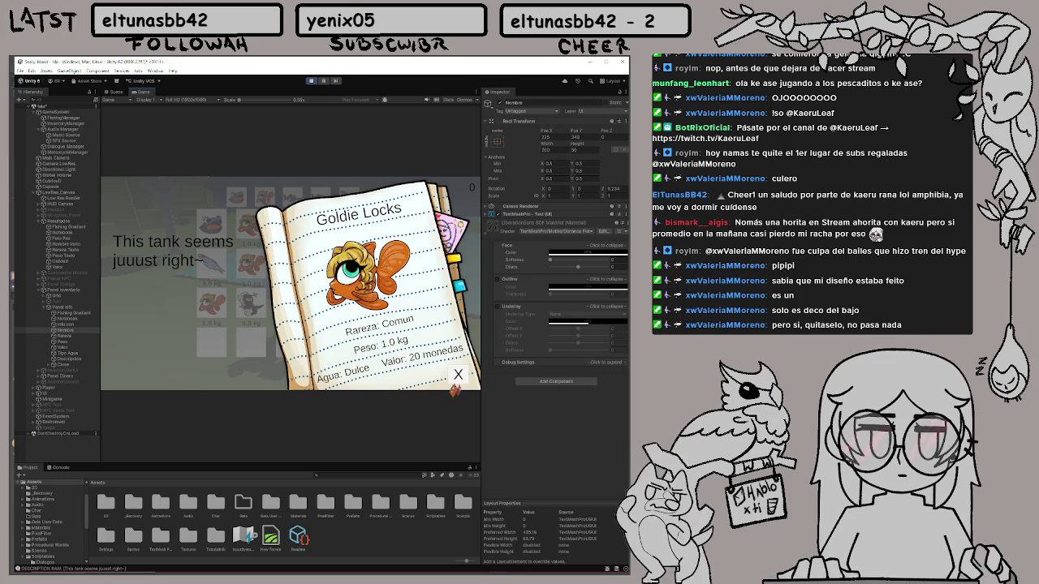
click(458, 379)
Exit Play mode and deactivate the Panel Info notebook panel
mouse_move(304, 578)
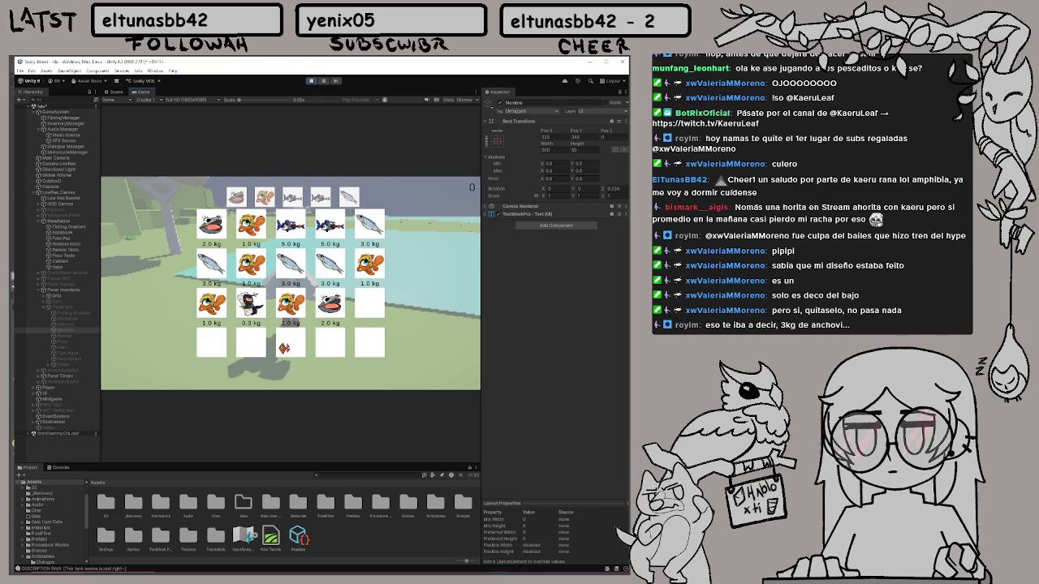
click(82, 299)
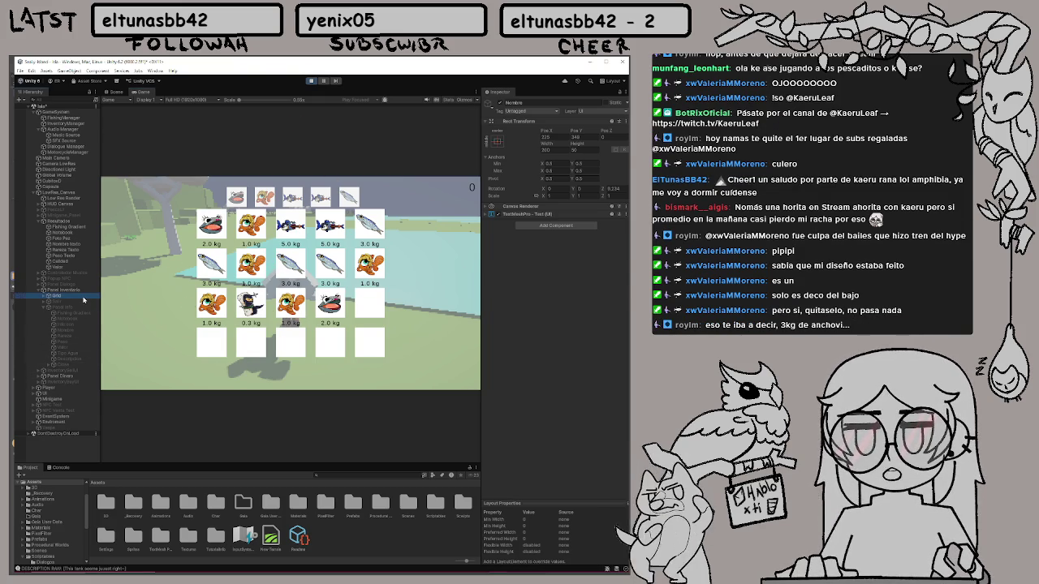
click(313, 82)
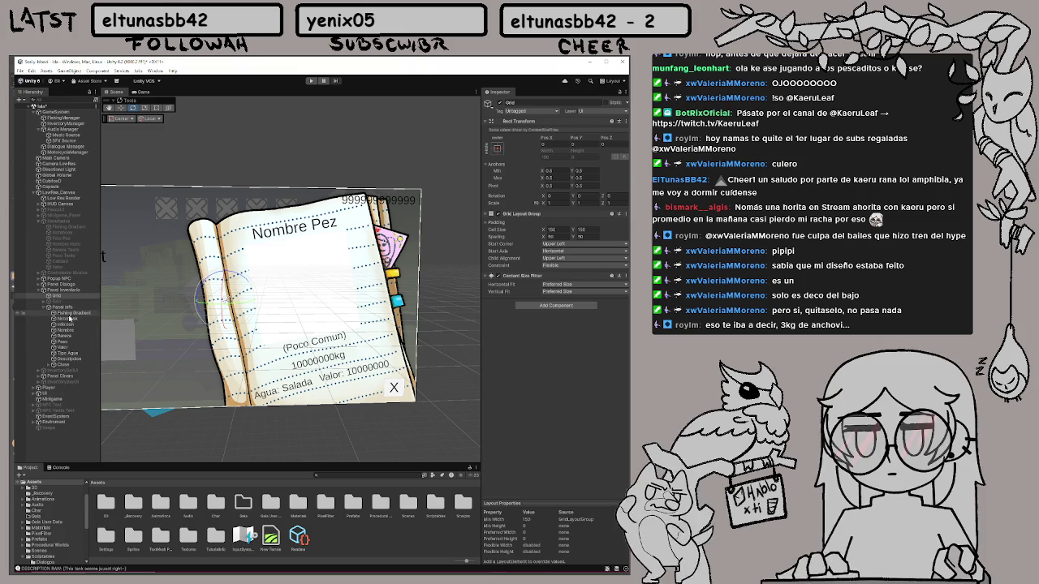
click(63, 309)
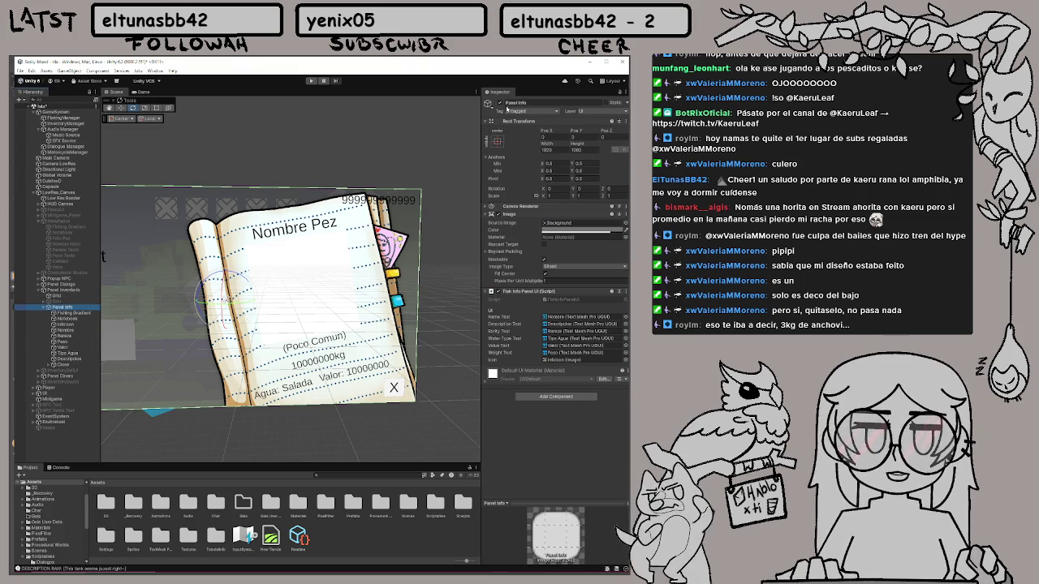
click(501, 104)
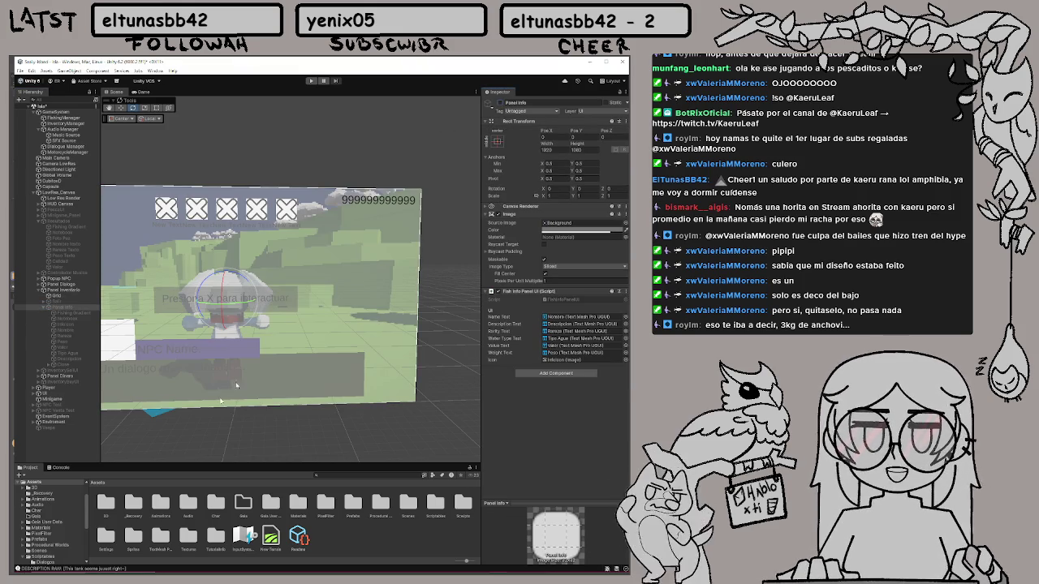
Look over Grid and Panel Inventario, then bring up the Inventory Sell UI object
click(56, 297)
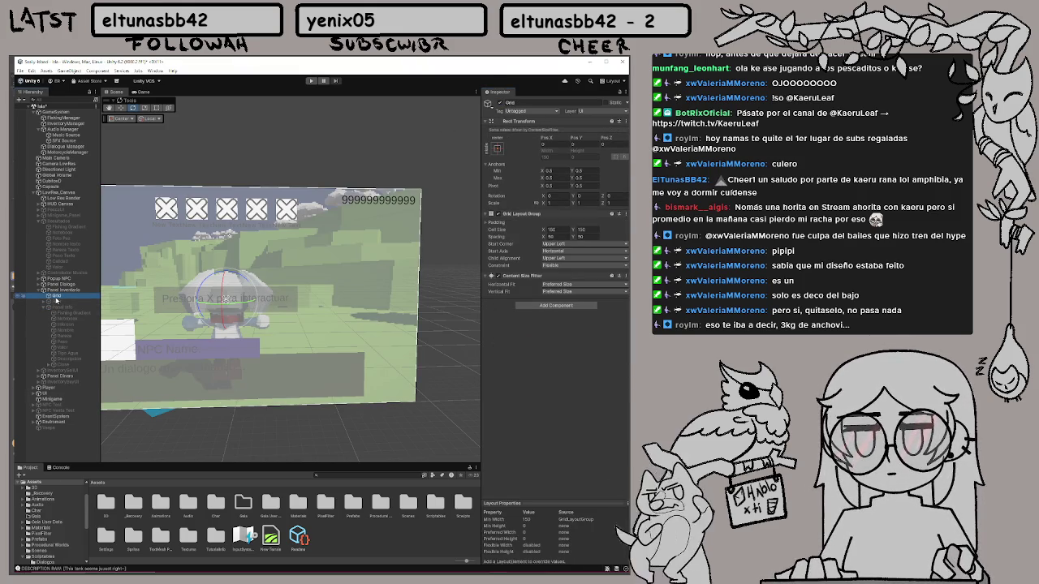
scroll(321, 219, down, 3)
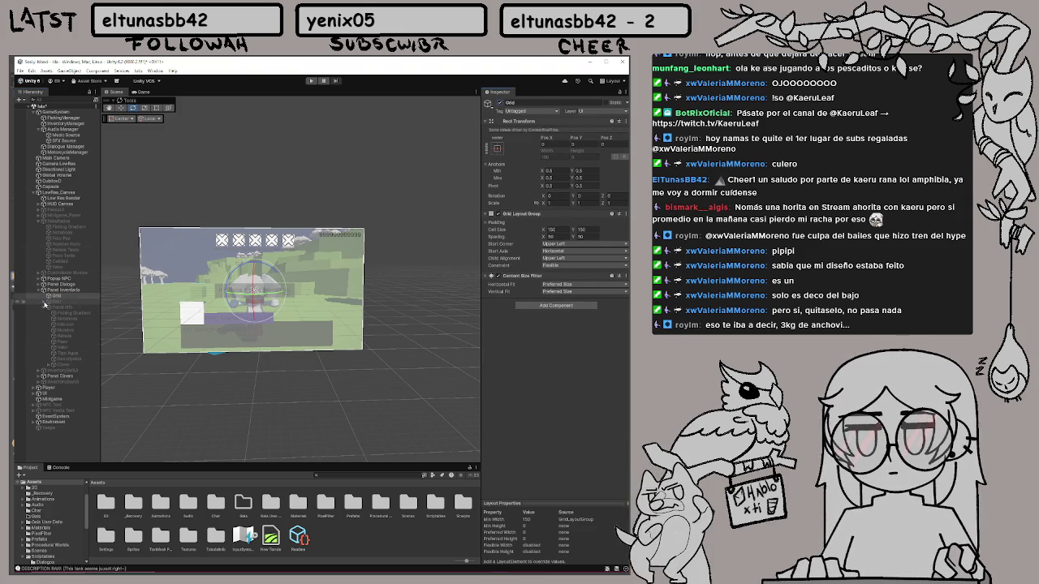
click(69, 291)
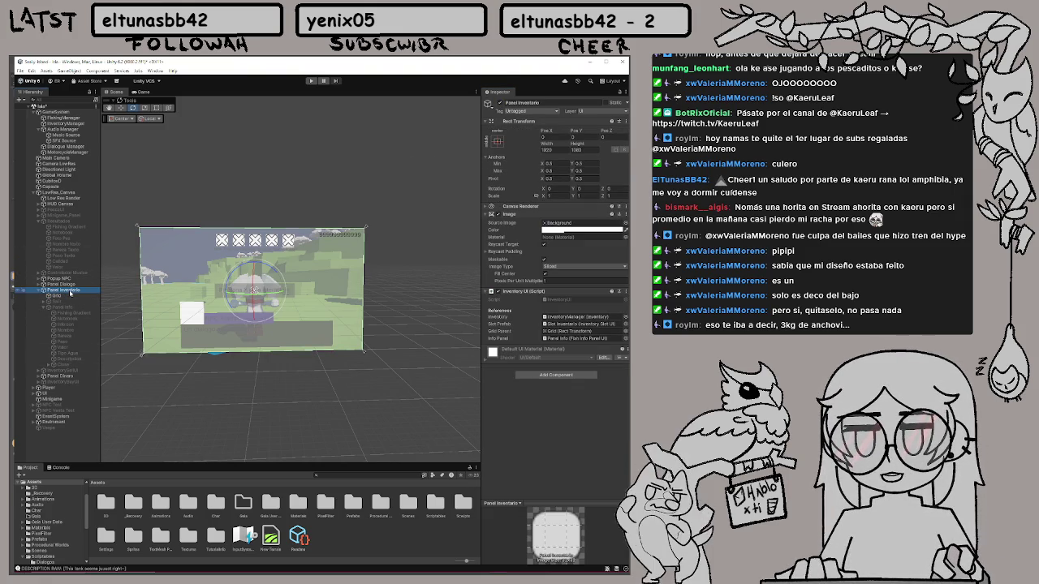
click(43, 303)
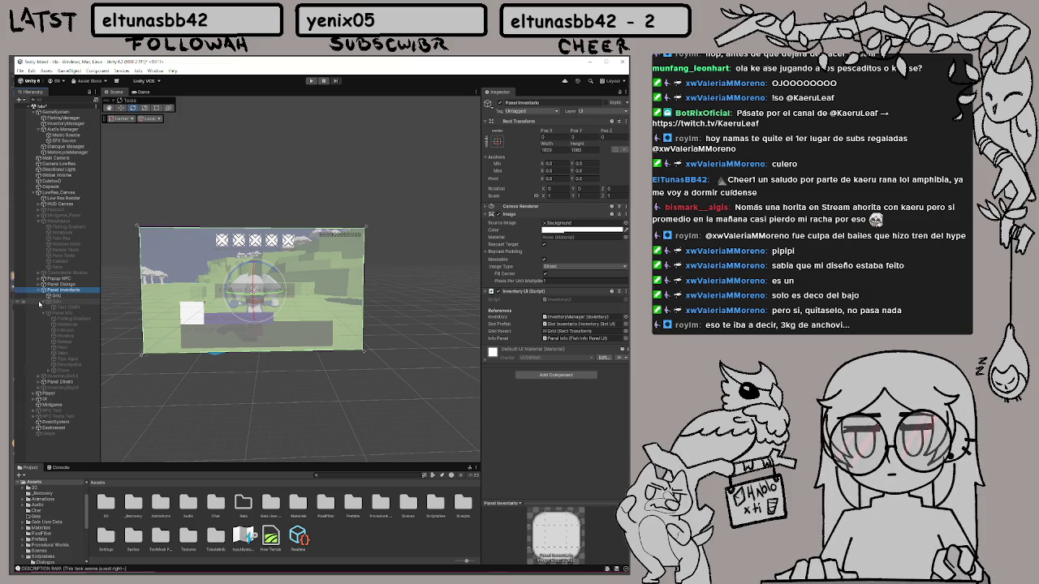
click(45, 304)
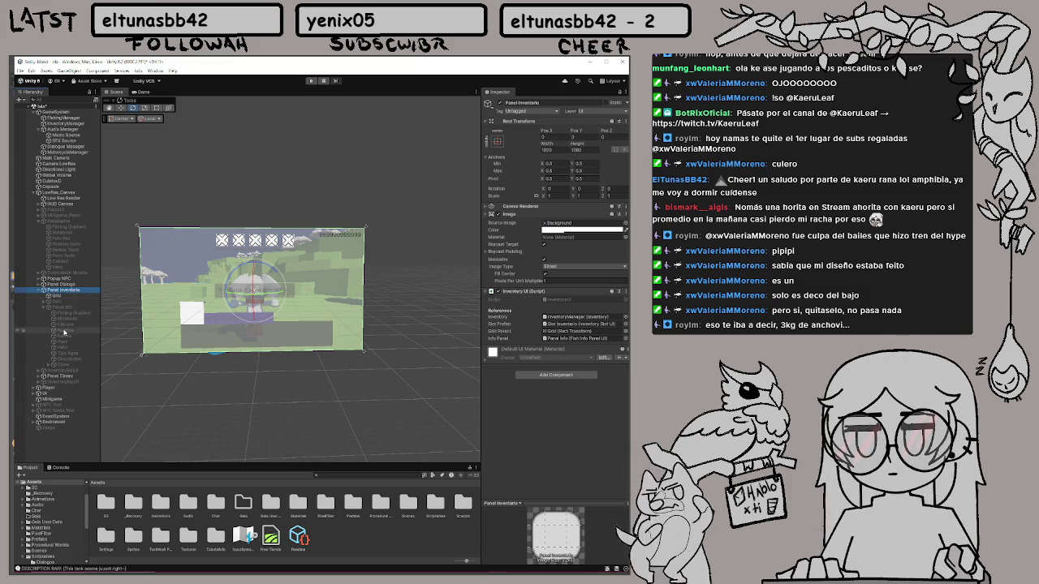
click(55, 370)
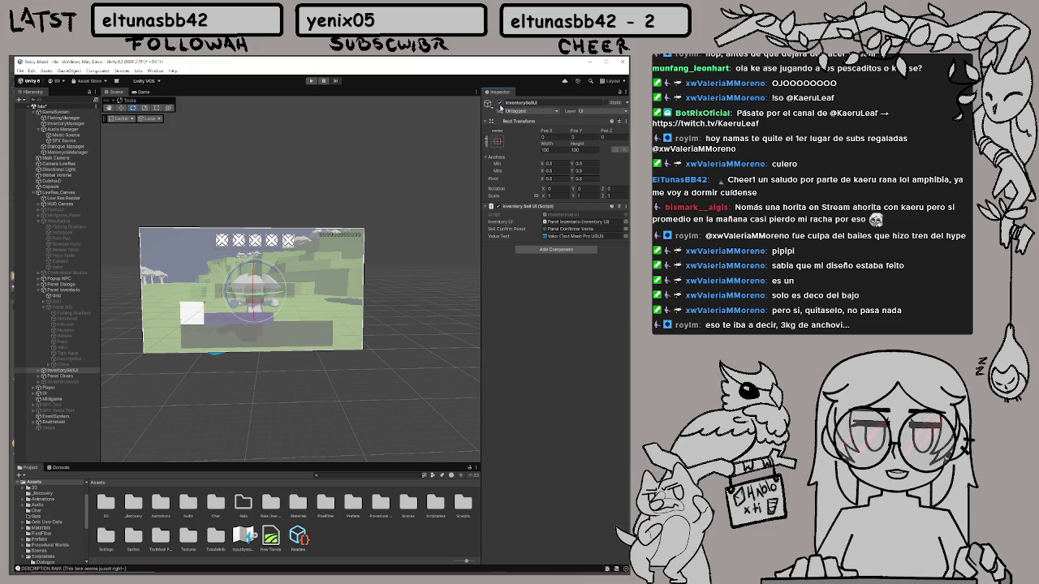
click(65, 381)
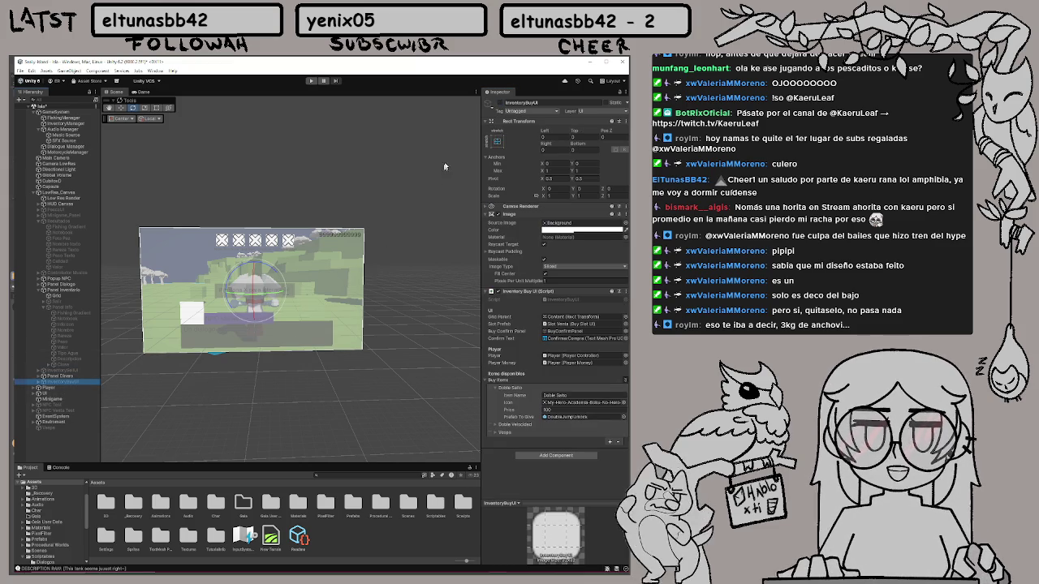
click(501, 103)
click(499, 103)
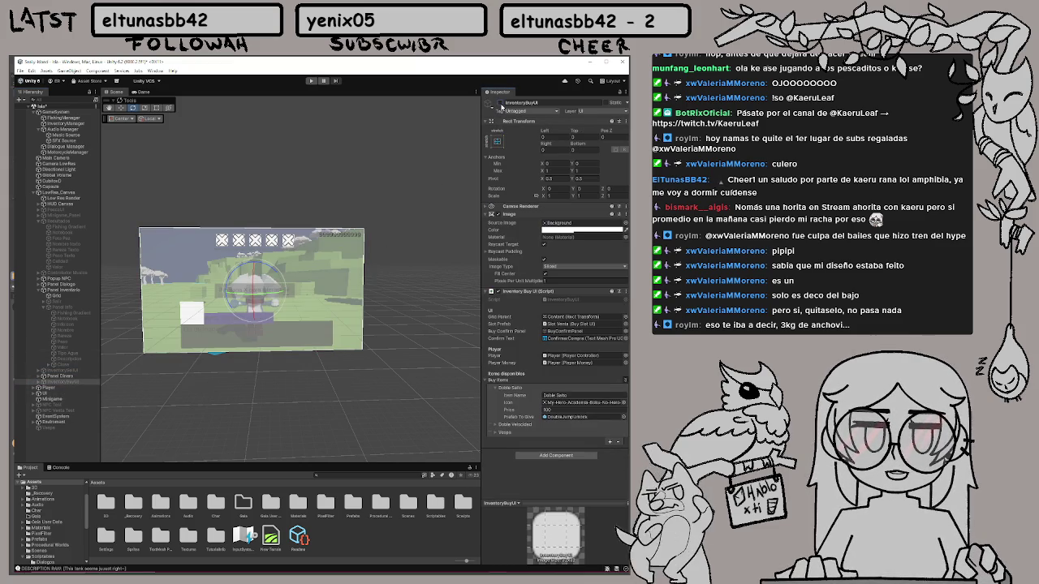
click(501, 103)
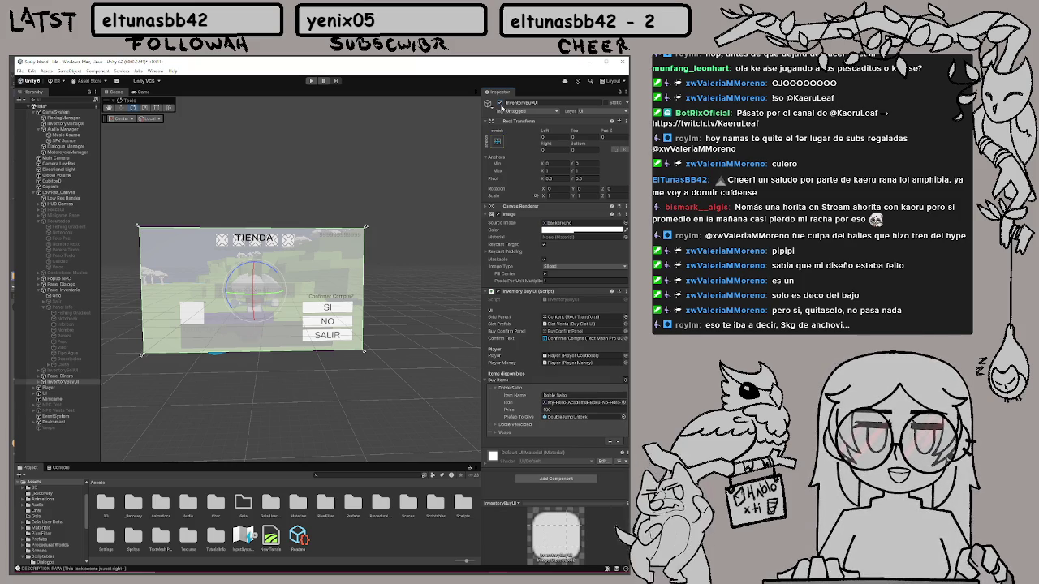
click(500, 103)
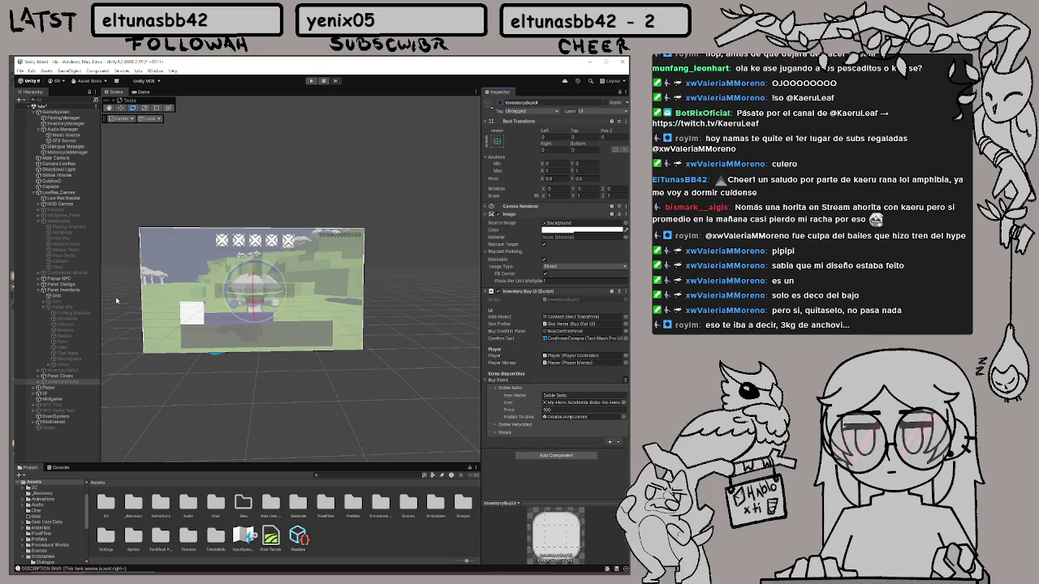
click(69, 280)
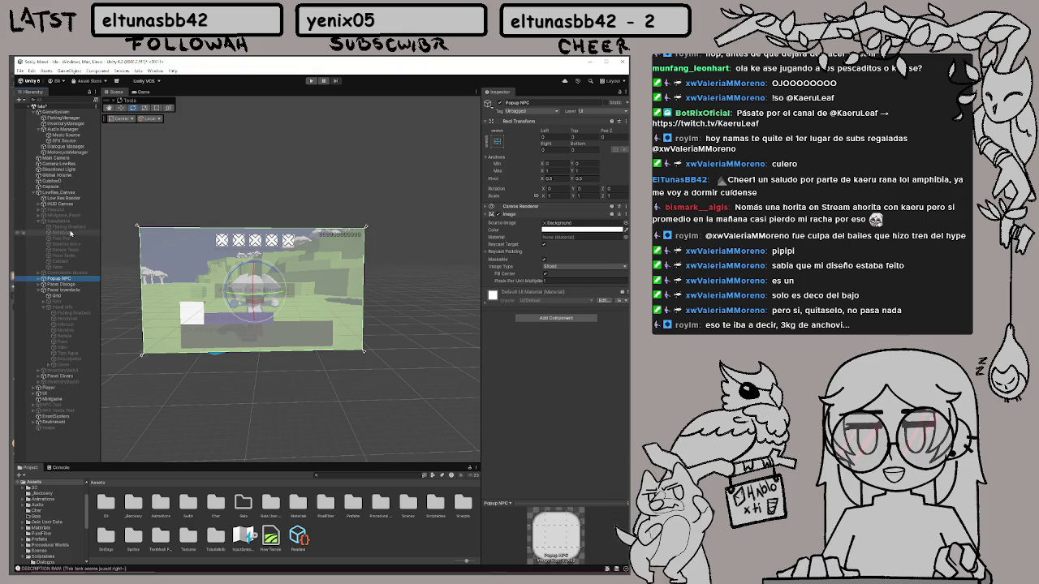
Find the Inventario text under HUD Canvas and deactivate it
click(39, 221)
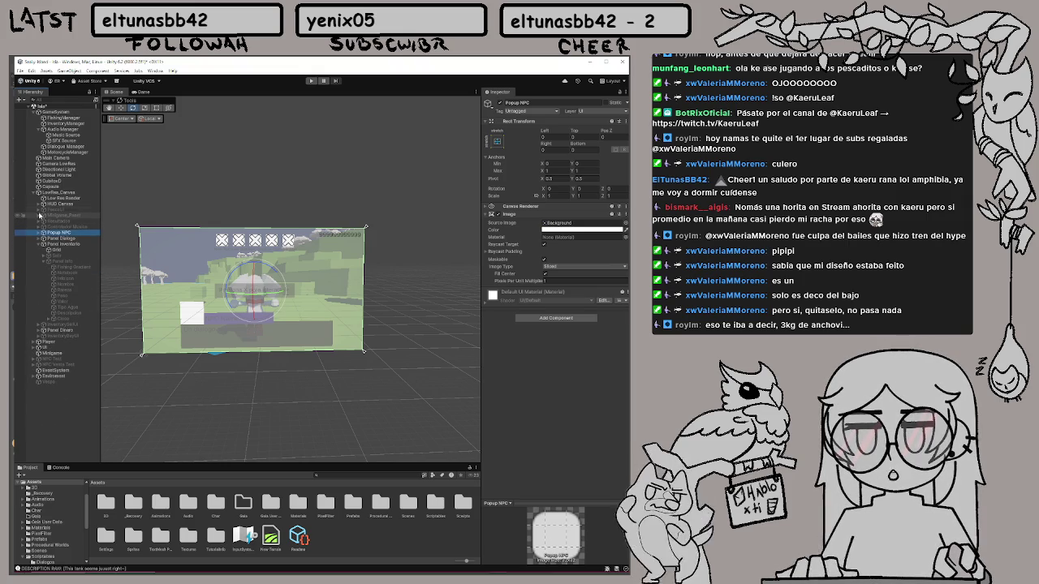
click(41, 204)
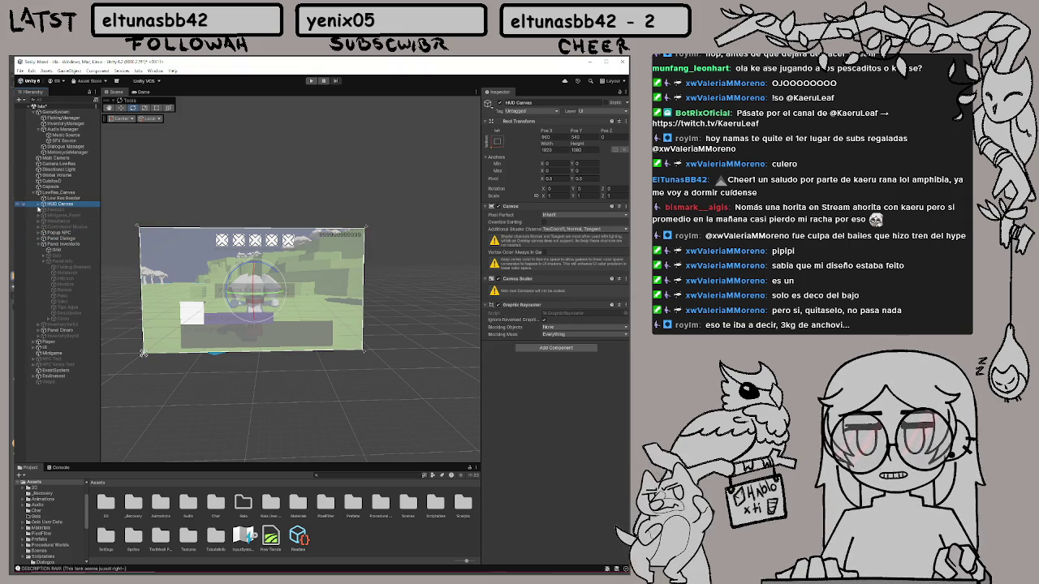
click(39, 205)
click(39, 205)
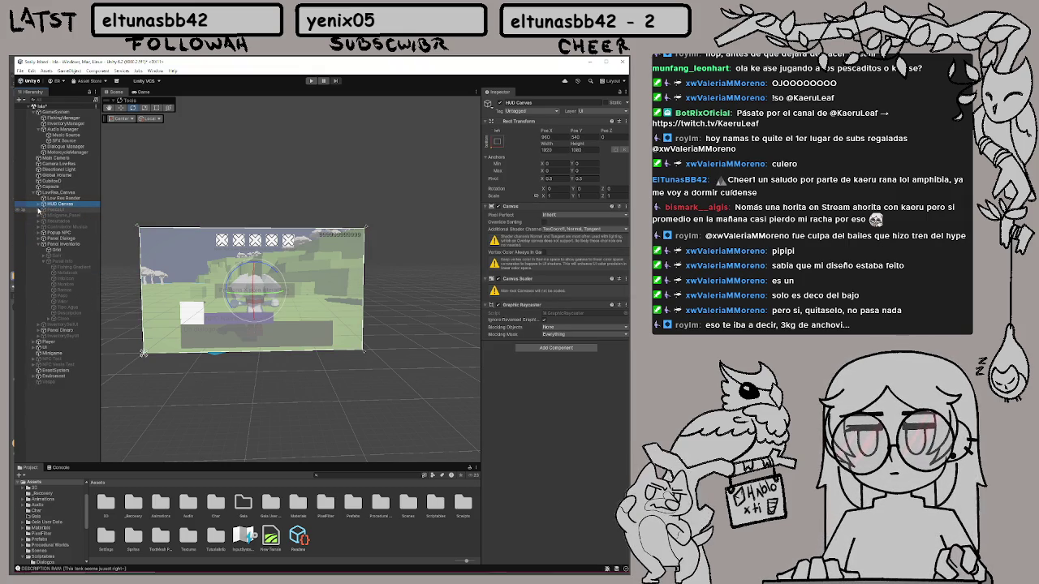
click(39, 209)
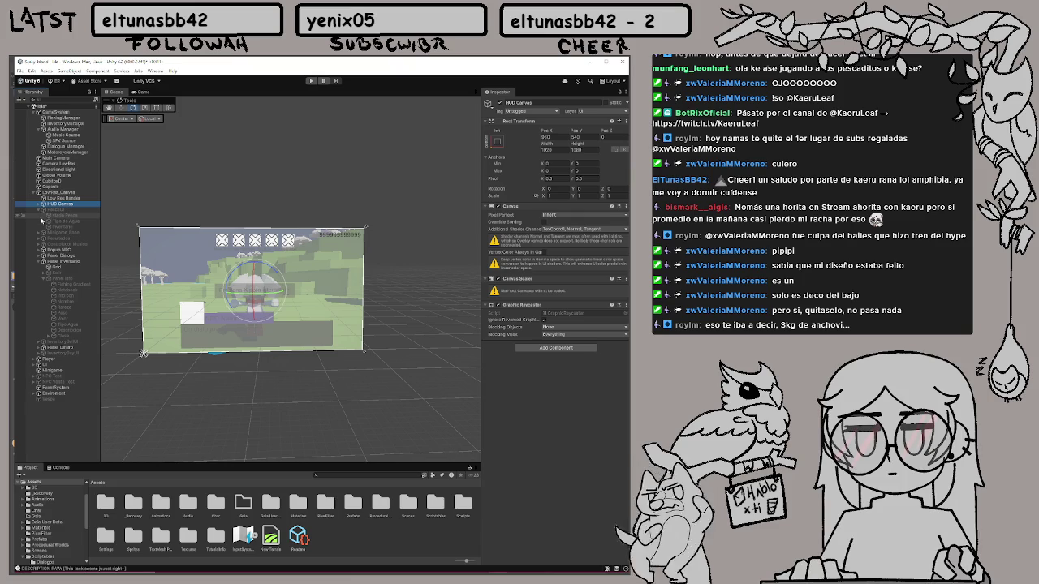
click(85, 229)
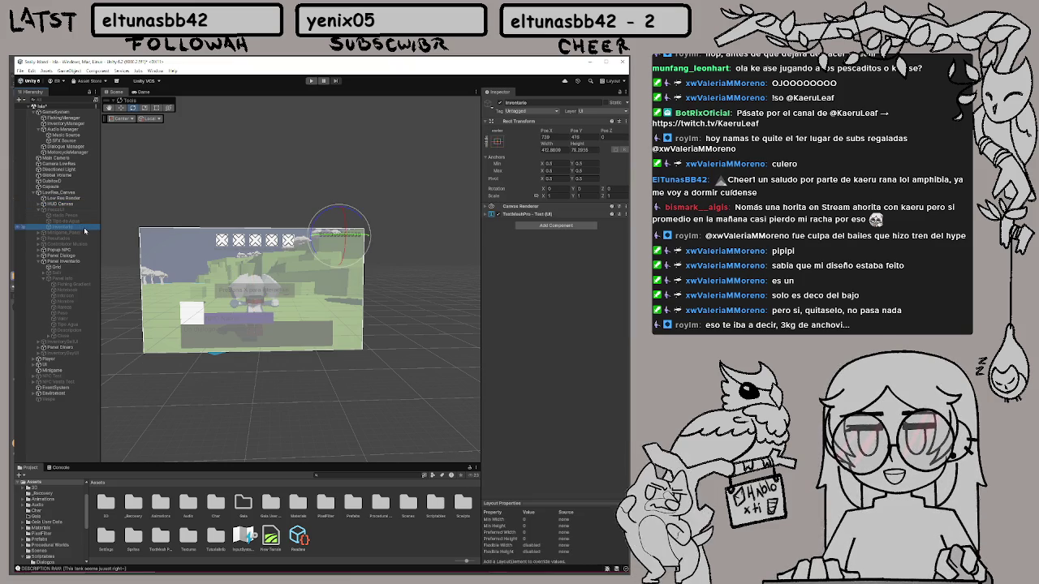
click(502, 103)
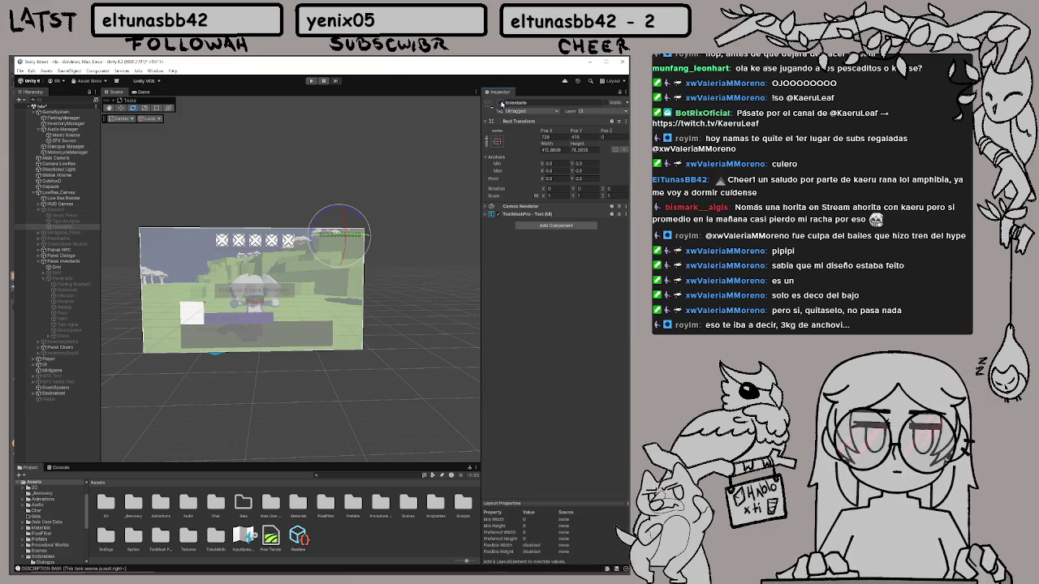
Toggle PescaUI on and back off, check its Tipo de Agua text, then select InventoryBuyUI
click(57, 210)
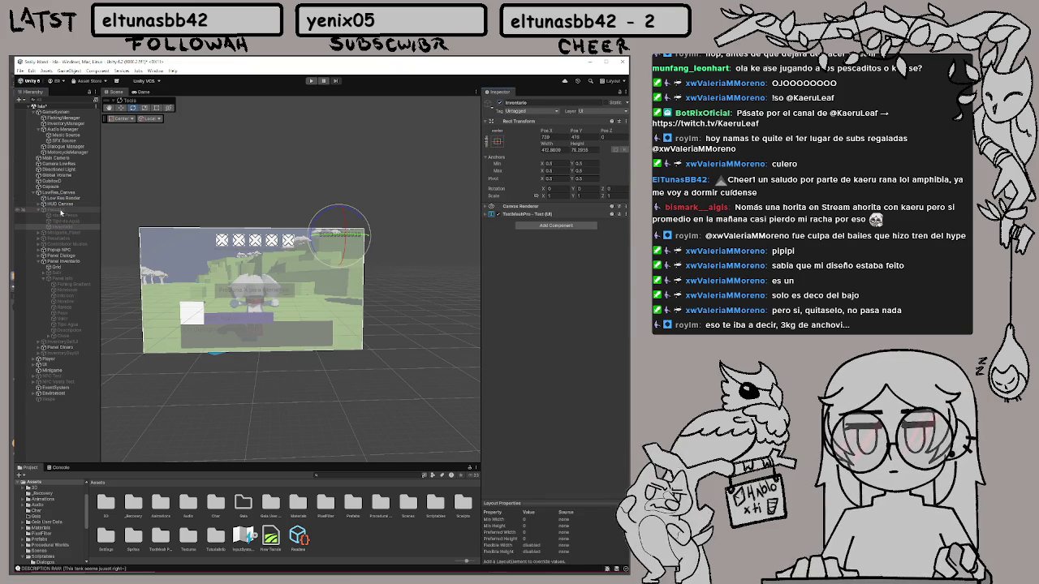
click(498, 103)
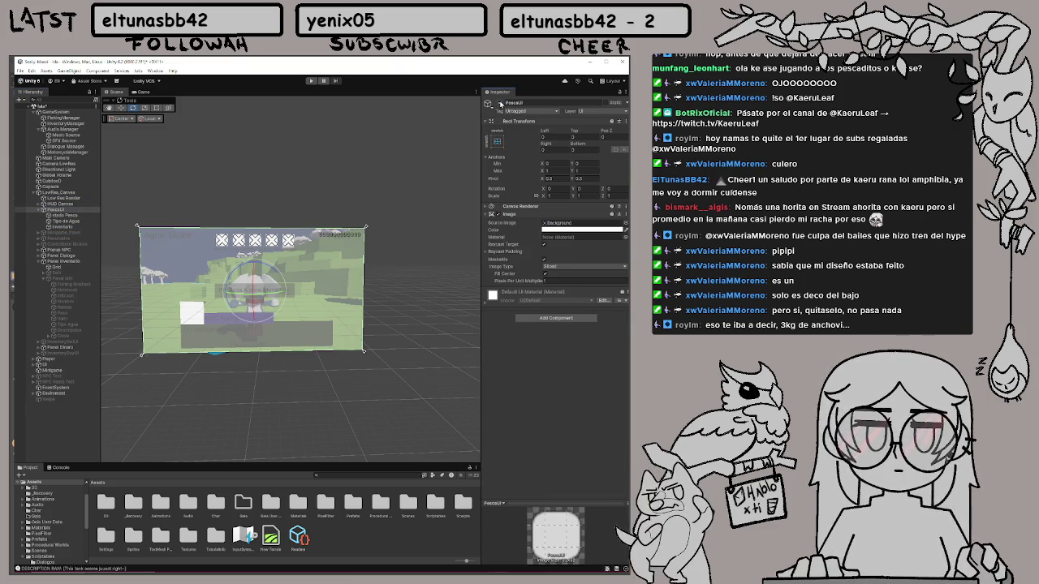
click(500, 104)
click(65, 221)
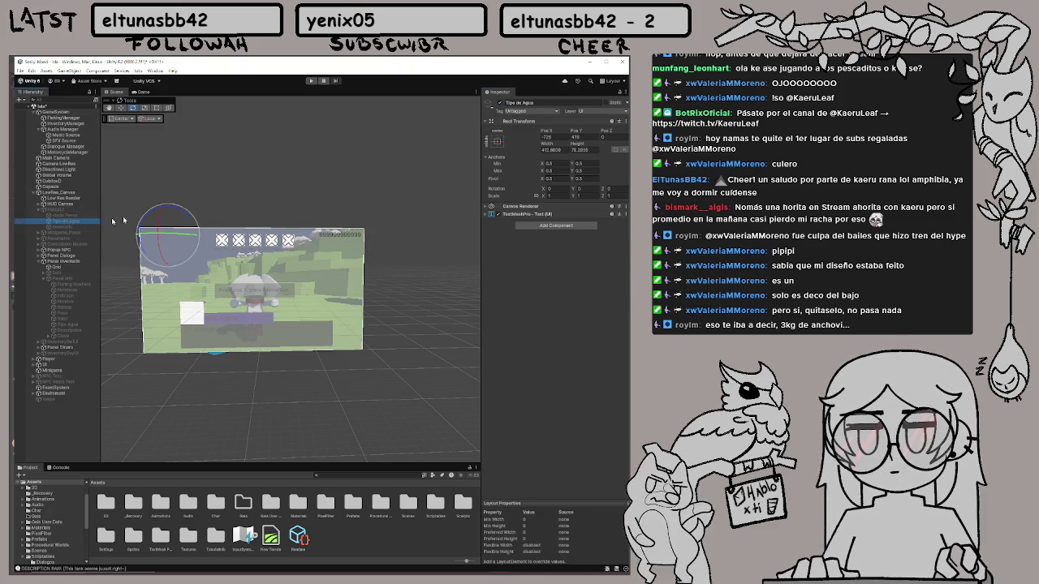
click(65, 228)
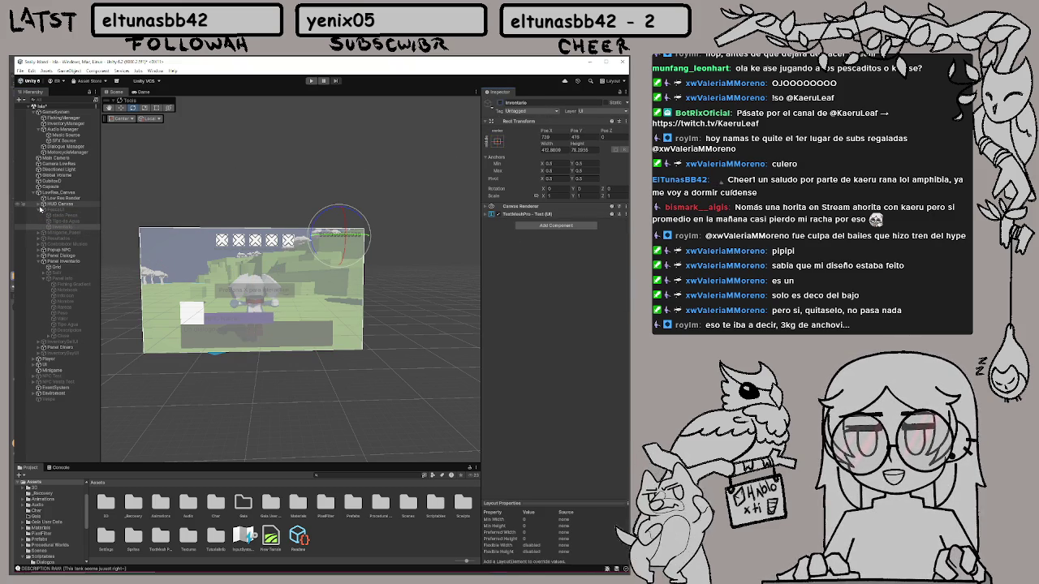
click(39, 210)
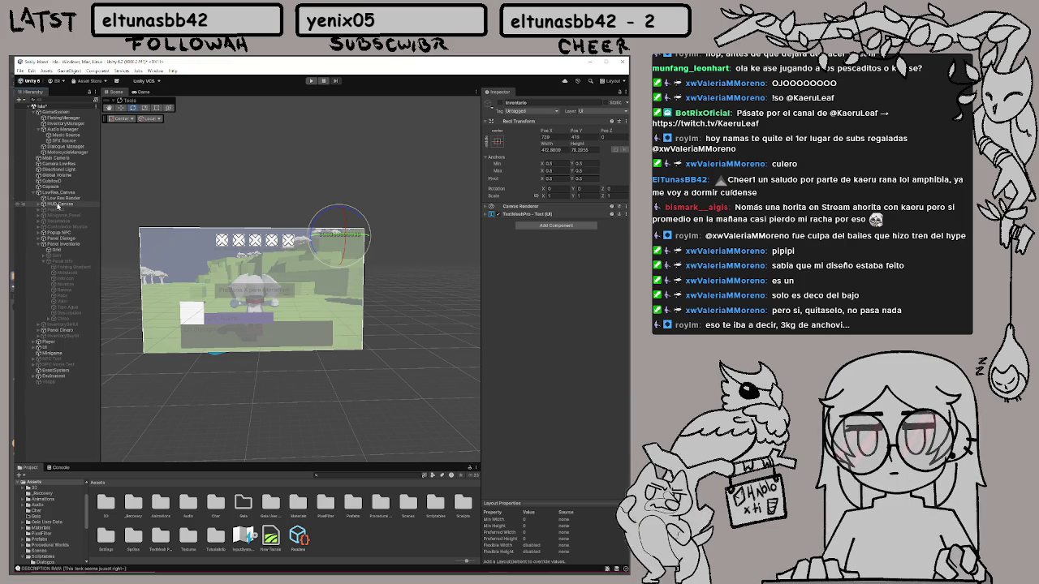
click(73, 337)
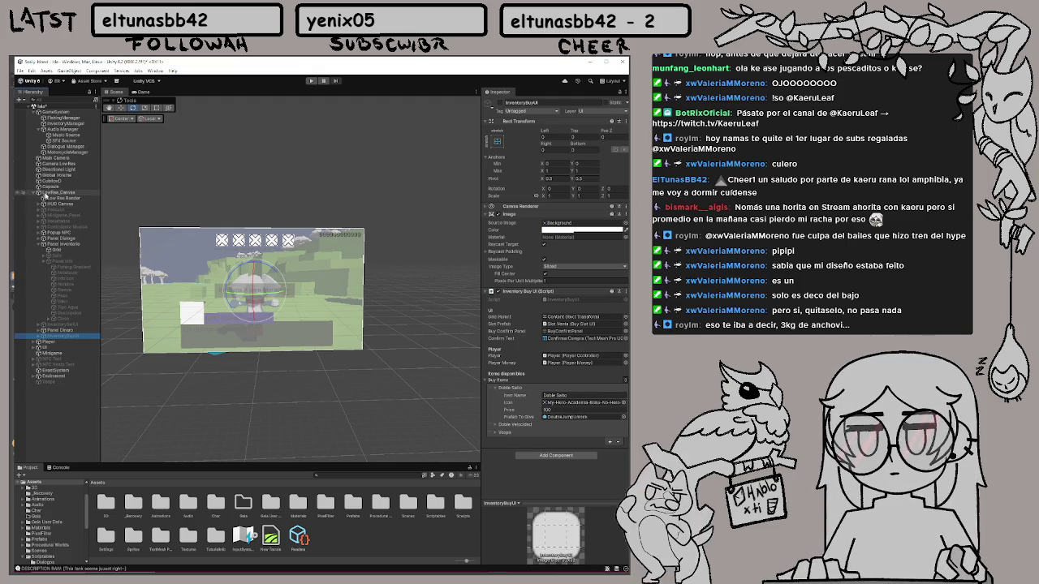
Briefly show and re-hide the InventorySellUI panel and inspect its children
click(78, 326)
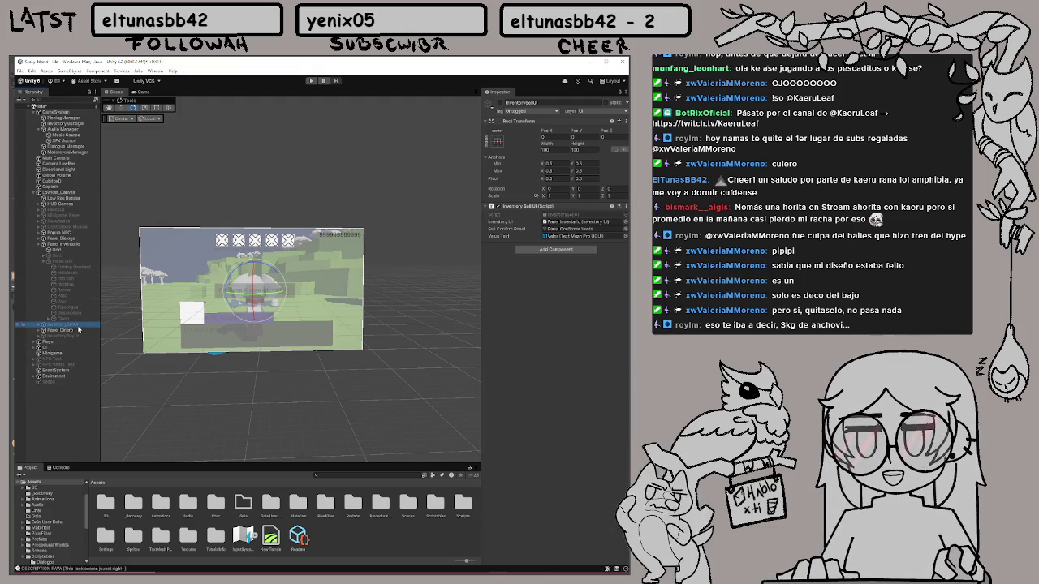
click(499, 103)
click(499, 104)
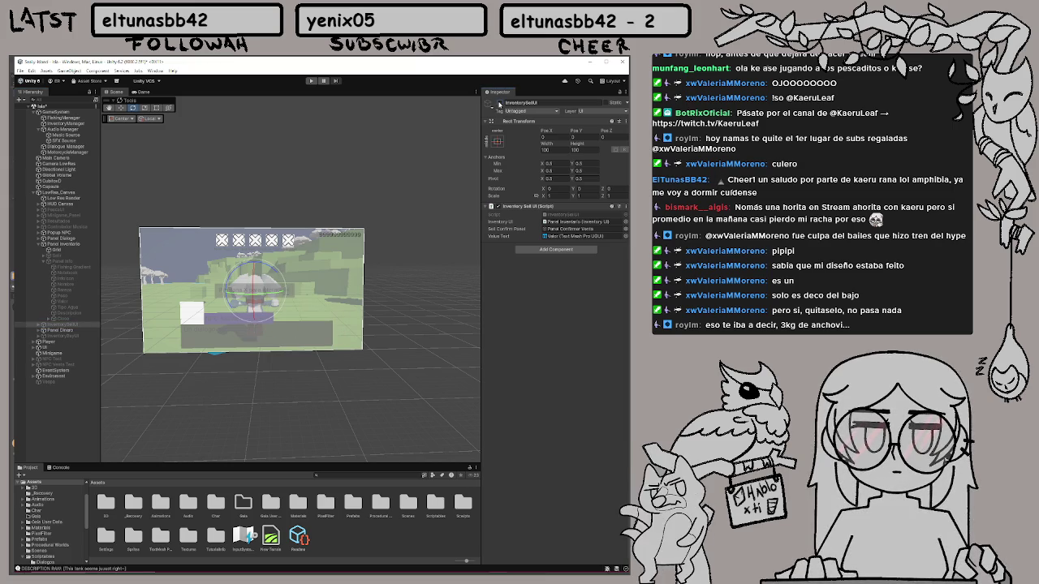
click(38, 326)
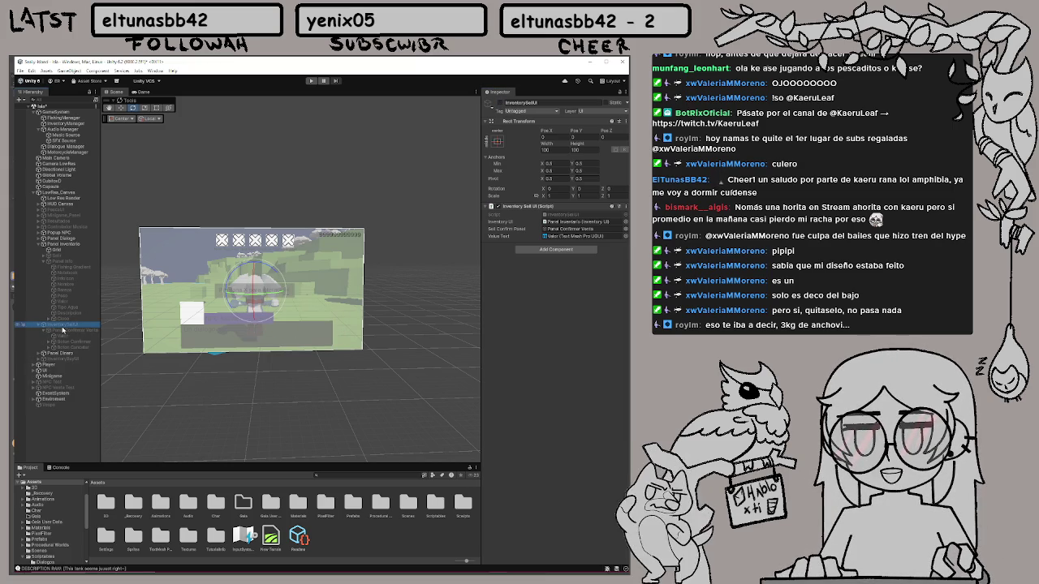
click(44, 325)
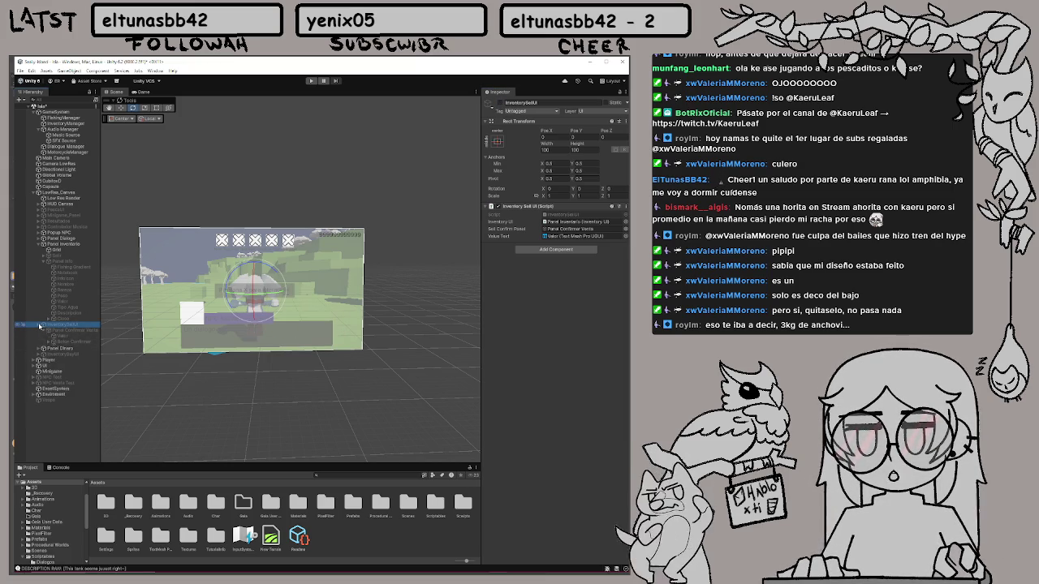
click(49, 325)
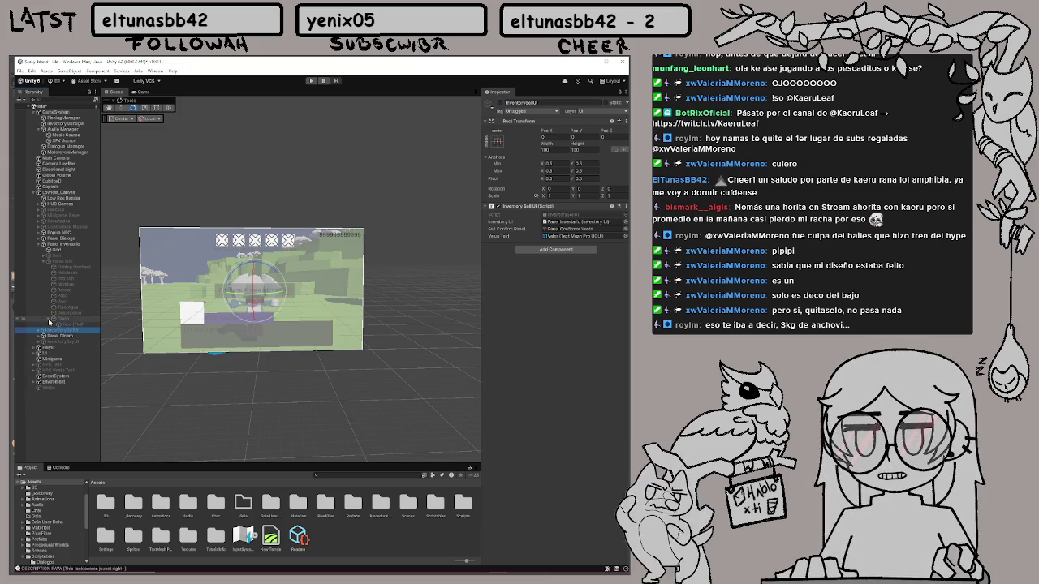
click(49, 325)
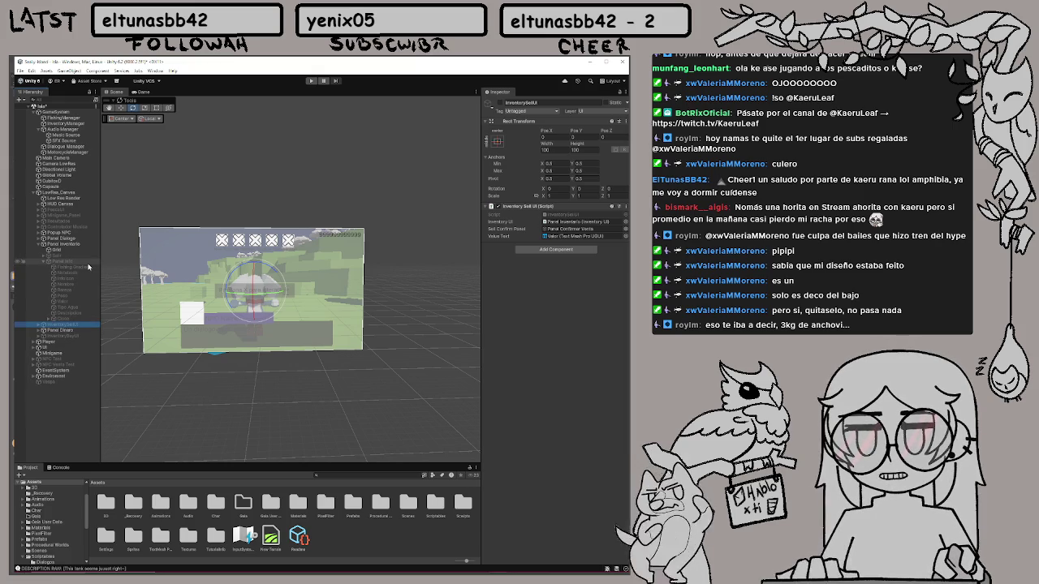
Inspect the Salir exit button, then Panel Inventario's Inventory UI script references
click(43, 261)
click(41, 256)
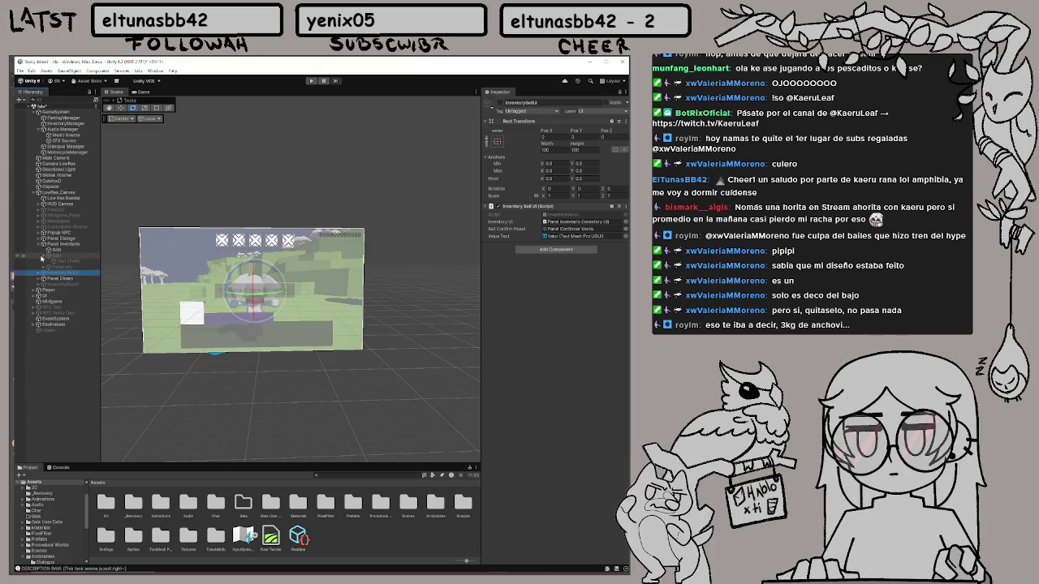
click(48, 256)
click(43, 256)
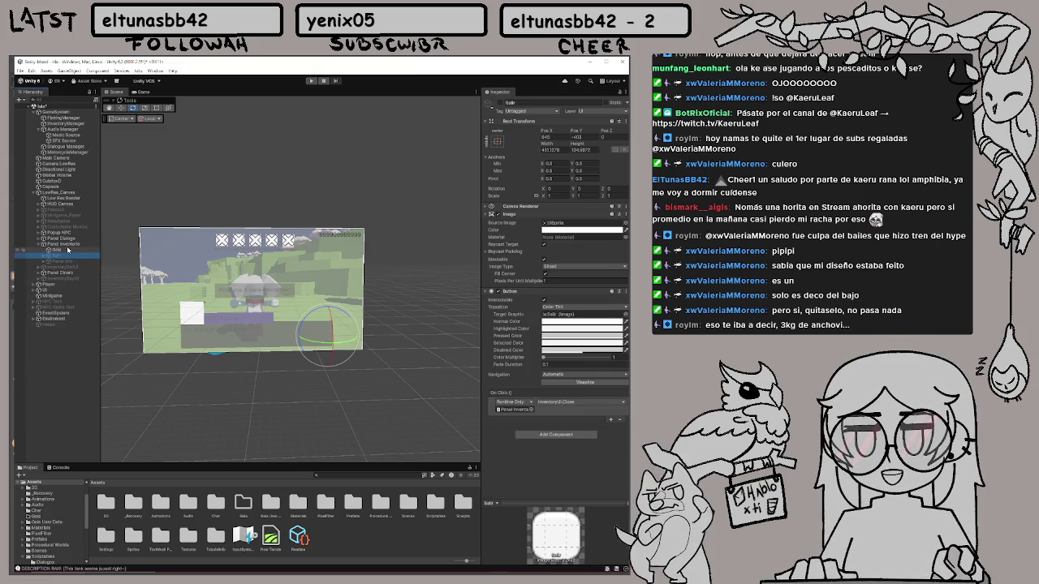
click(65, 244)
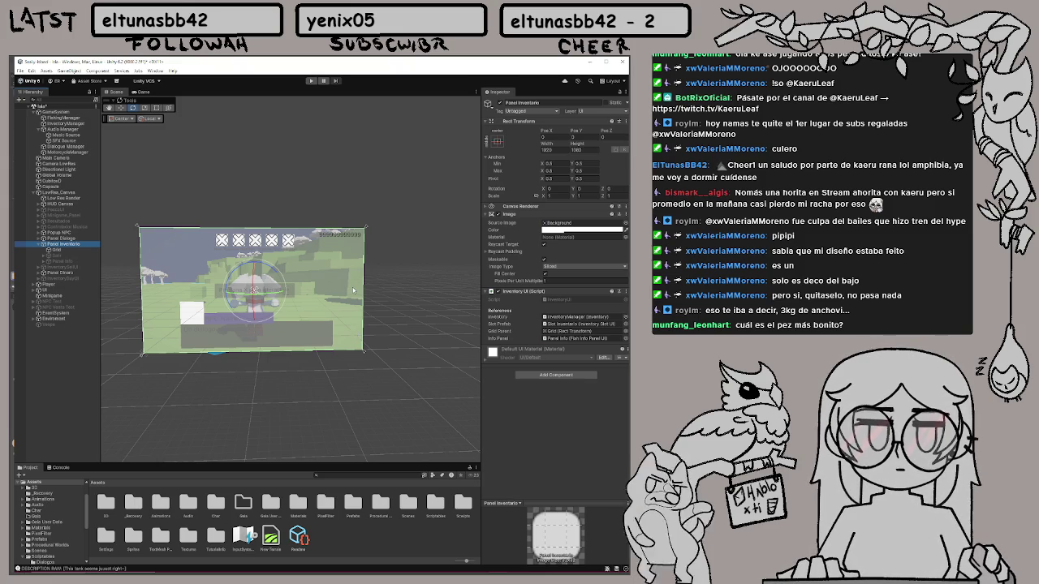
key(alt+Tab)
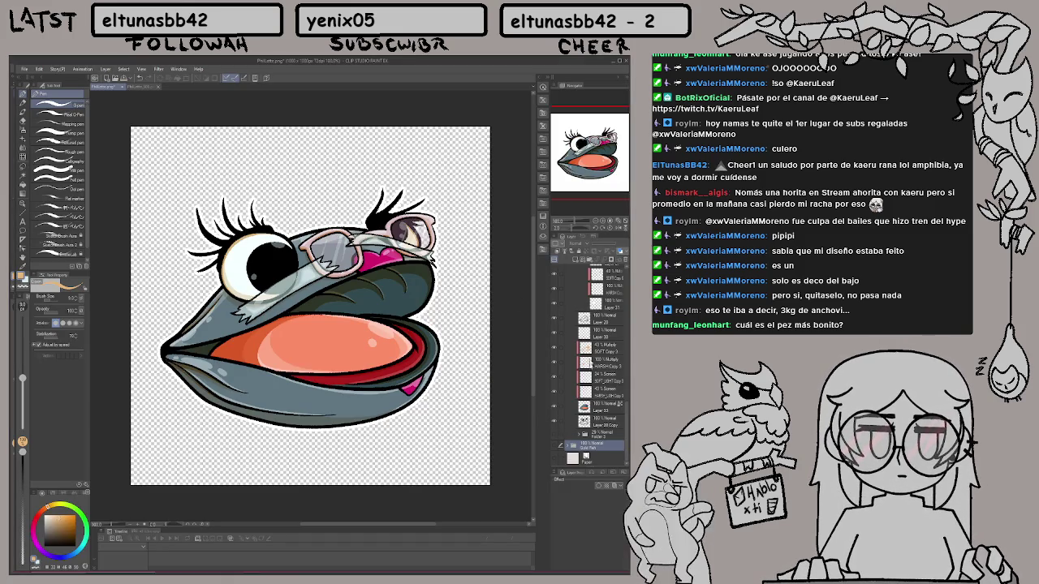
Collapse the expanded layer folders, including Folder 7, to tidy the layer list
scroll(591, 361, up, 10)
scroll(593, 366, up, 8)
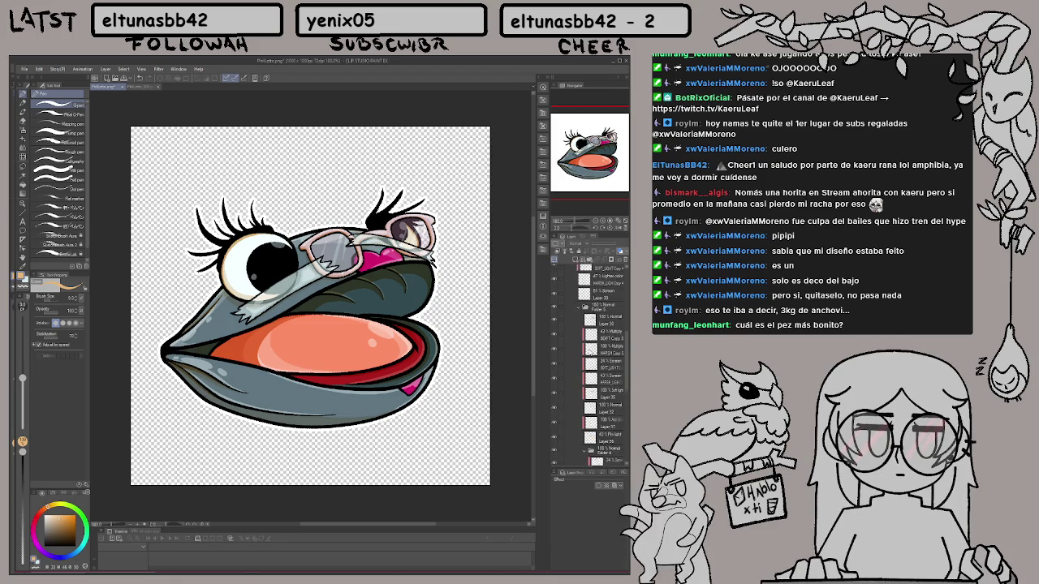
click(572, 336)
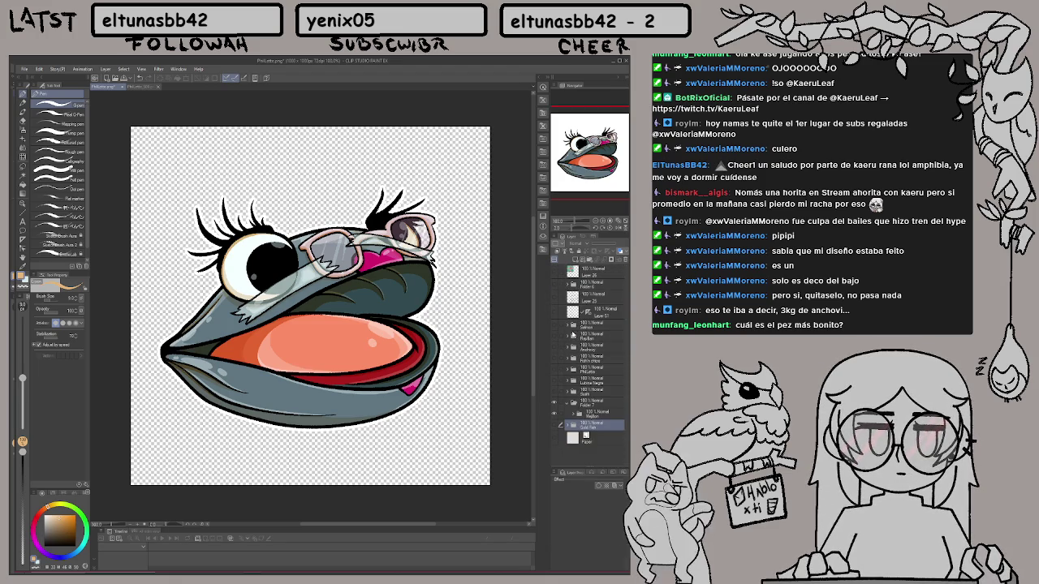
click(568, 403)
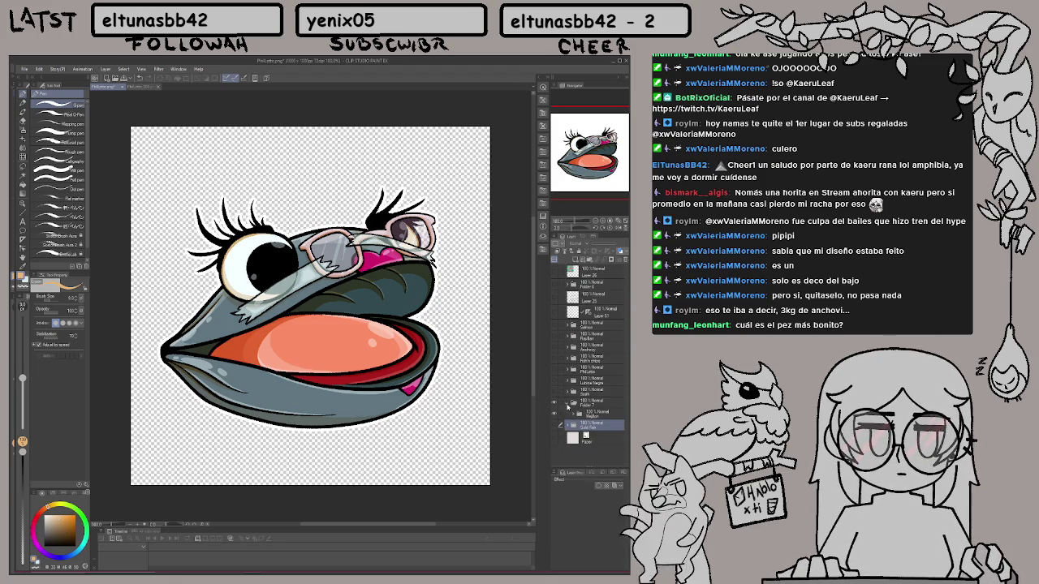
Preview the goldfish, ninja rice-ball, guitar-fish and hat-wearing fish layers, ending on fish-and-chips
click(555, 403)
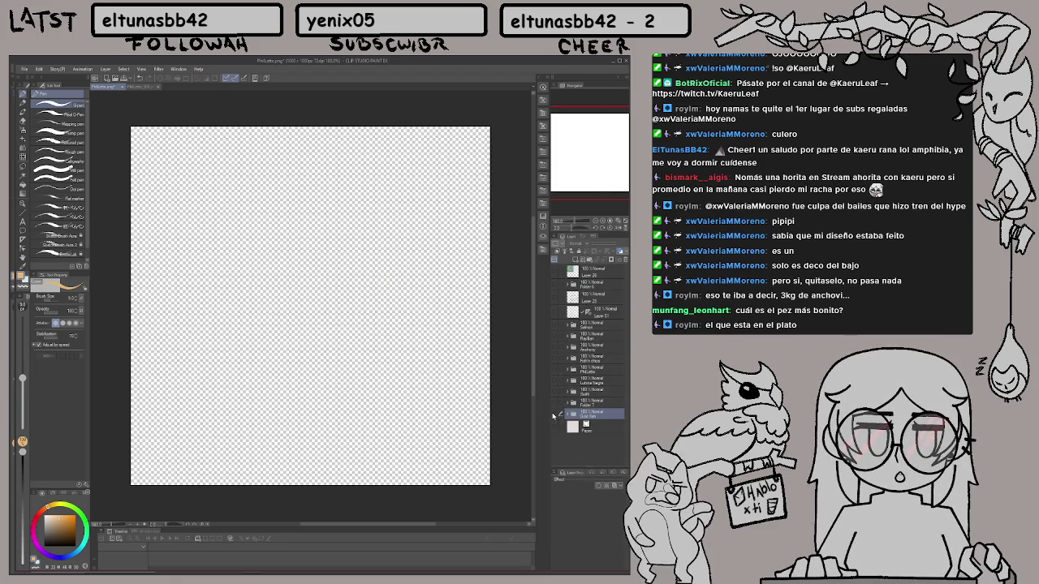
click(555, 415)
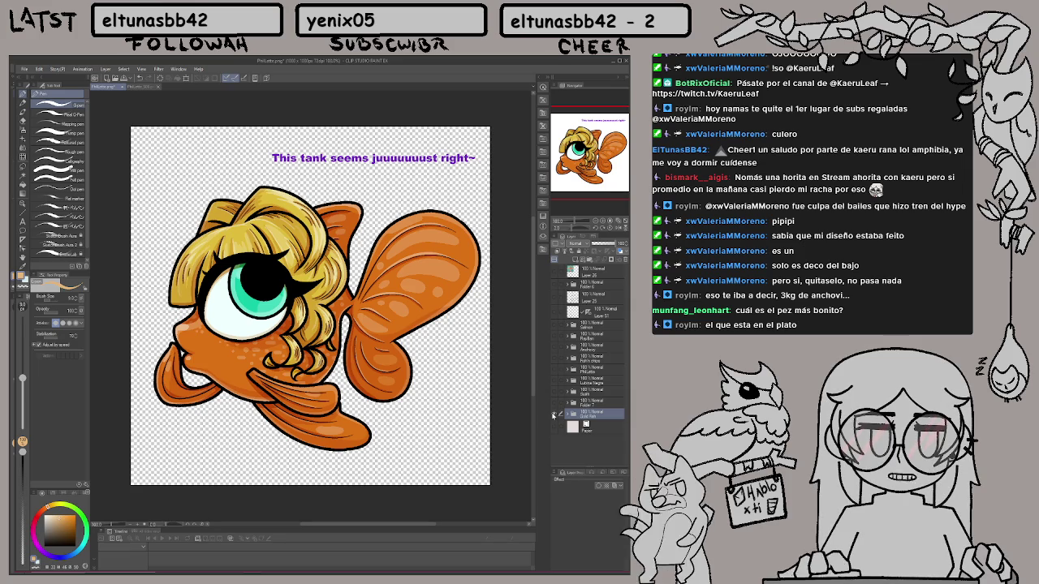
click(554, 415)
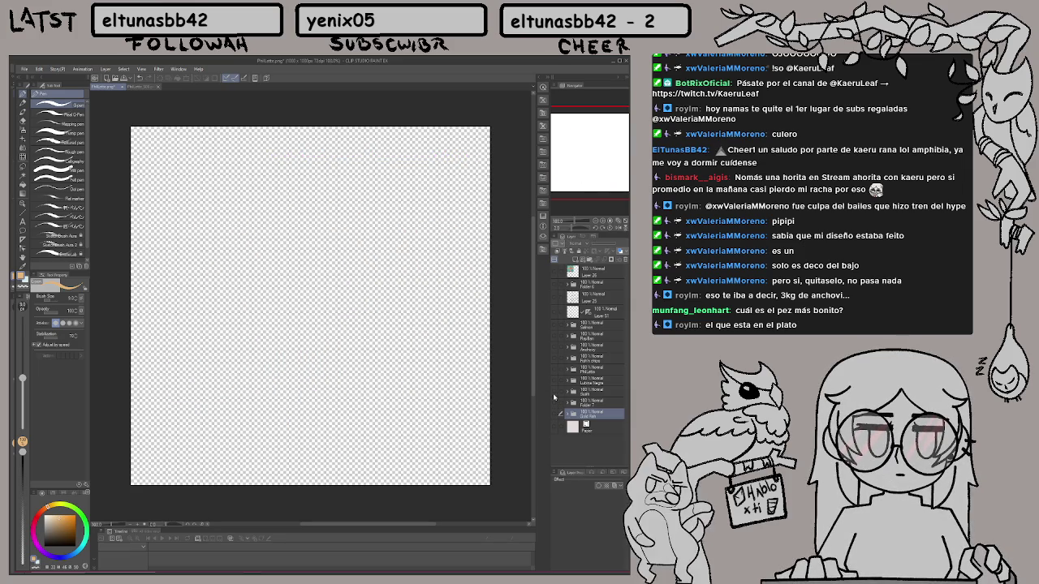
click(554, 392)
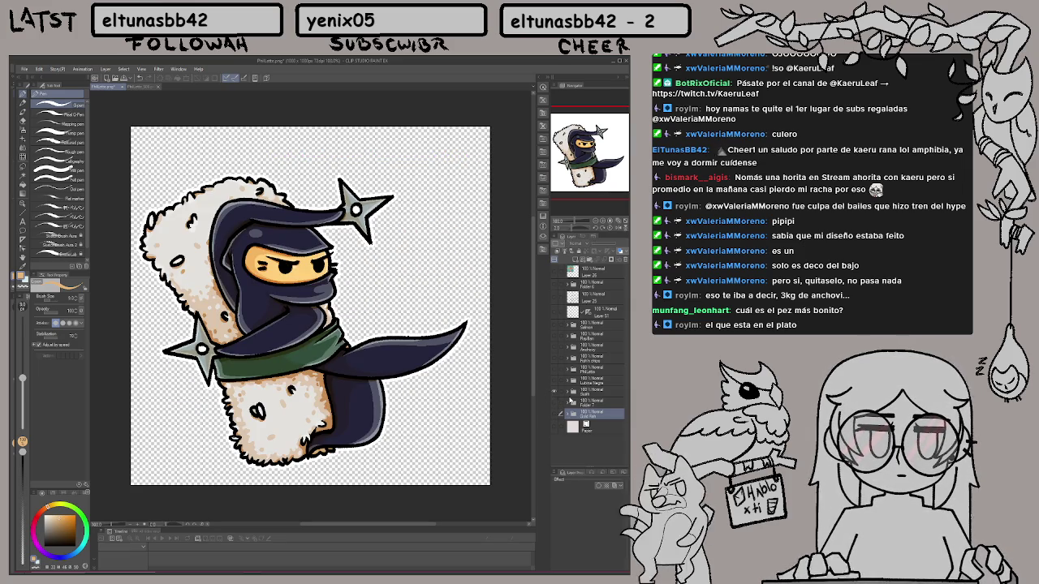
click(555, 392)
click(555, 382)
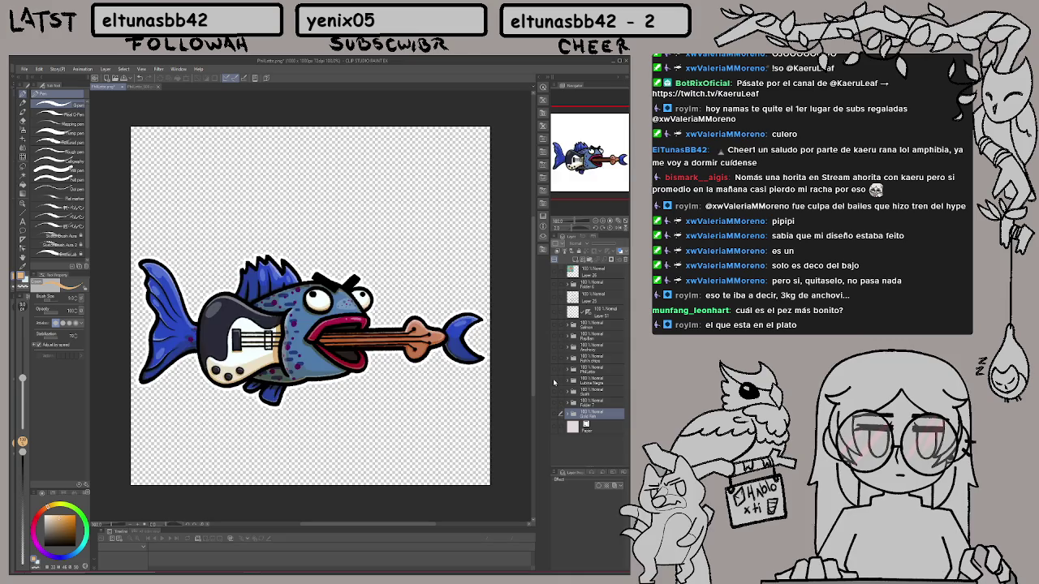
click(555, 381)
click(555, 370)
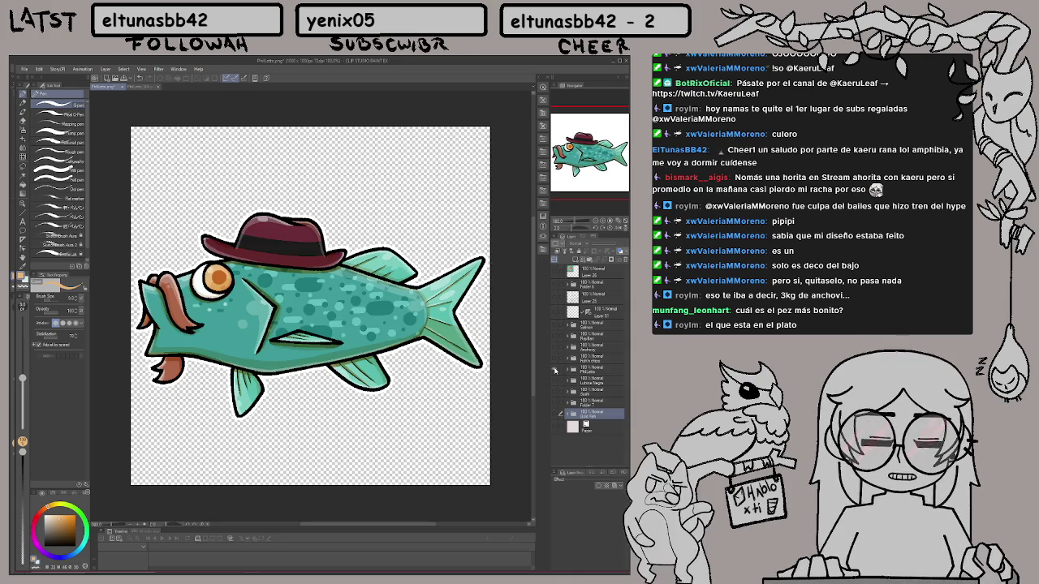
click(555, 370)
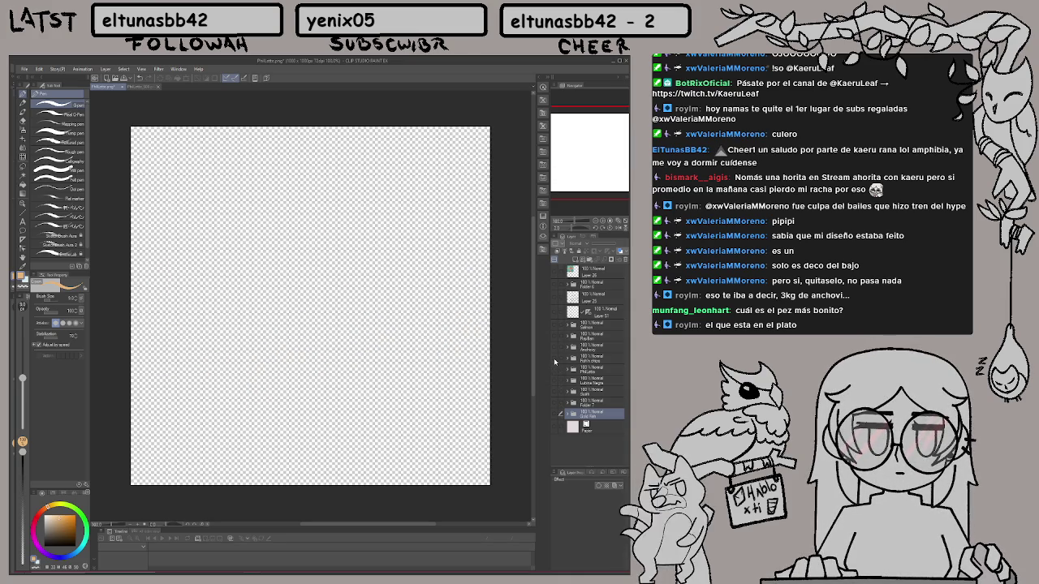
click(555, 360)
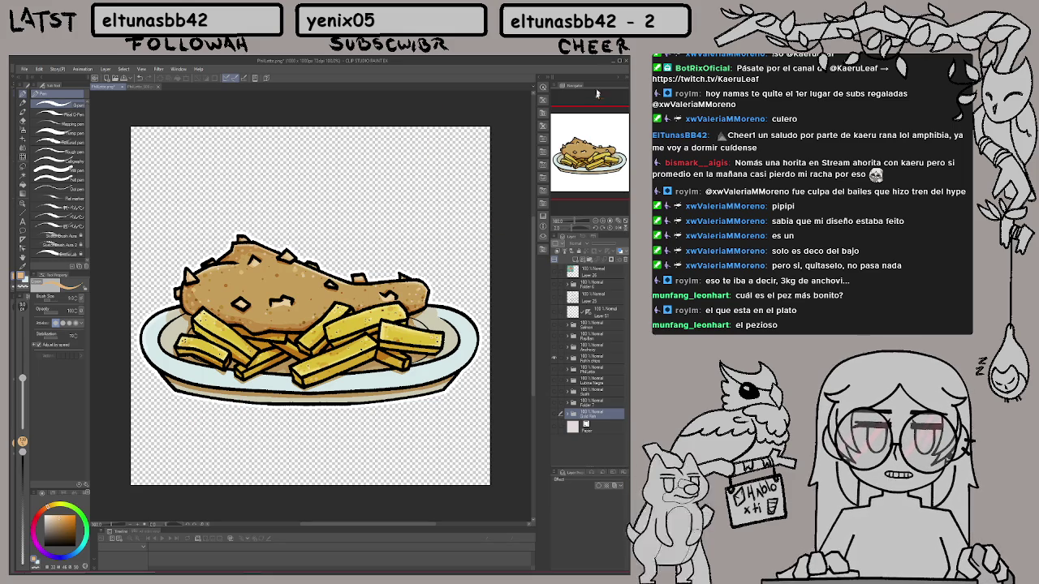
click(609, 61)
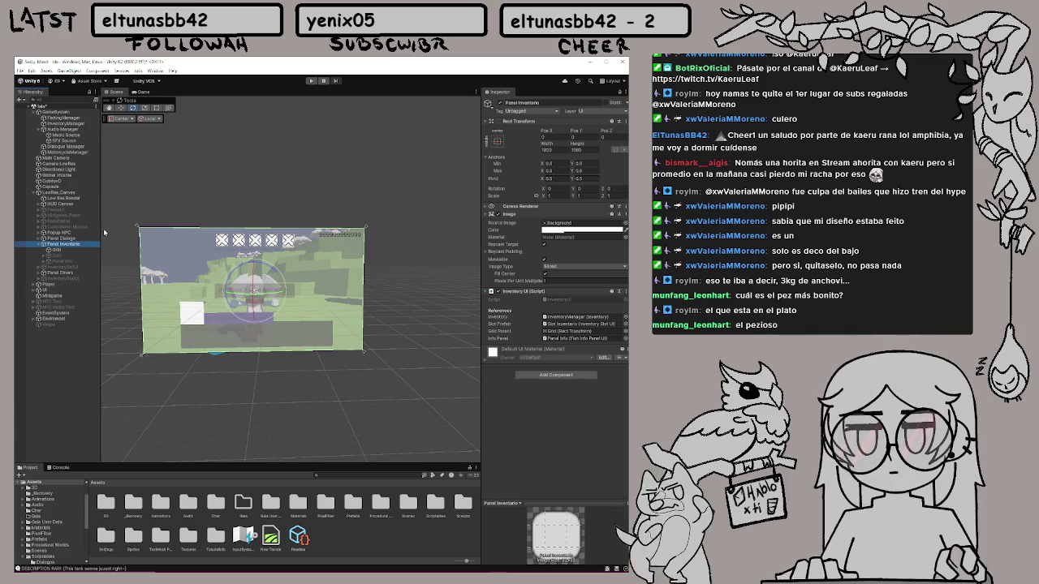
Frame Panel Inventario, check Grid, and pick the backpack sprite from Sprites > UI n HUD
double_click(64, 244)
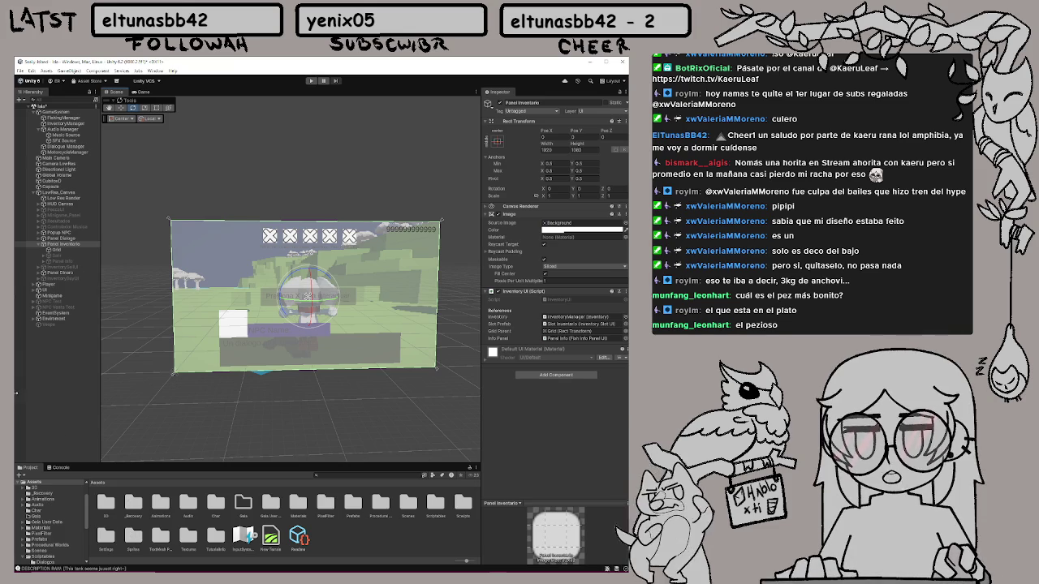
click(61, 250)
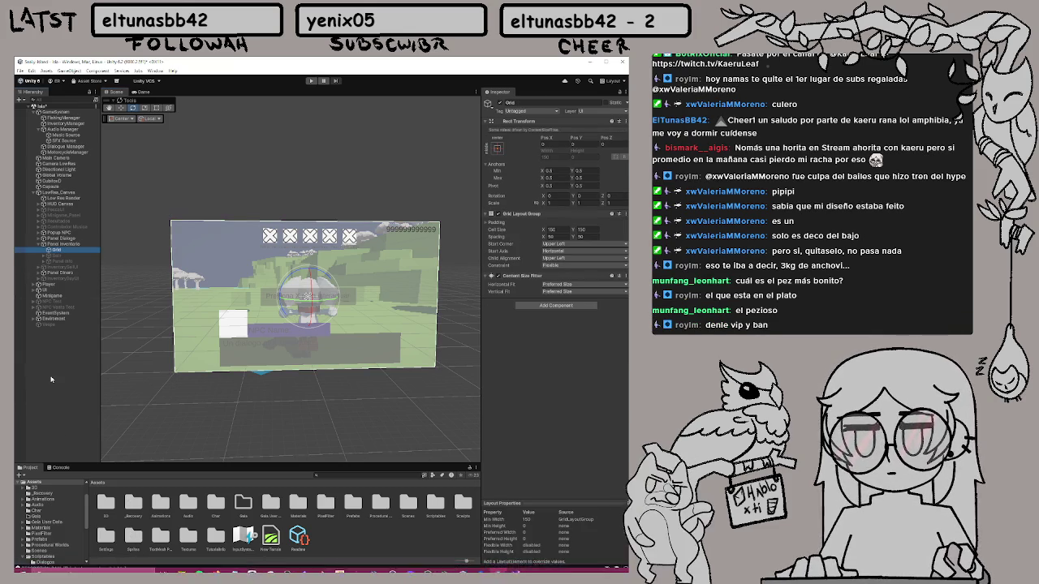
scroll(70, 539, down, 5)
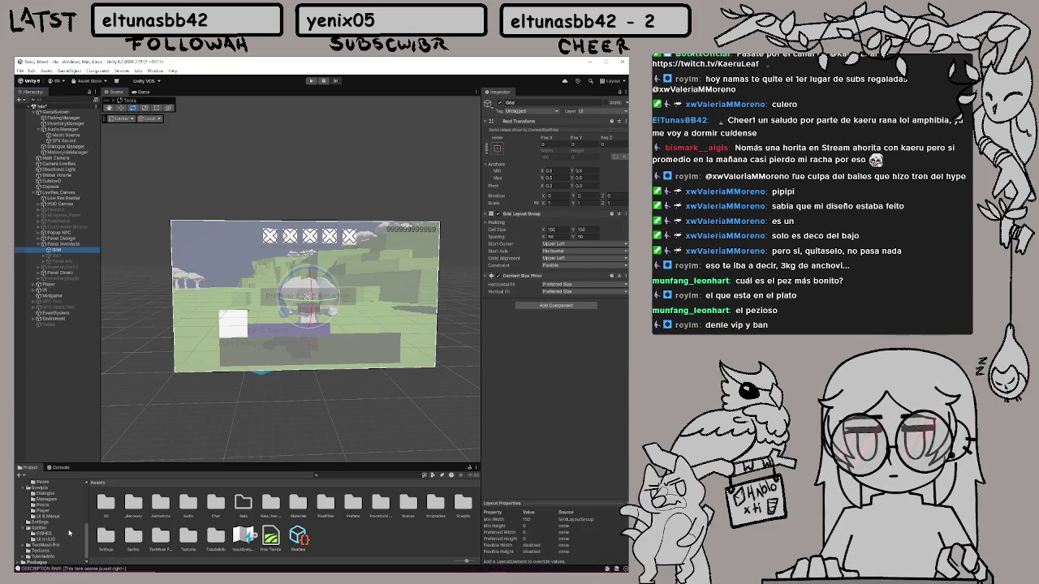
click(61, 538)
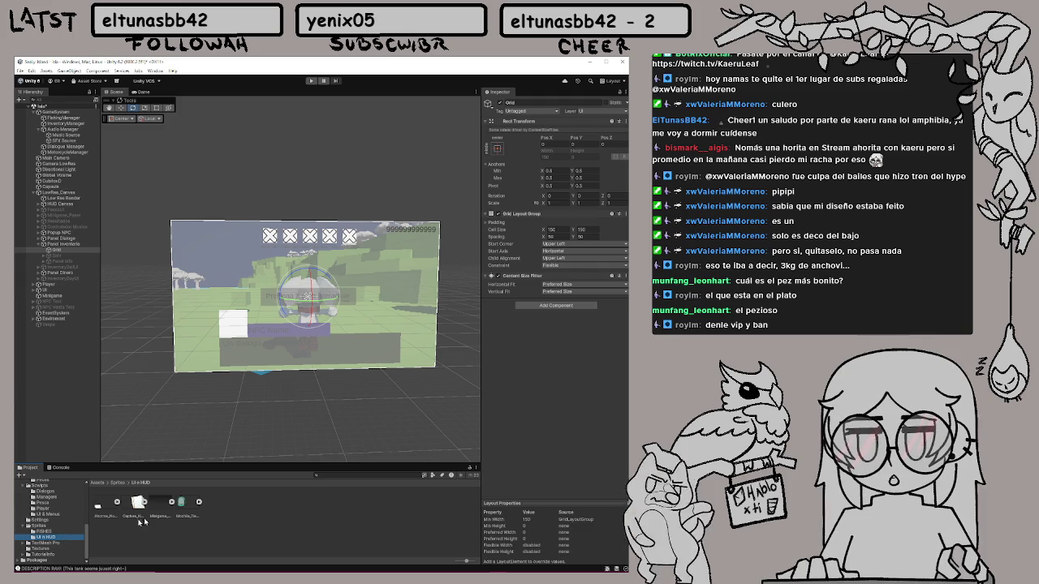
click(181, 503)
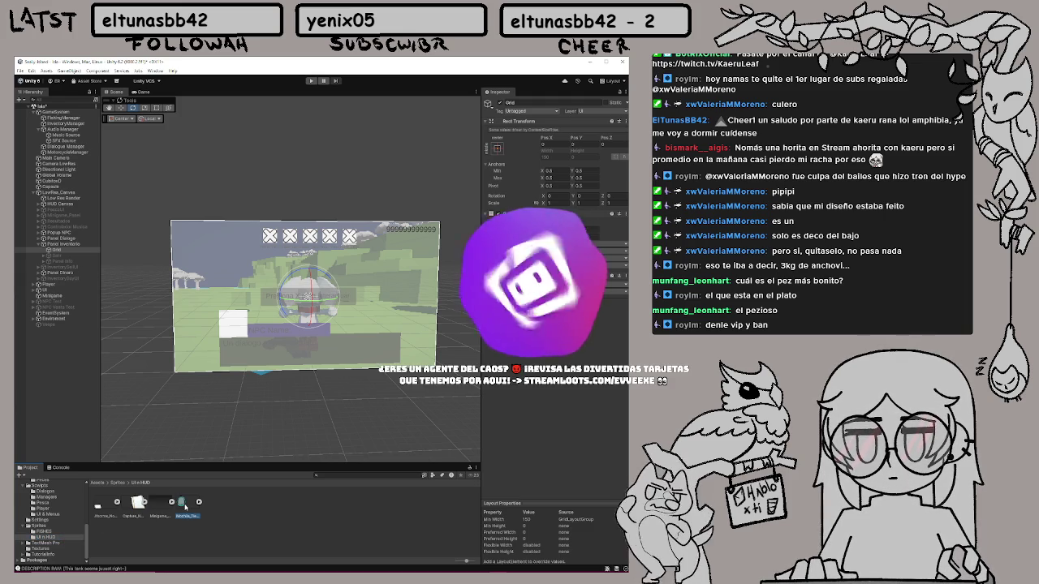
mouse_move(182, 502)
mouse_down()
mouse_move(142, 381)
mouse_move(162, 397)
mouse_up()
mouse_move(252, 414)
mouse_down()
mouse_move(77, 288)
mouse_move(73, 251)
mouse_up()
click(69, 244)
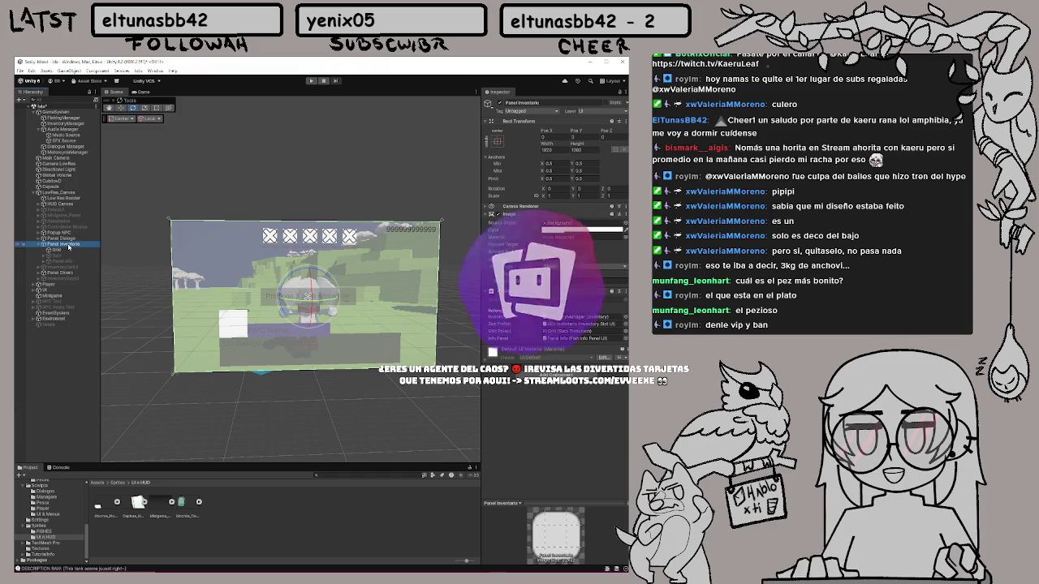
Create a UI Image in Panel Inventario using the Mochila_Tienda sprite at native size
right_click(69, 244)
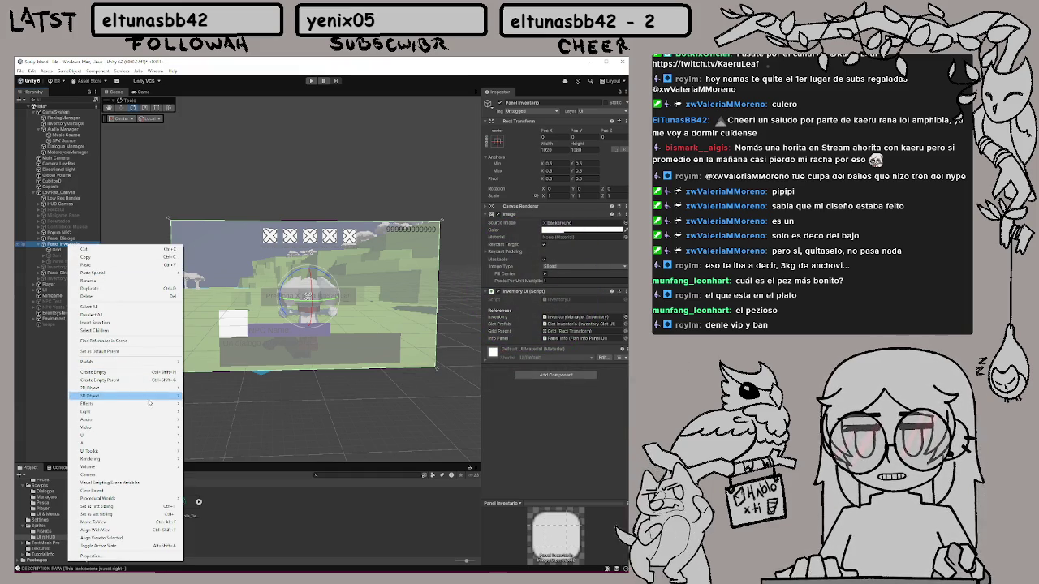
click(199, 437)
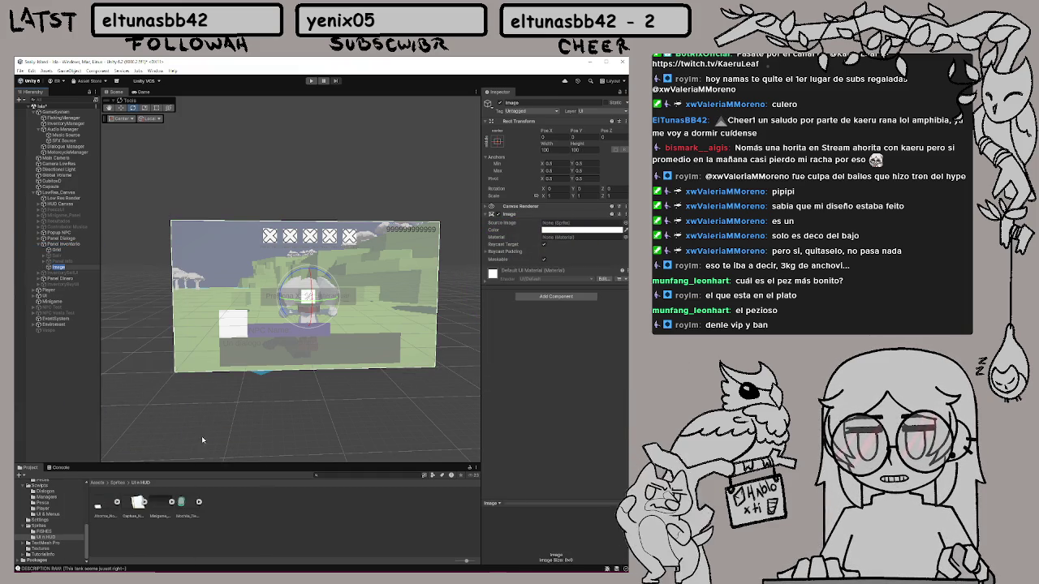
drag(185, 501, 568, 223)
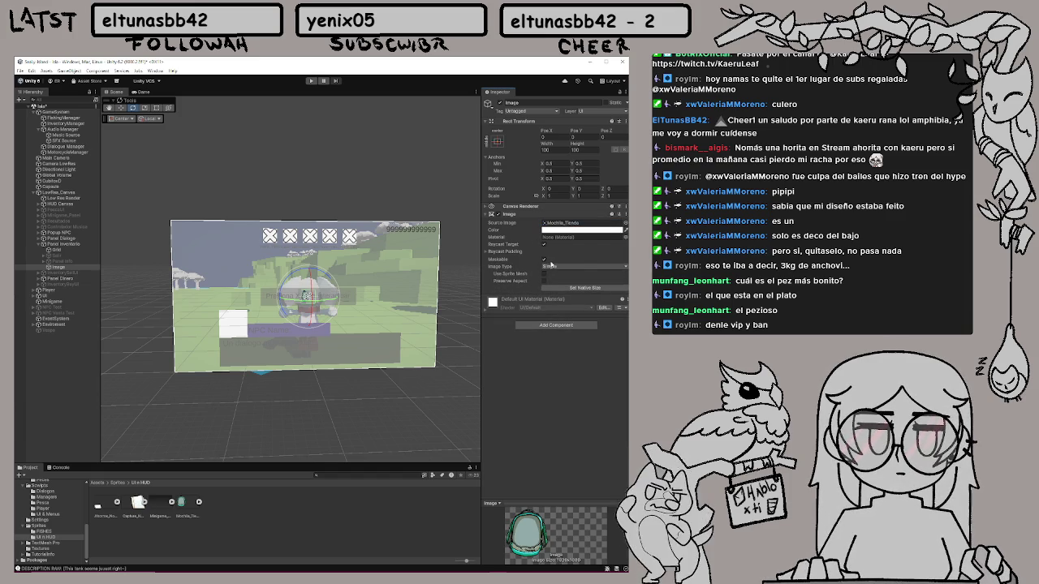
click(594, 287)
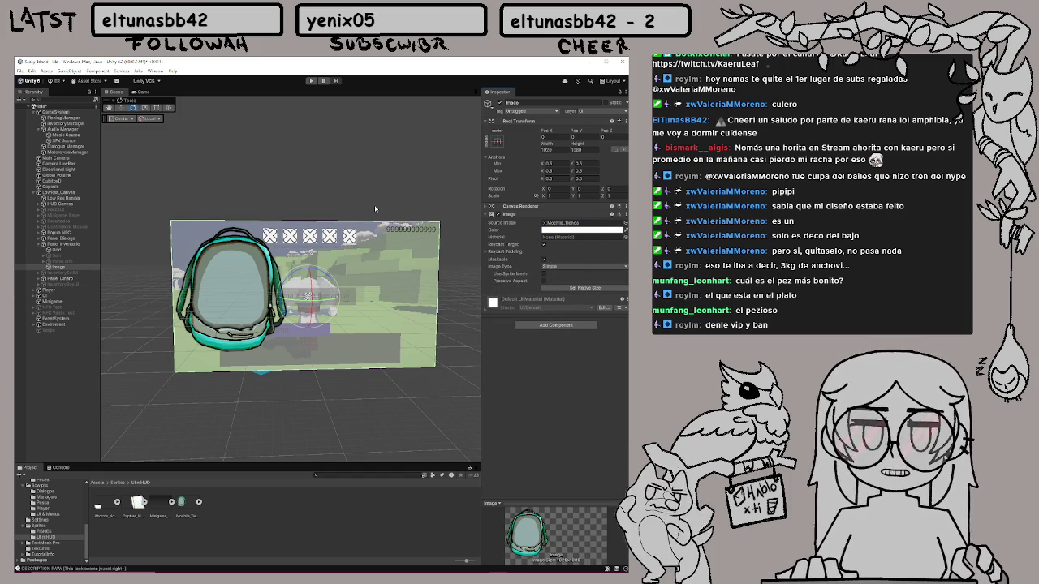
Scale the backpack image to about 1.87 and tilt it slightly
key(r)
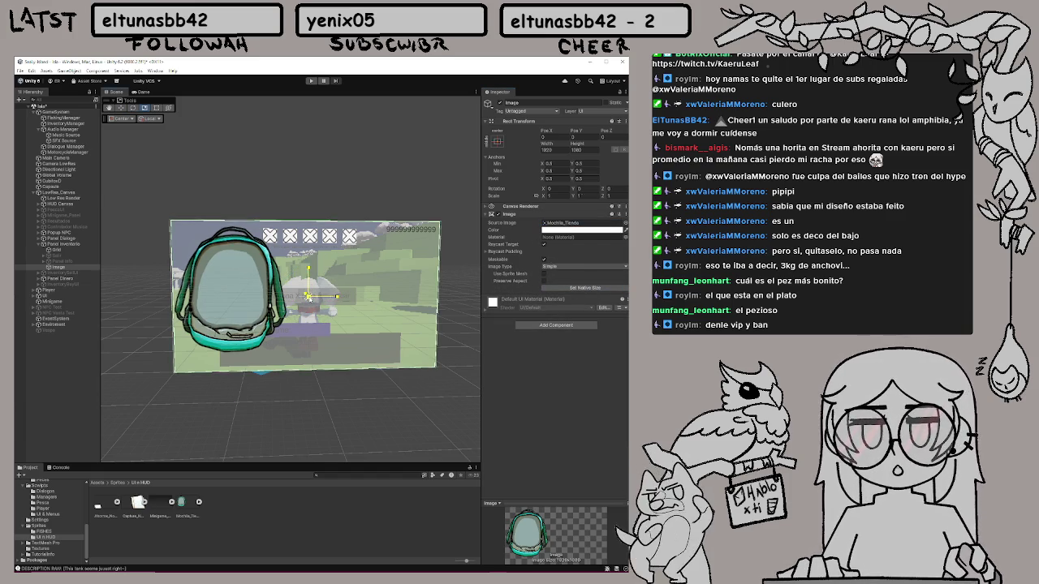
mouse_move(310, 295)
mouse_down()
mouse_move(349, 284)
mouse_move(309, 294)
mouse_move(444, 316)
mouse_move(431, 301)
mouse_up()
key(w)
key(e)
key(w)
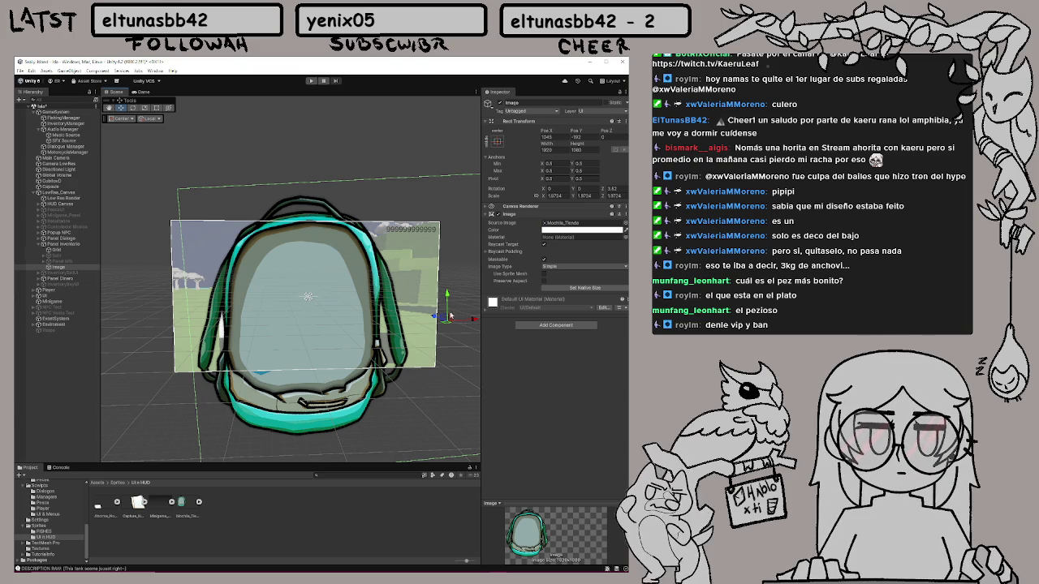
Move the backpack Image above Grid in Panel Inventario and run the game
drag(443, 315, 444, 318)
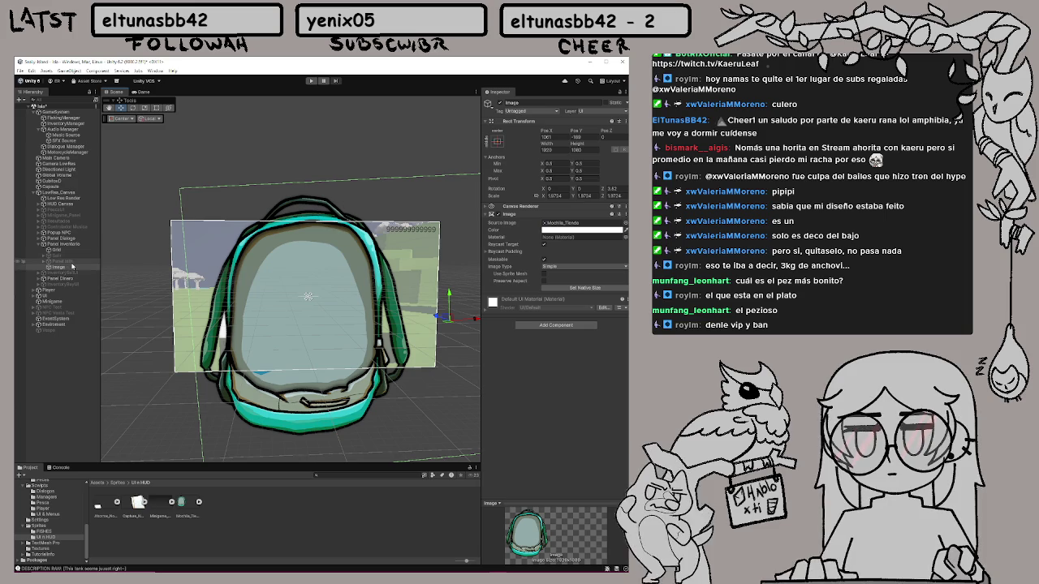
drag(80, 266, 76, 250)
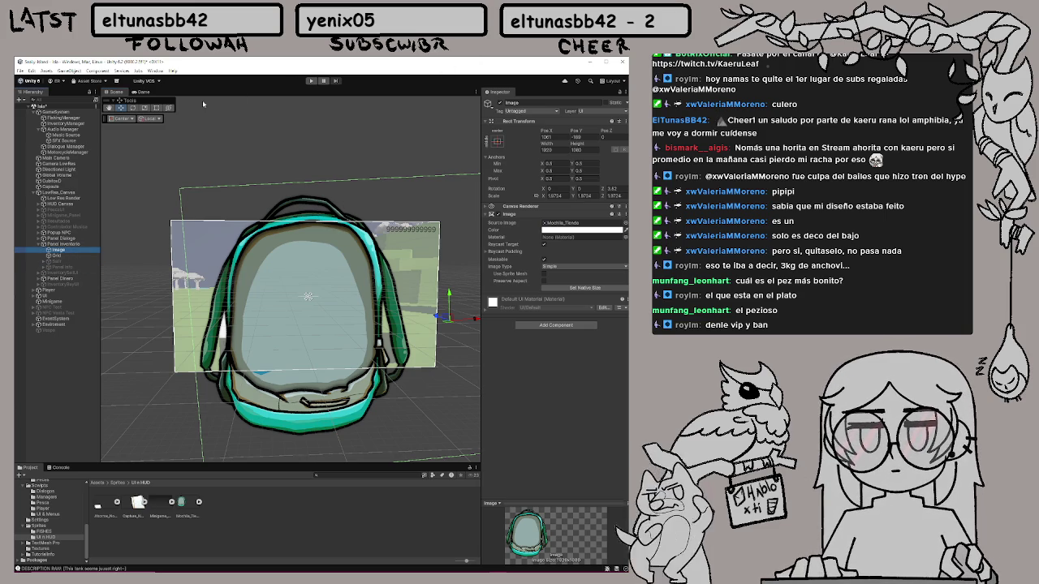
click(311, 82)
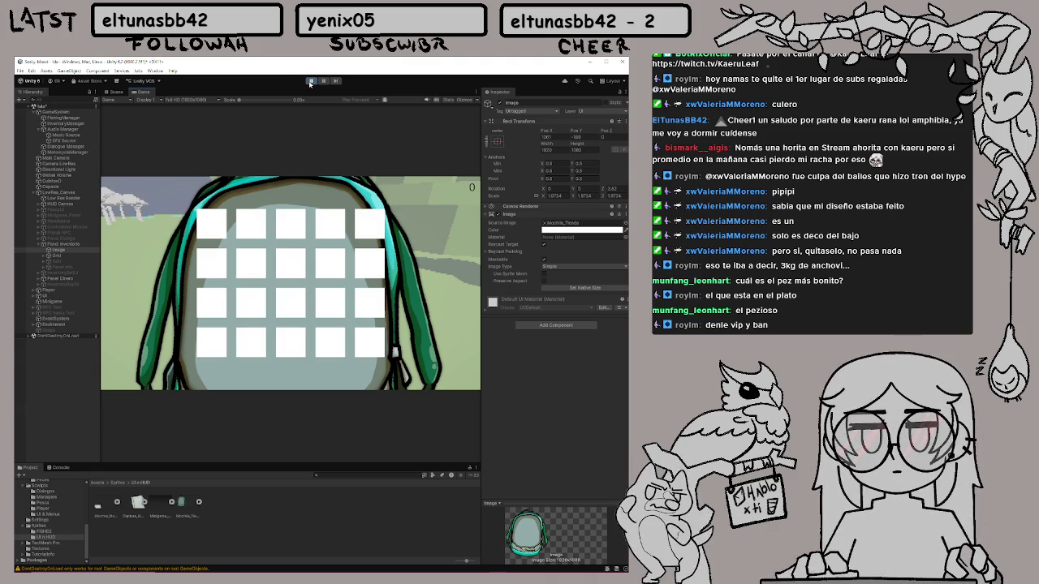
Exit Play mode, nudge the backpack up, and keep Grid's Vertical Fit at Preferred Size
click(310, 82)
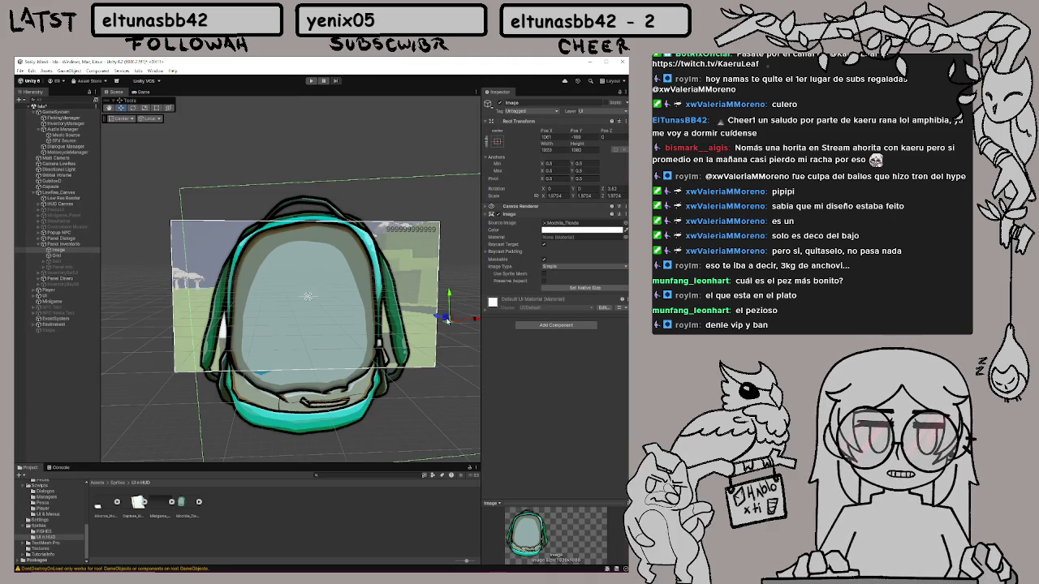
drag(447, 321, 446, 313)
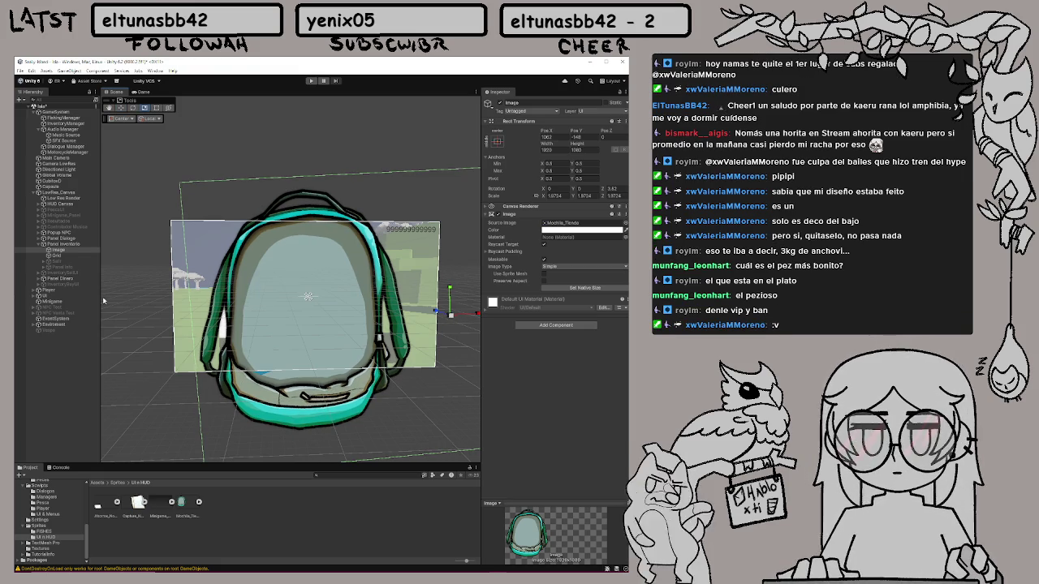
click(58, 256)
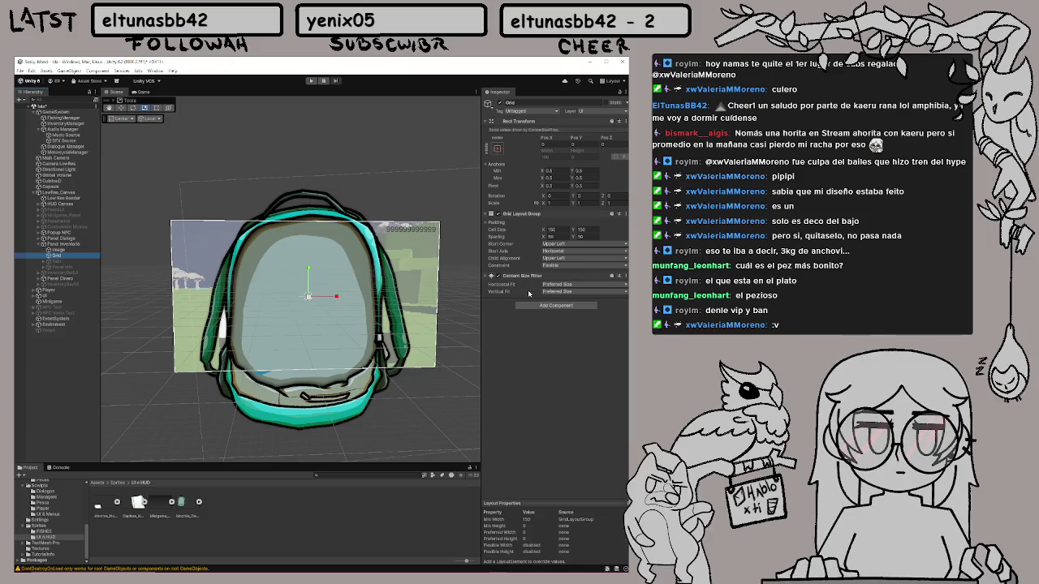
click(503, 287)
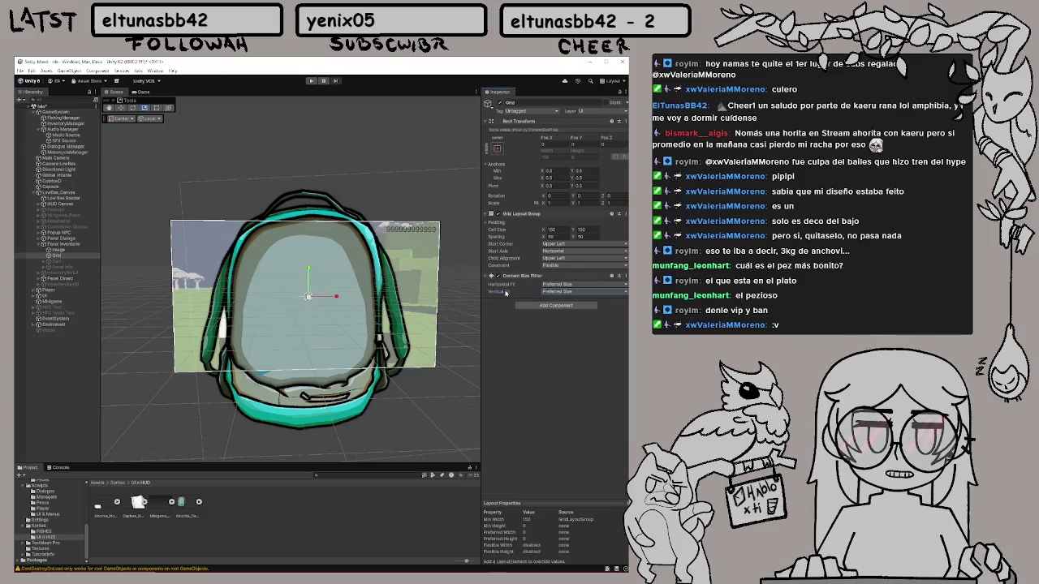
click(563, 292)
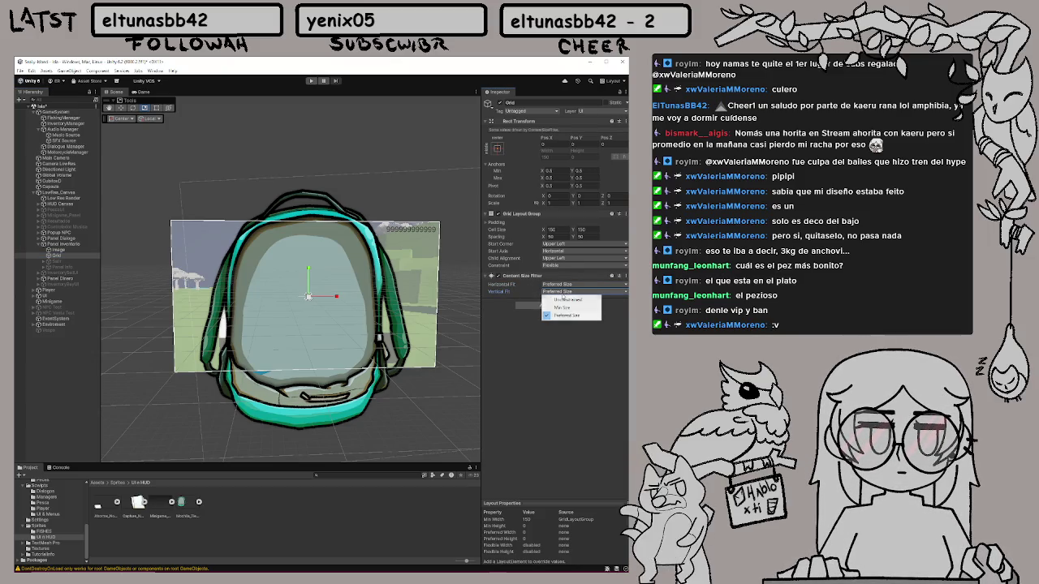
click(509, 334)
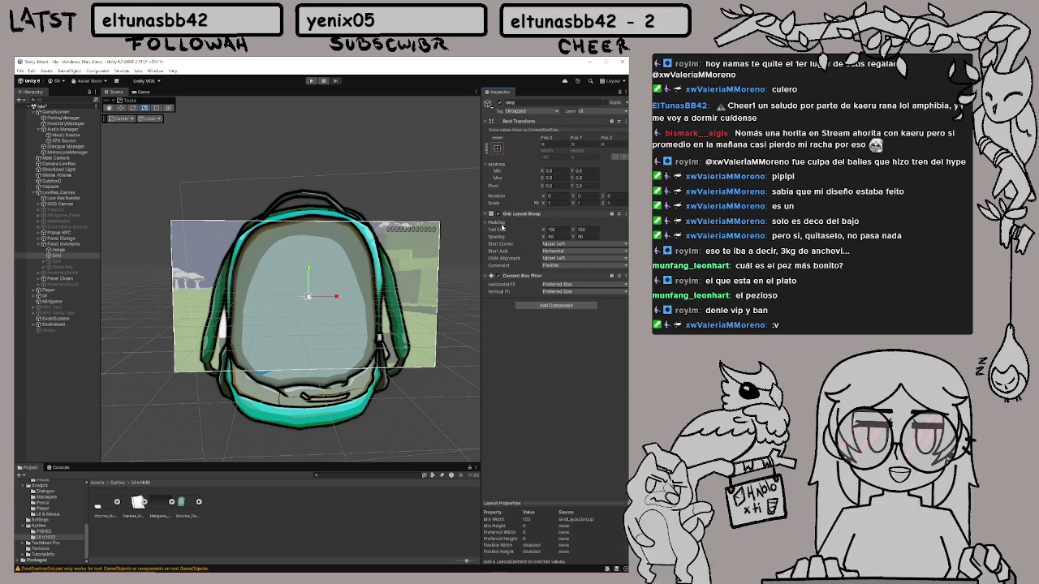
Check the Grid's padding values and keep Vertical Fit at Preferred Size
click(499, 223)
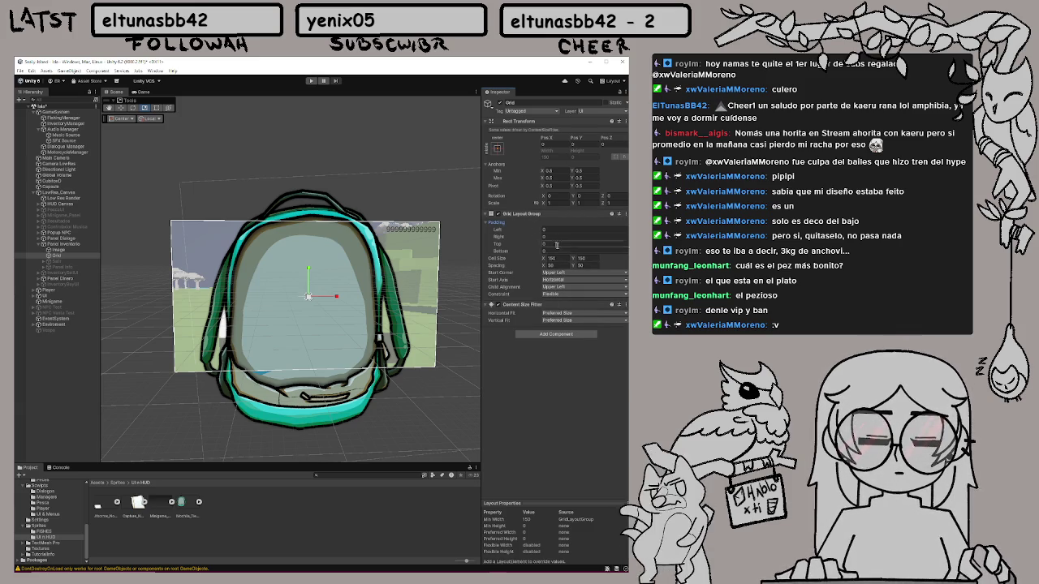
click(500, 222)
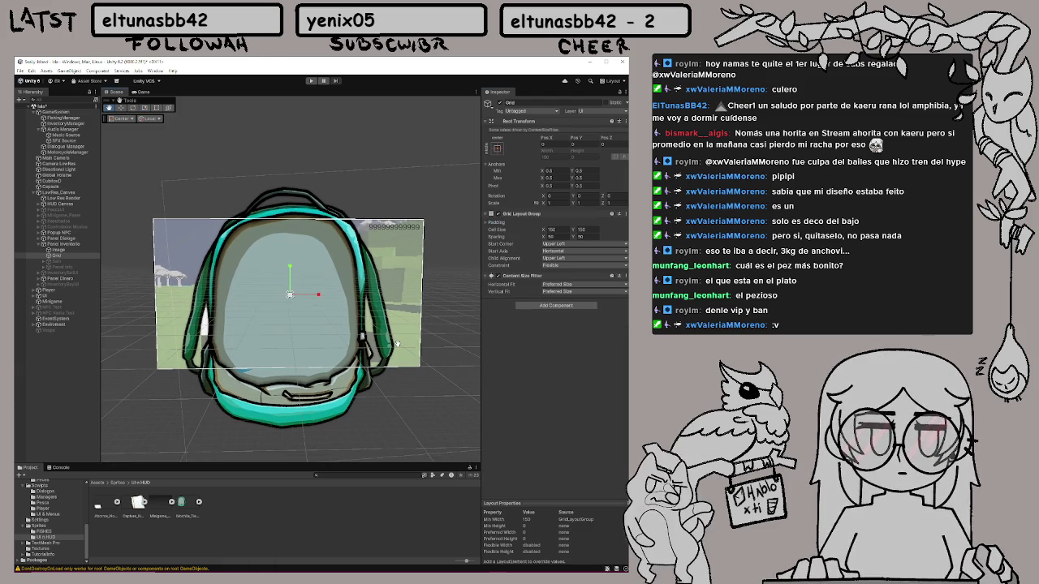
click(570, 292)
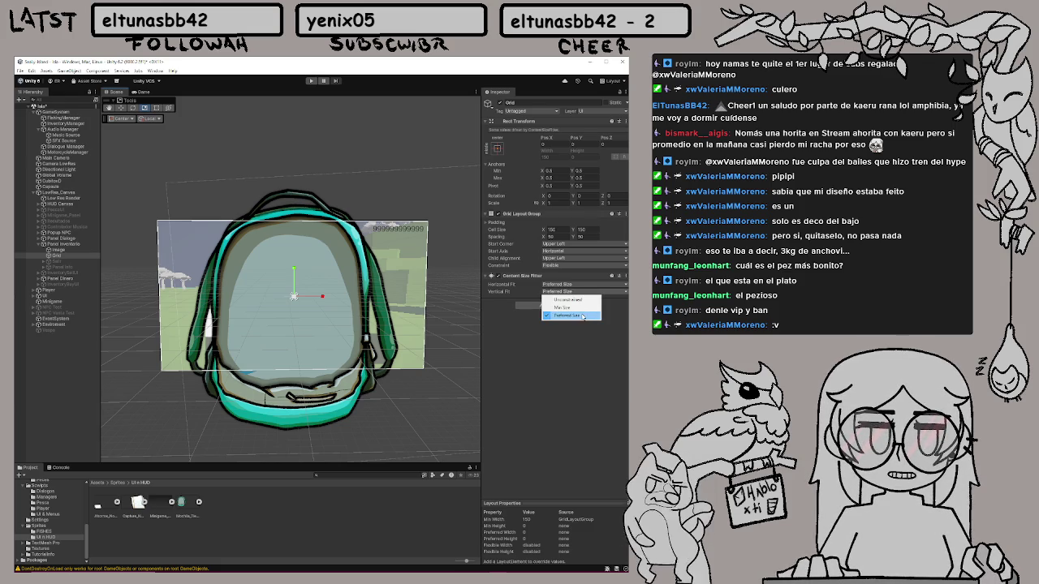
click(583, 345)
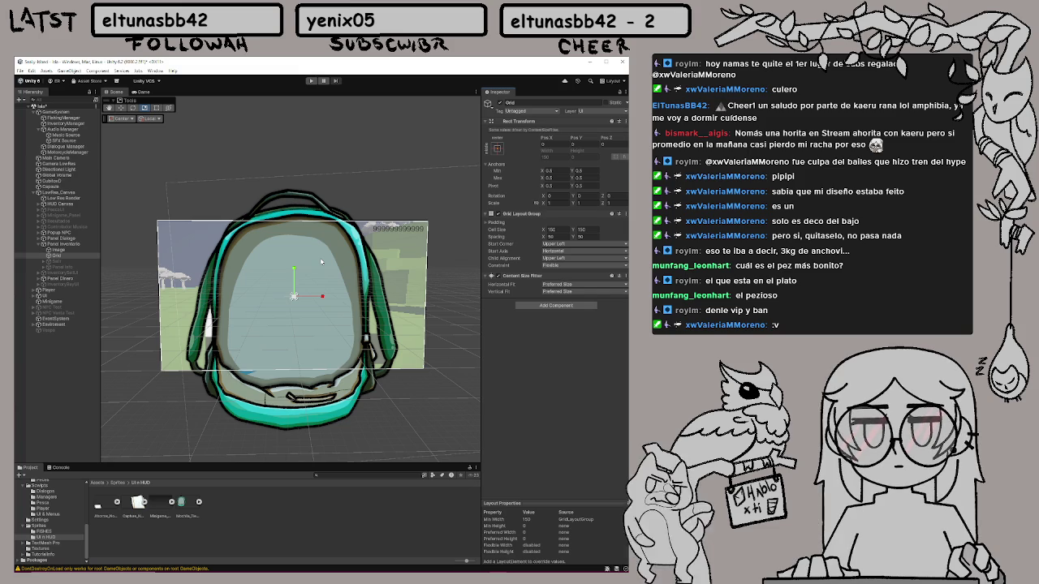
Set the Grid Layout Group spacing to 100 × 100
click(551, 236)
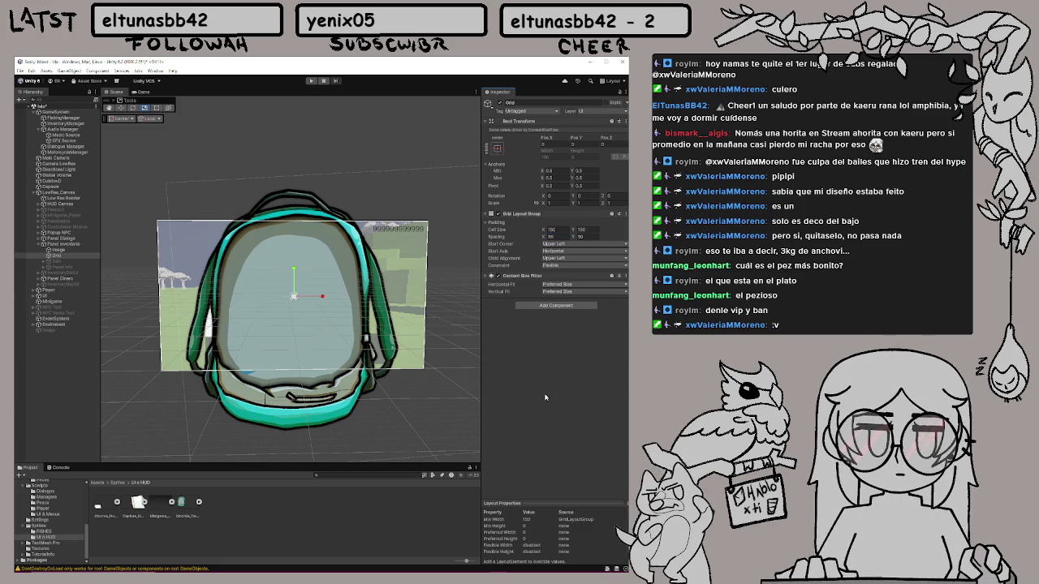
click(551, 237)
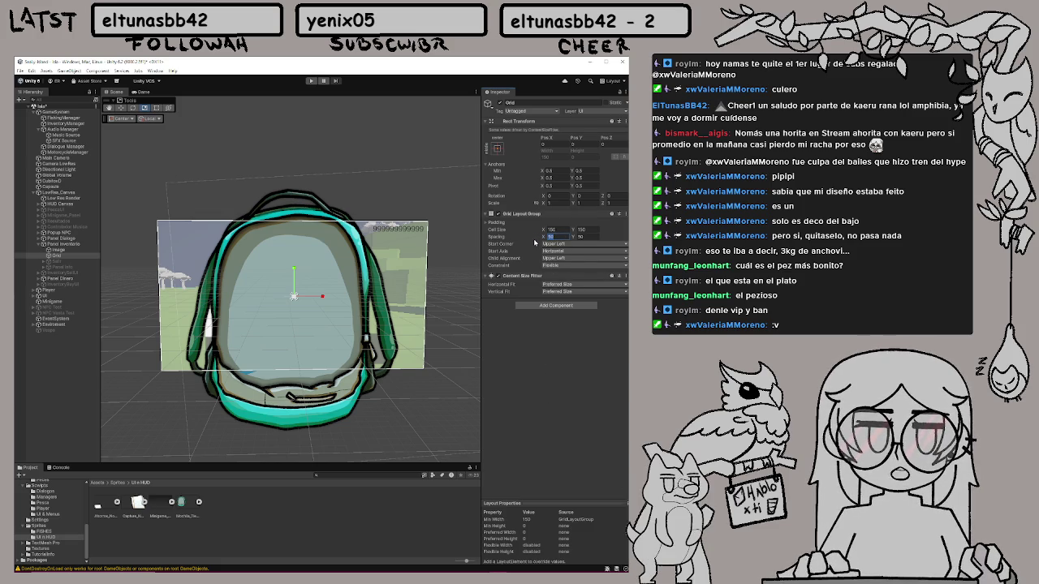
text(0)
key(Tab)
text(100)
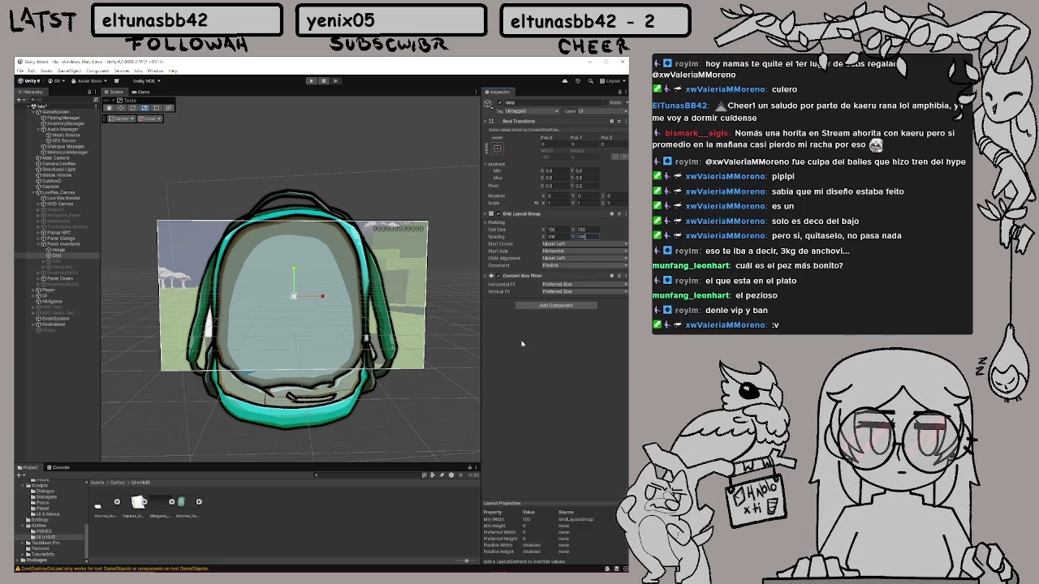
click(530, 342)
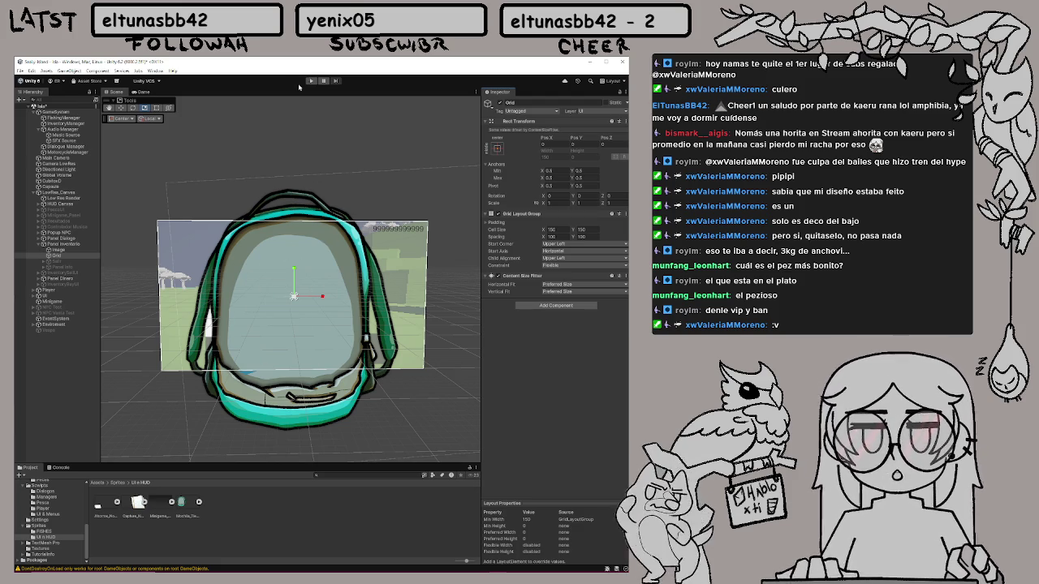
Run the game and set the Grid spacing to 50 × 50
key(ctrl+p)
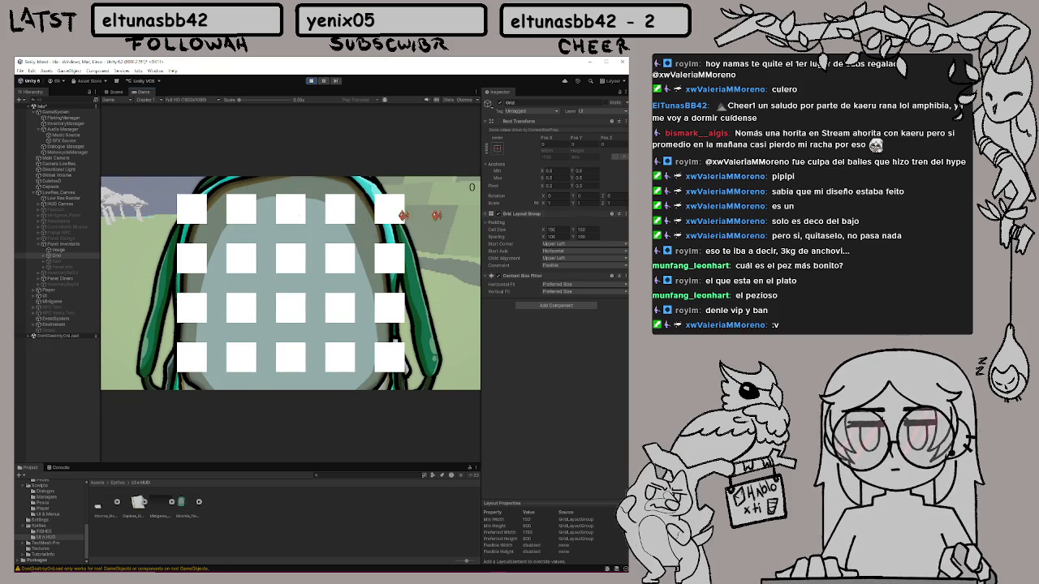
click(553, 236)
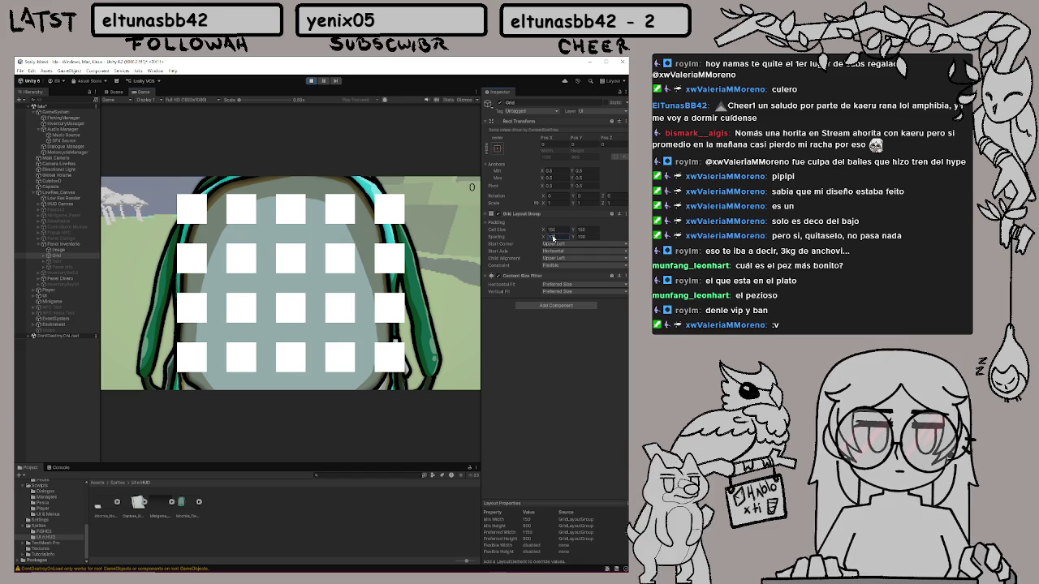
key(alt+Tab)
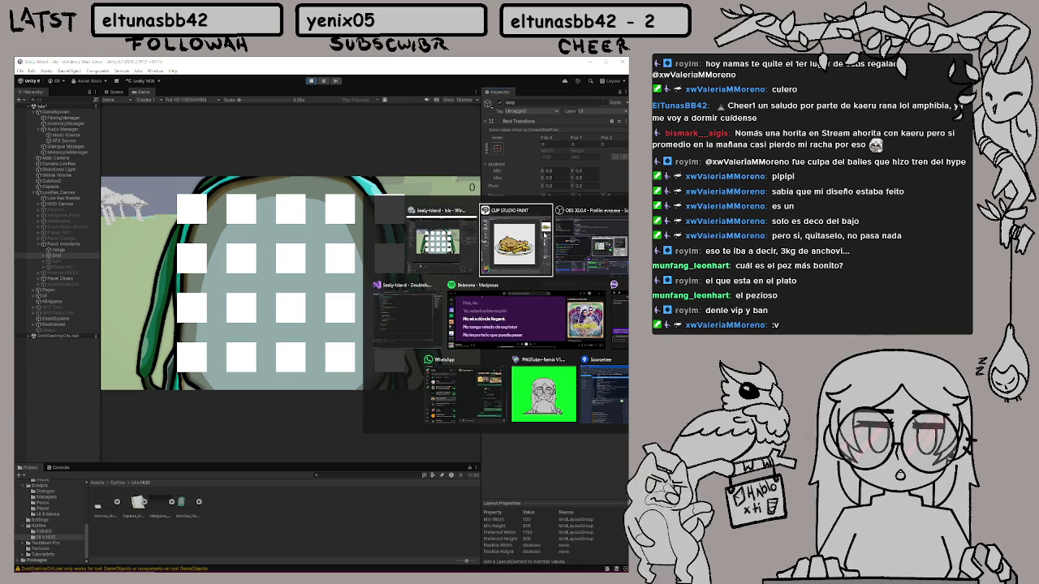
key(Escape)
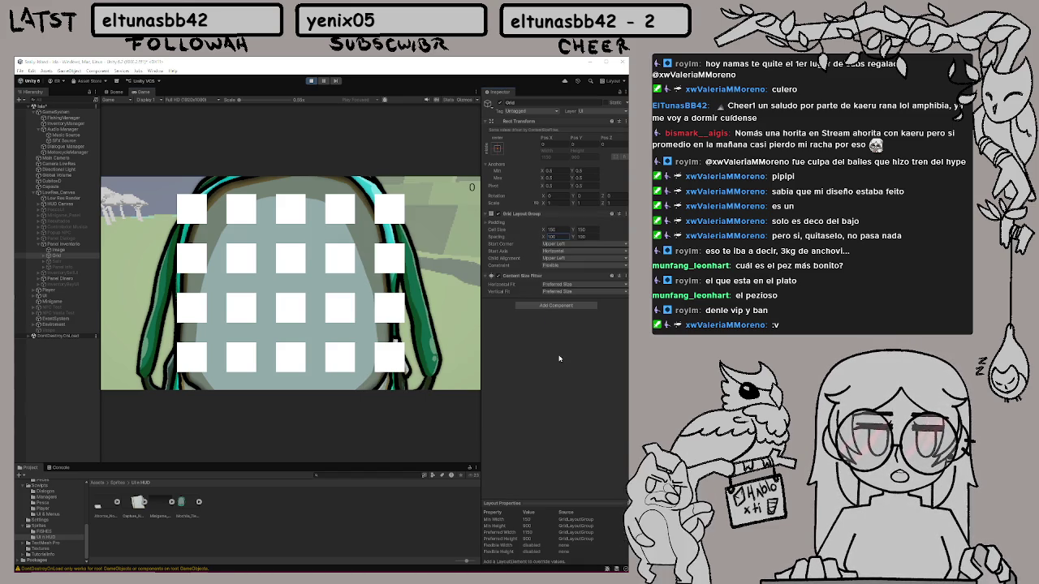
click(555, 236)
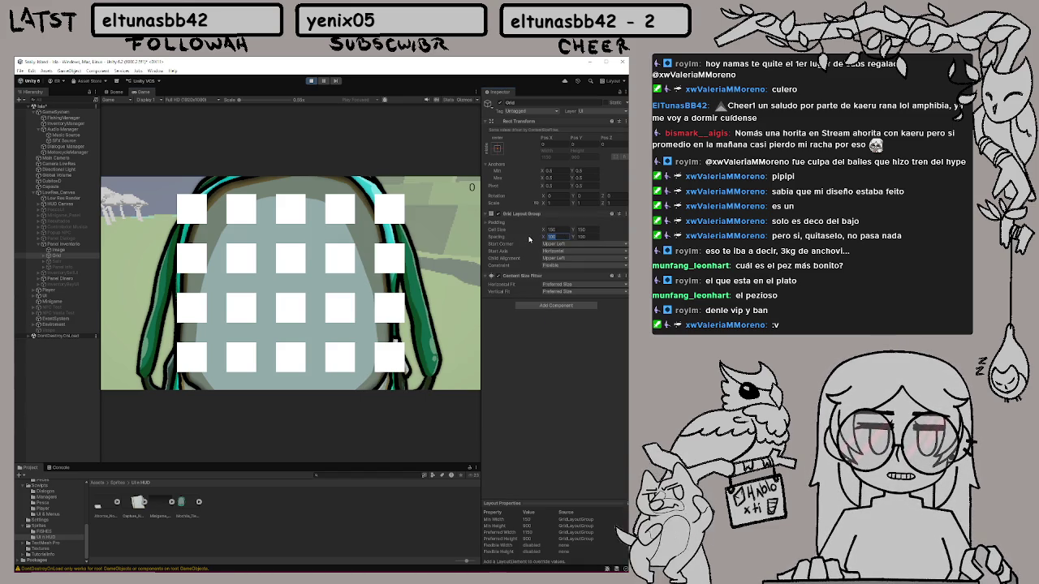
text(50)
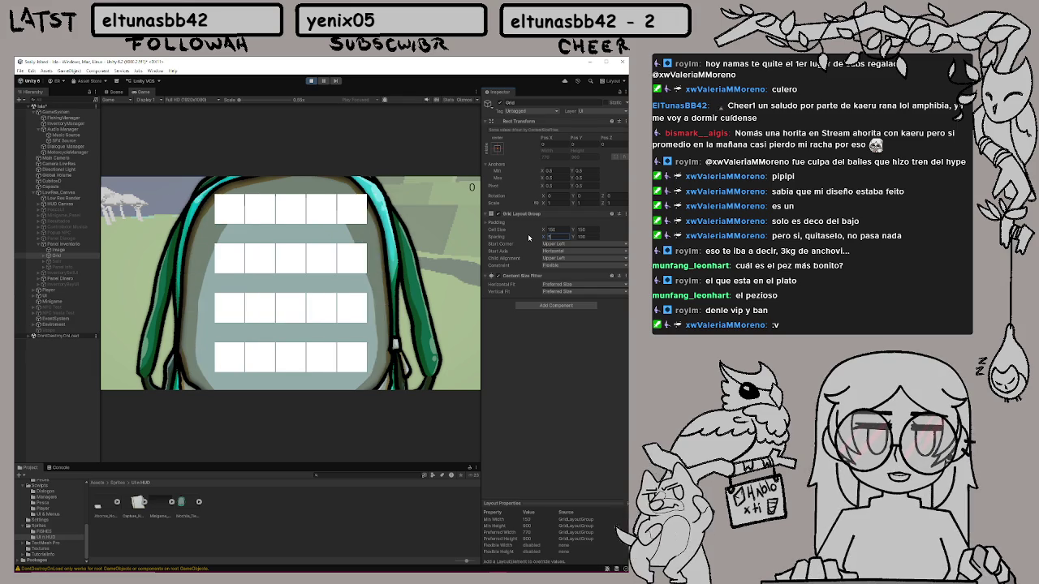
key(Tab)
text(50)
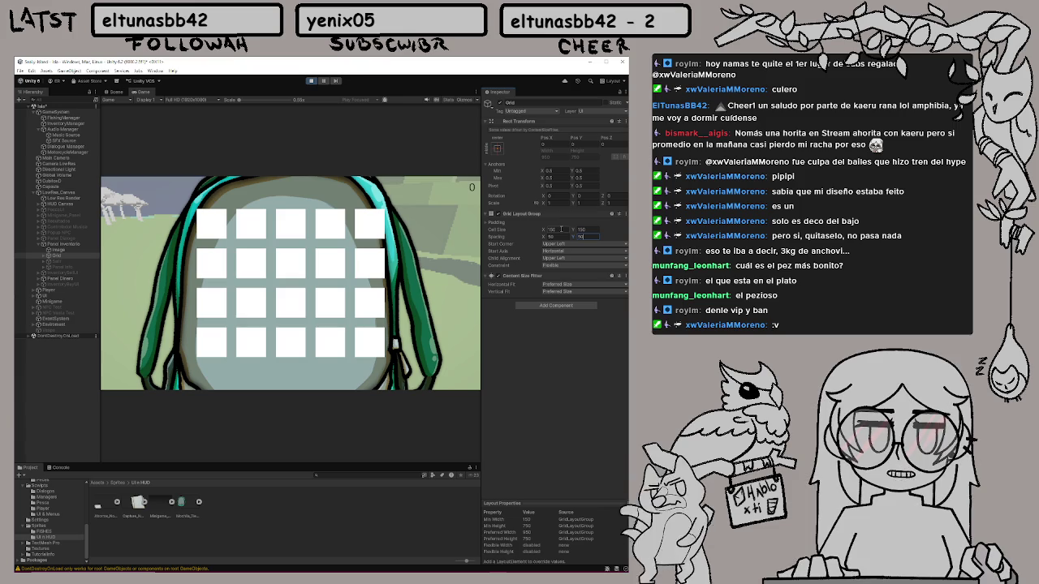
Keep Start Corner at Upper Left, set Child Alignment to Upper Center and Constraint to Fixed Column Count
click(576, 244)
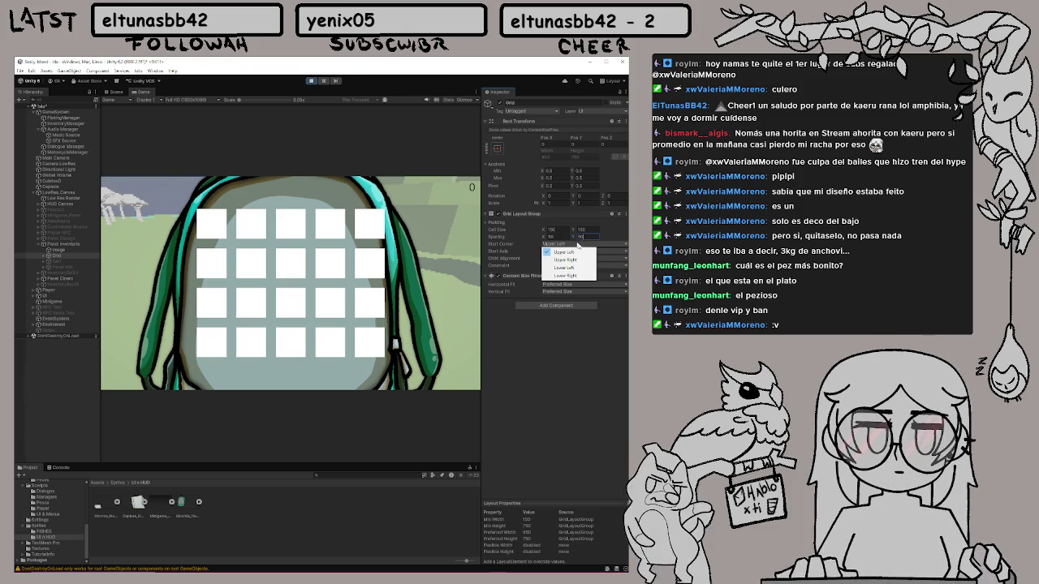
click(578, 268)
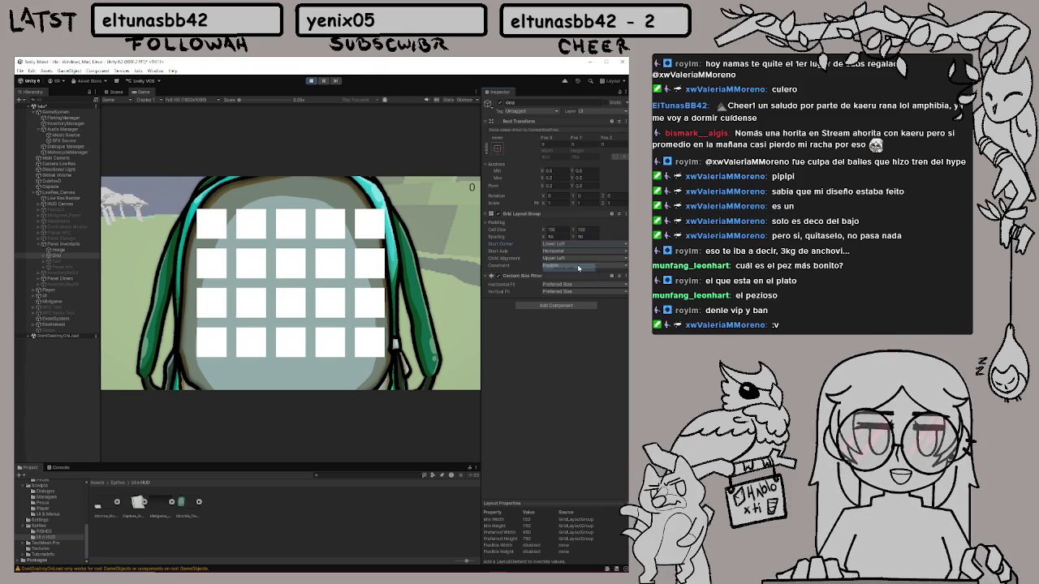
click(577, 244)
click(577, 252)
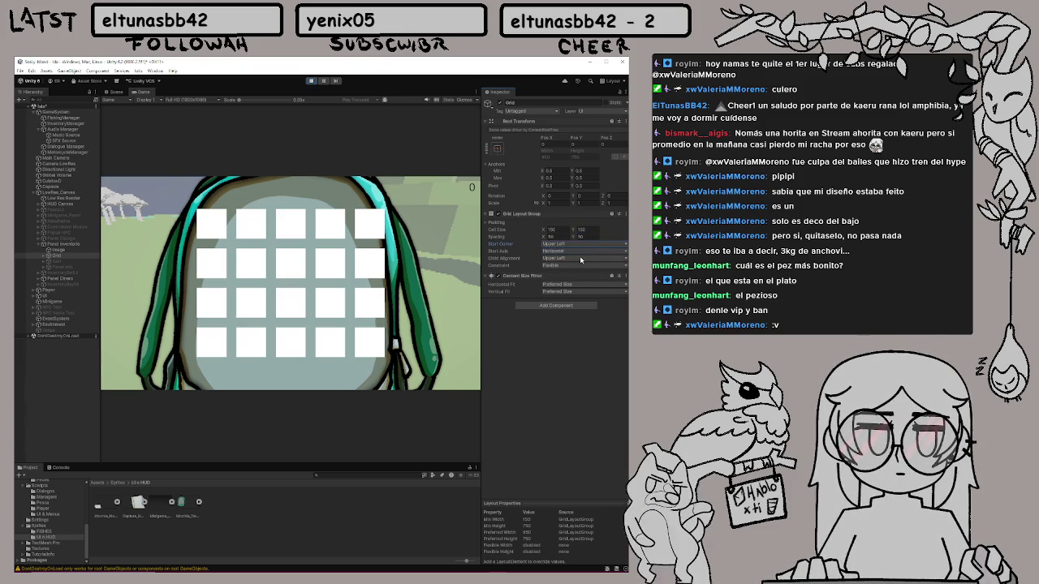
click(580, 258)
click(579, 268)
click(580, 258)
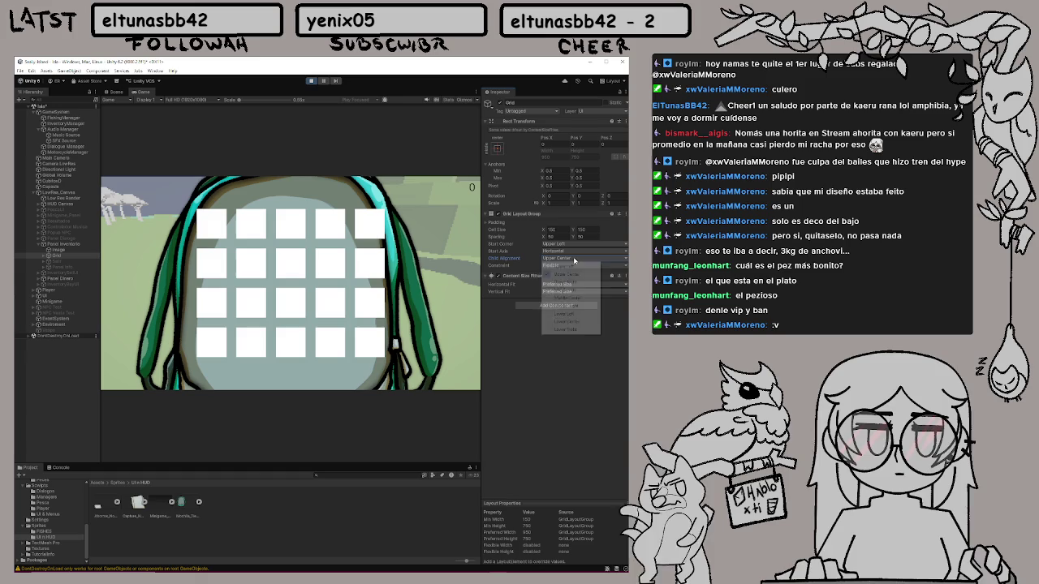
click(579, 261)
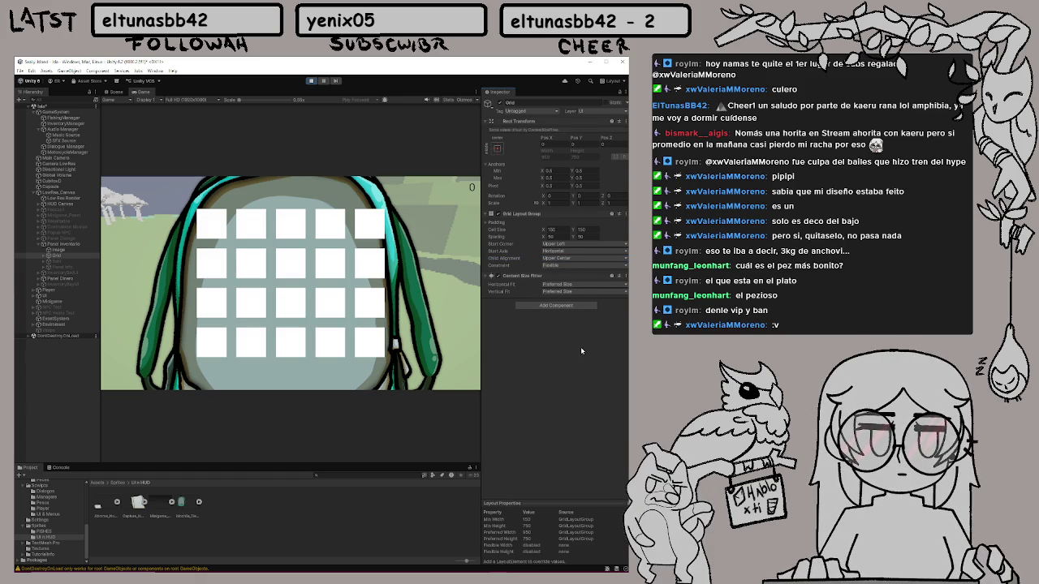
click(581, 266)
click(588, 281)
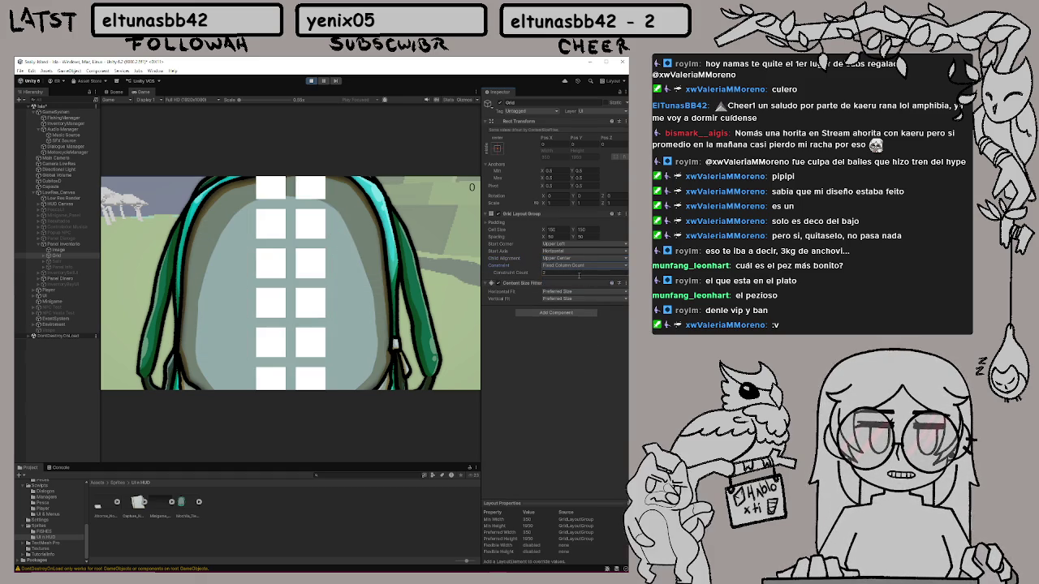
Set the inventory grid's constraint count to 4
click(578, 274)
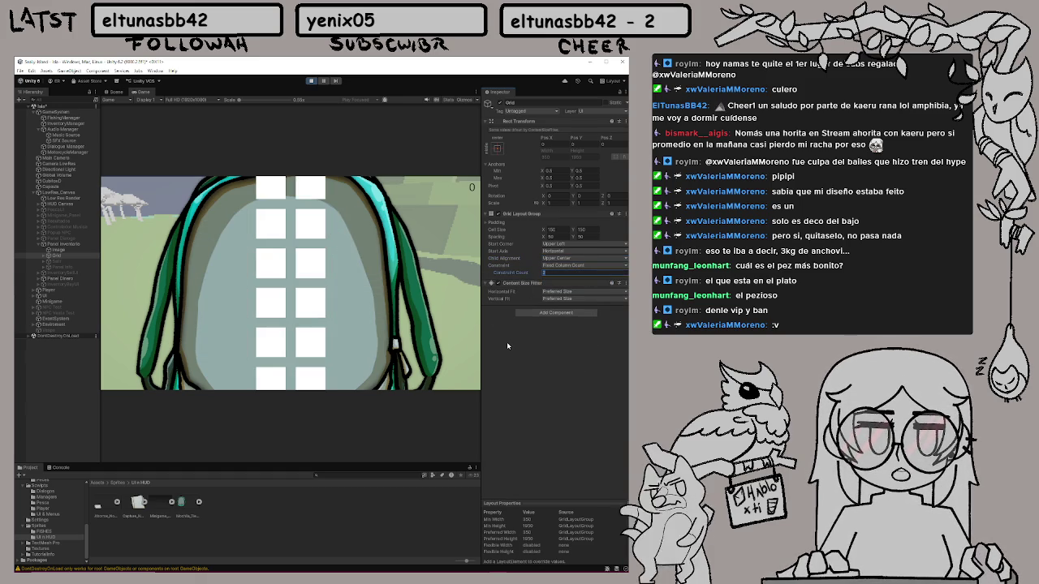
text(5)
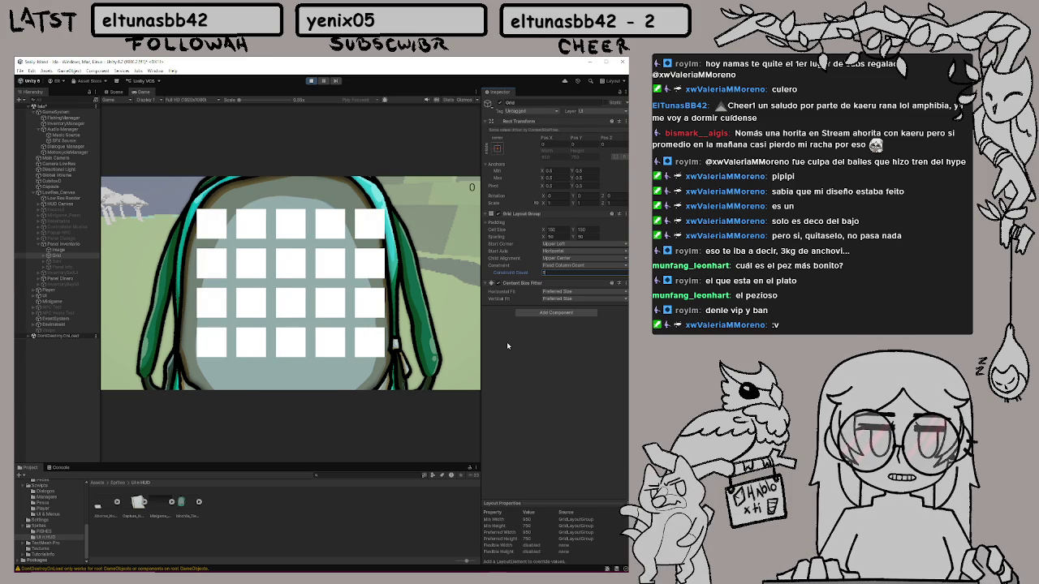
key(BackSpace)
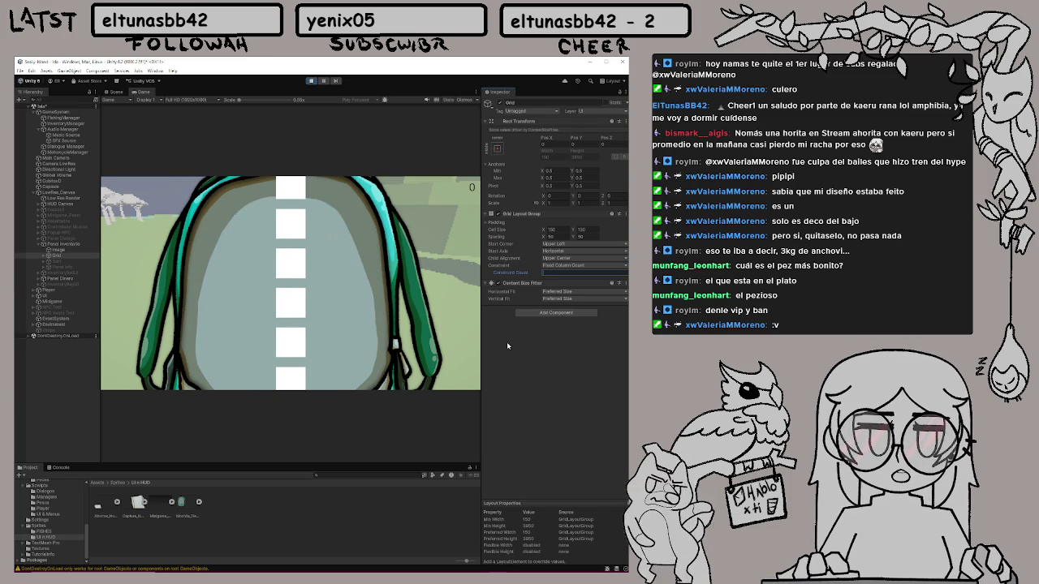
text(4)
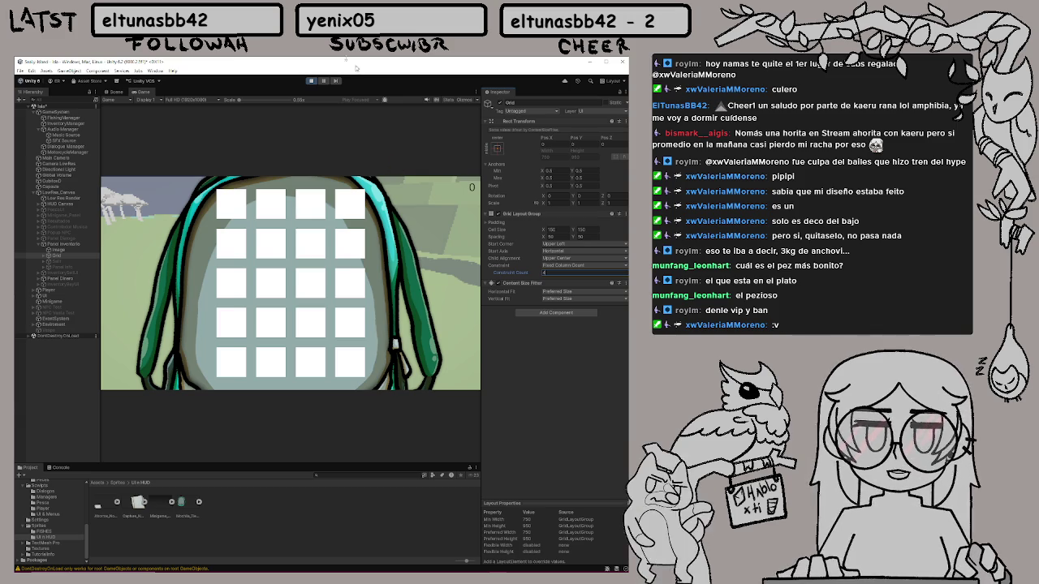
Nudge the grid and the backpack image slightly with the Move tool
click(311, 81)
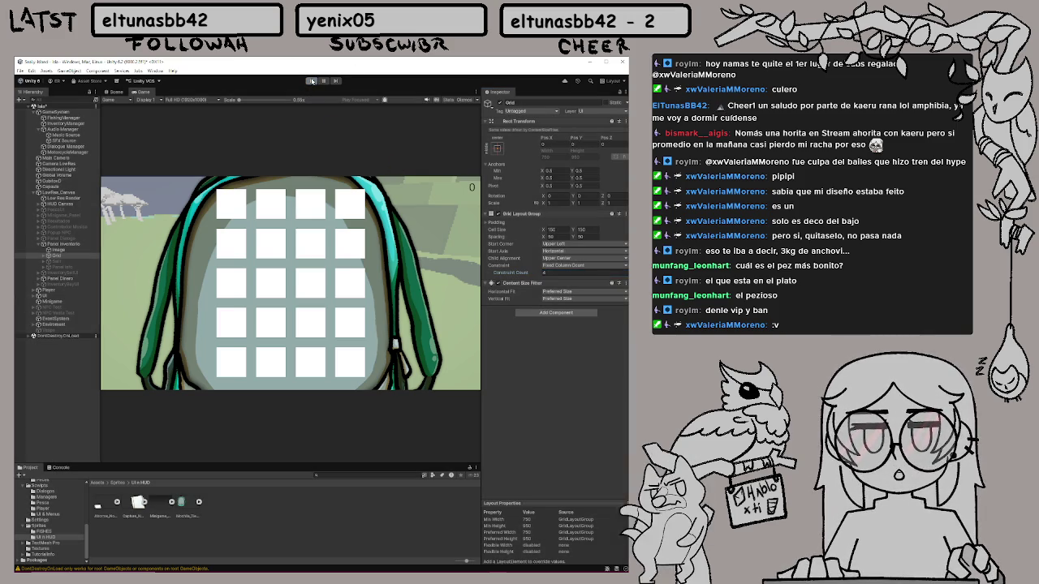
key(w)
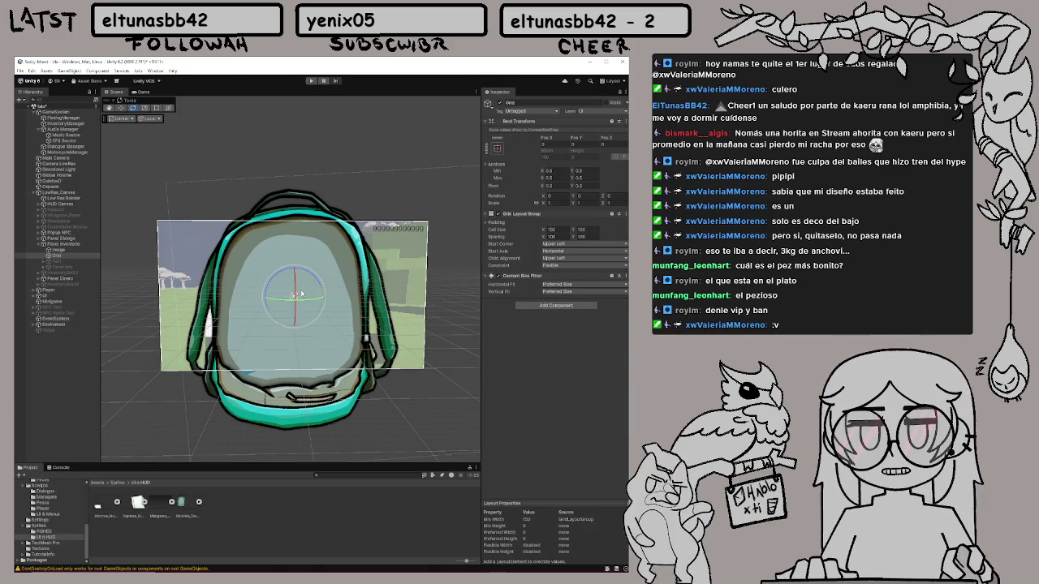
drag(291, 297, 293, 302)
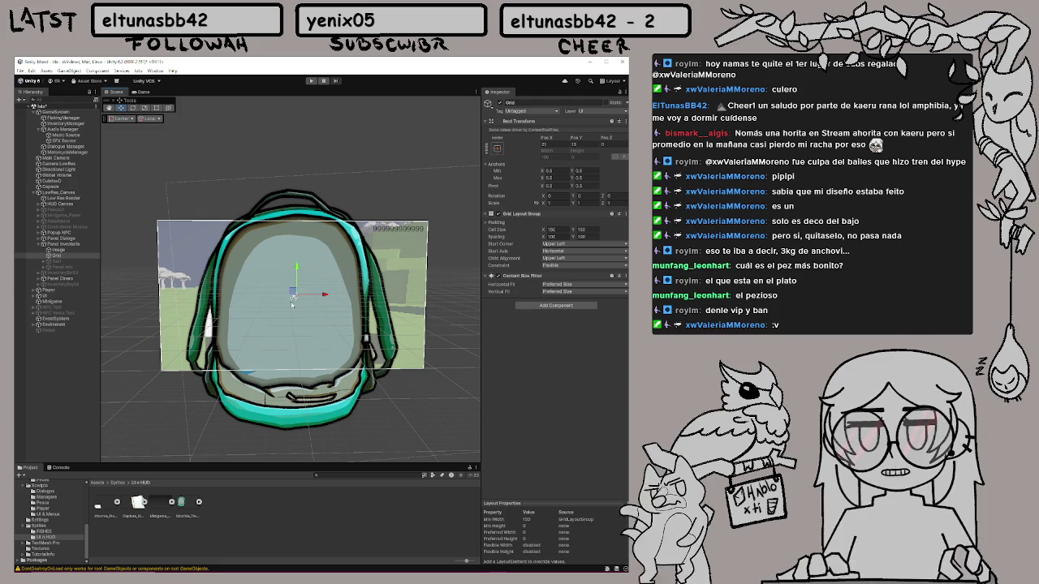
click(82, 251)
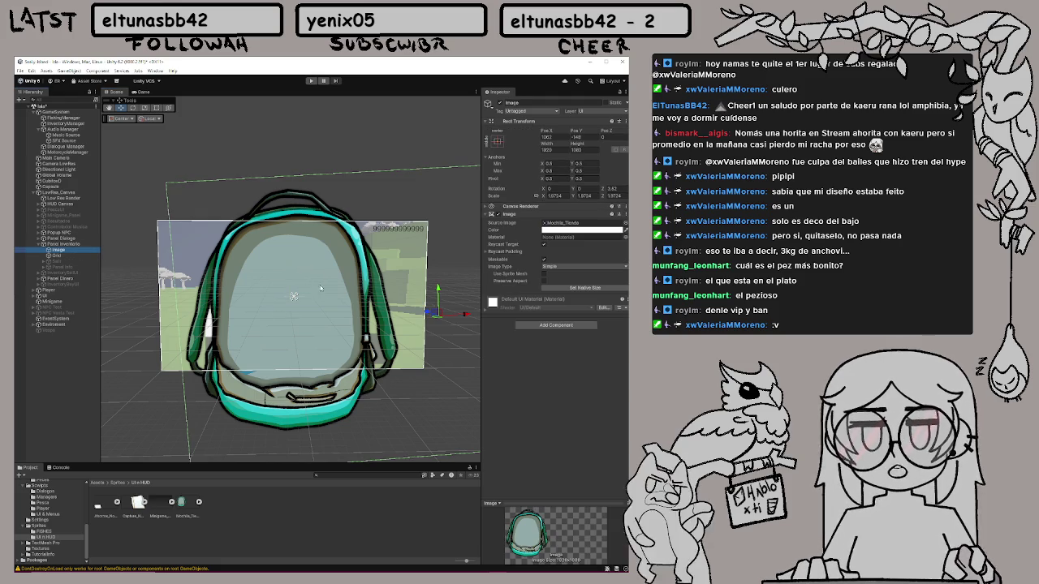
drag(438, 311, 440, 309)
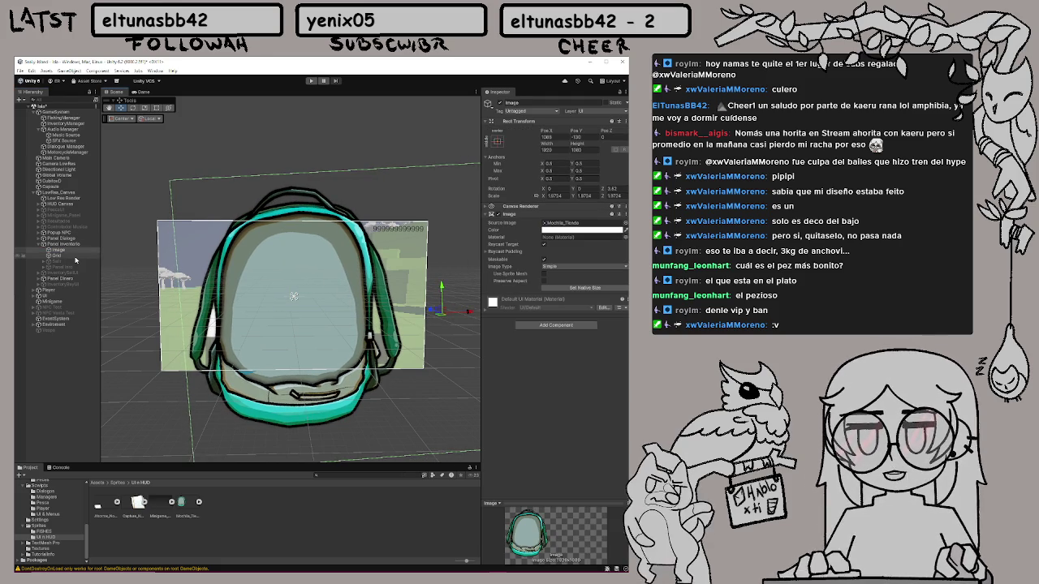
Constrain the grid to a Fixed Row Count and run the game to test it
click(336, 295)
click(550, 266)
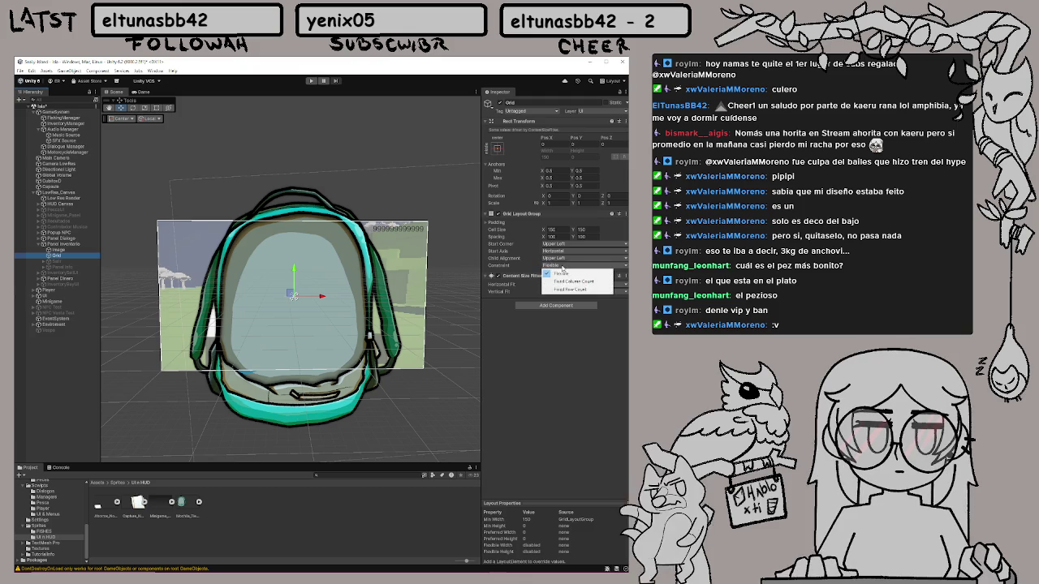
click(585, 290)
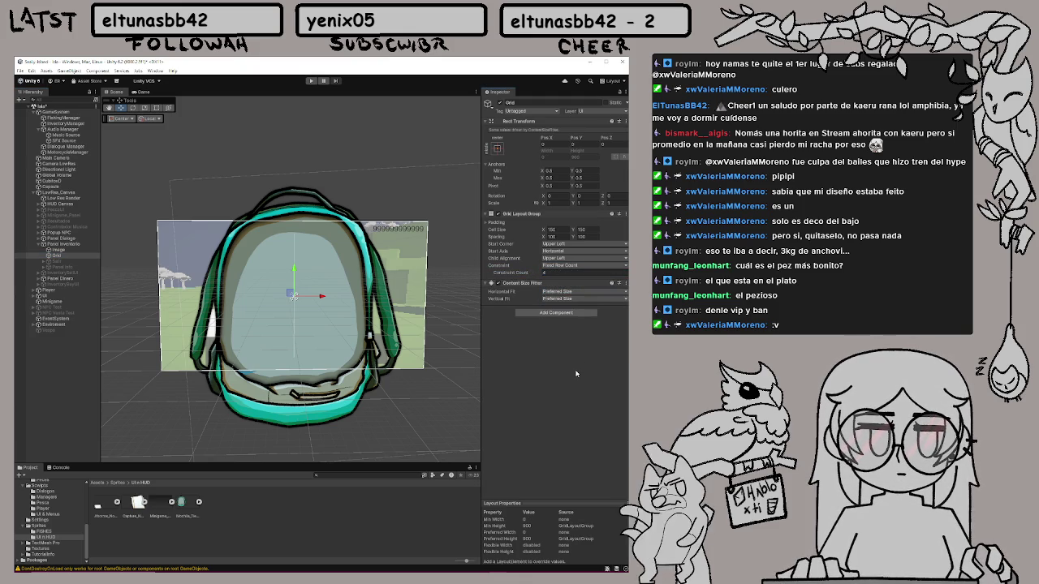
click(311, 82)
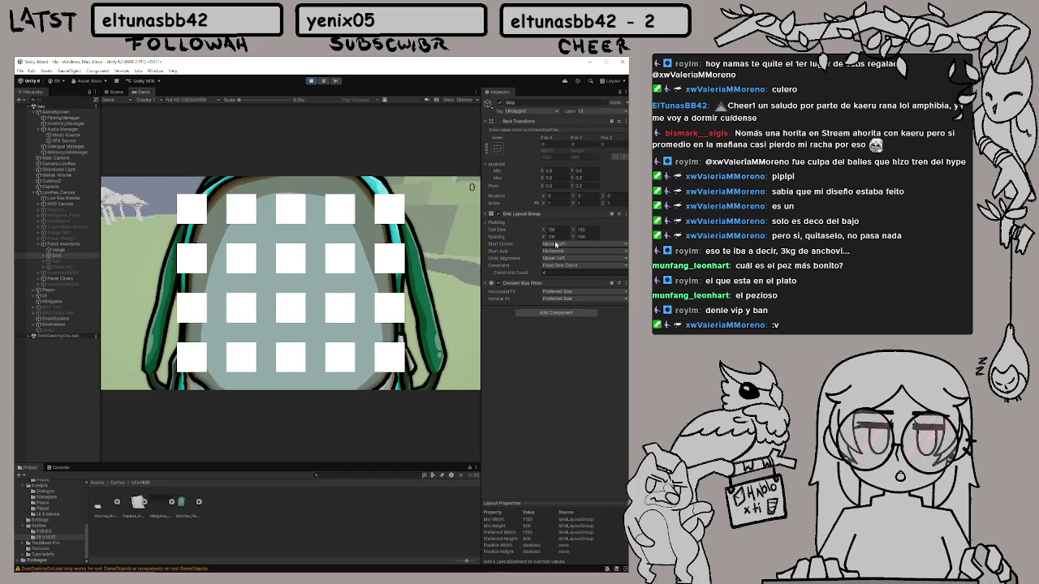
Set the grid's X and Y slot spacing to 50 and test it in play
click(312, 80)
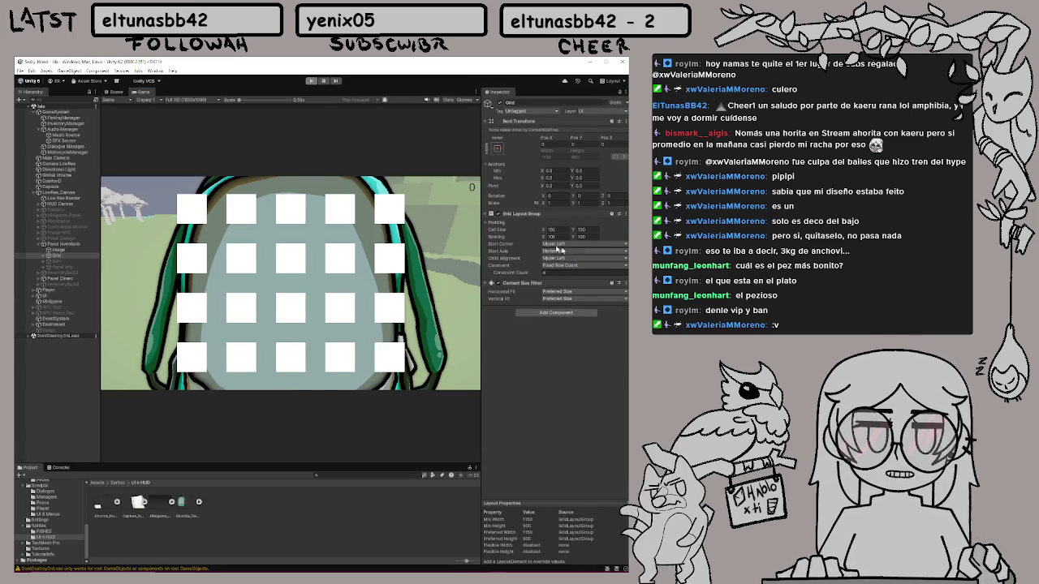
click(552, 237)
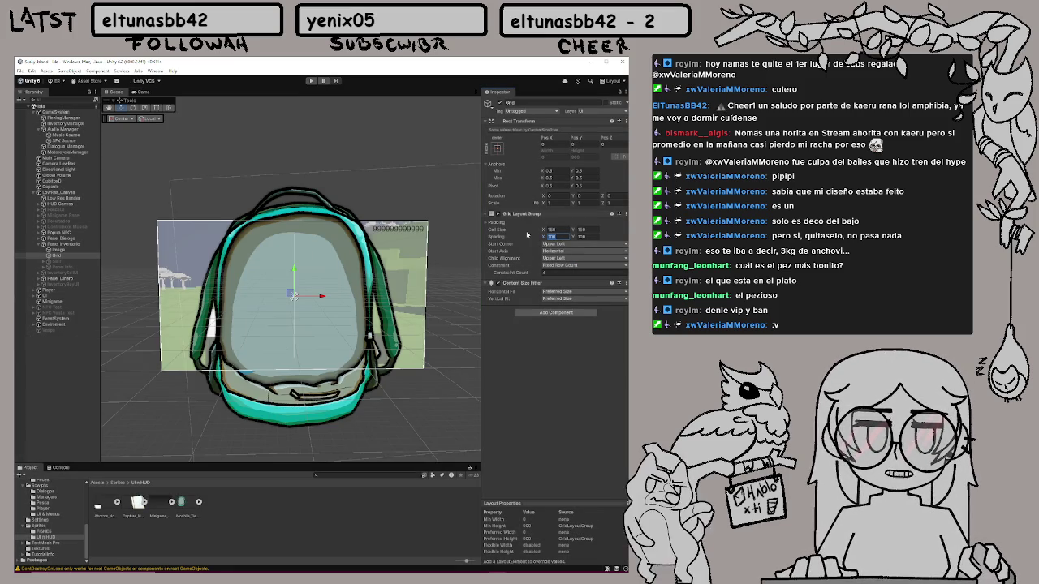
text(50)
key(Tab)
text(5)
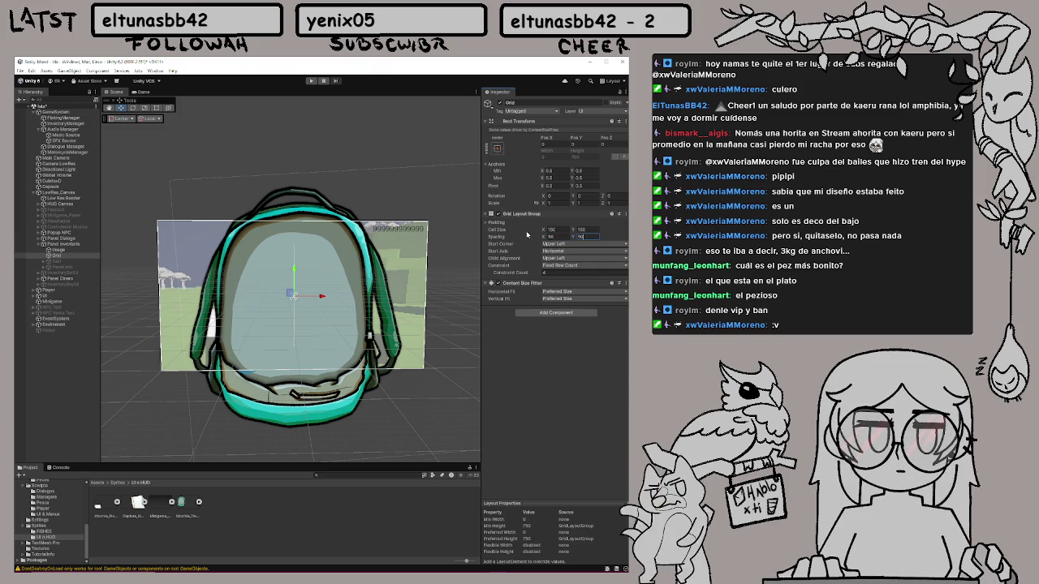
click(312, 80)
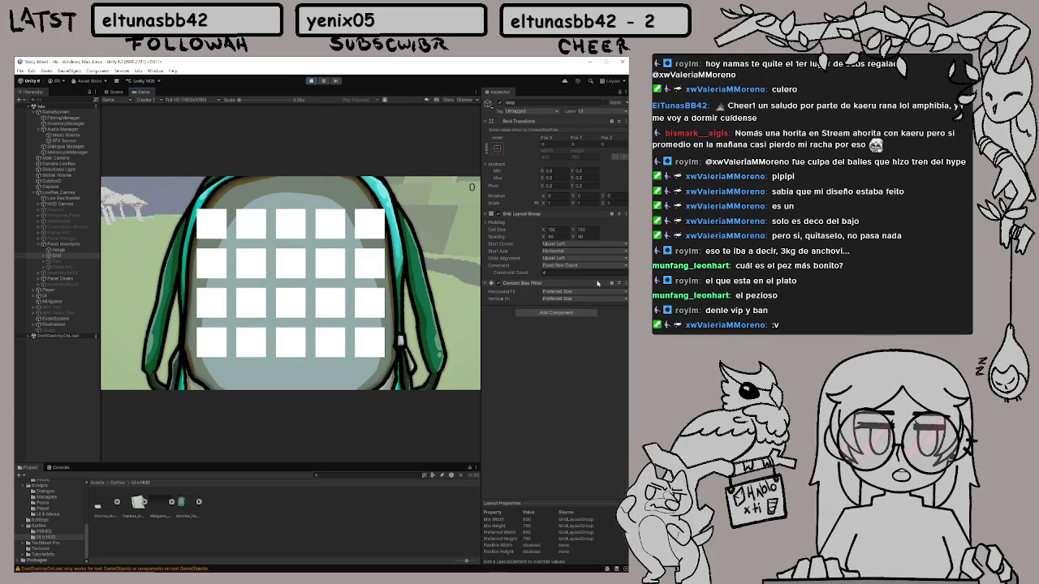
Change the grid's constraint count to 5 and replay to check the layout
text(5)
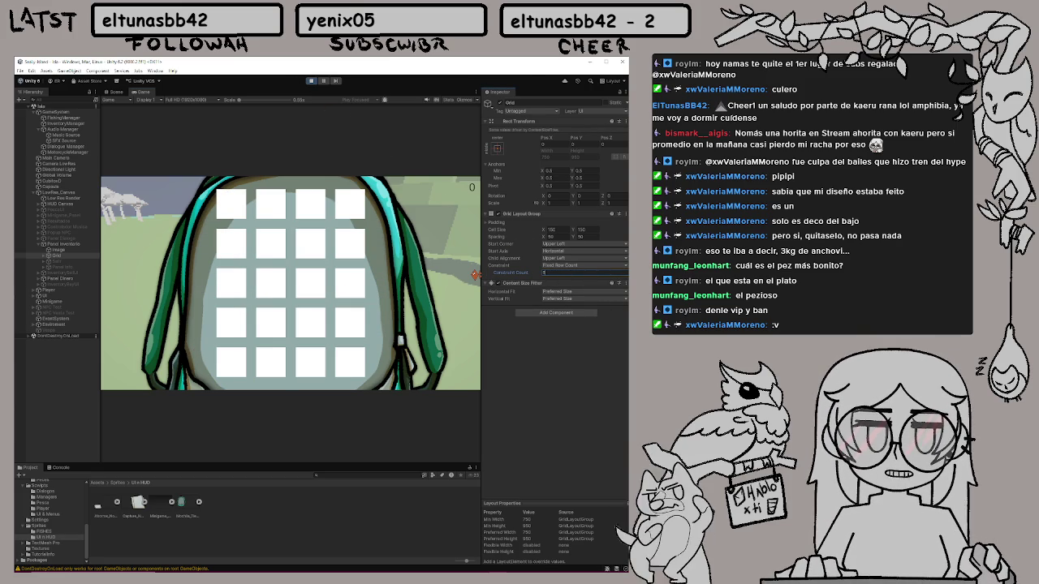
click(314, 80)
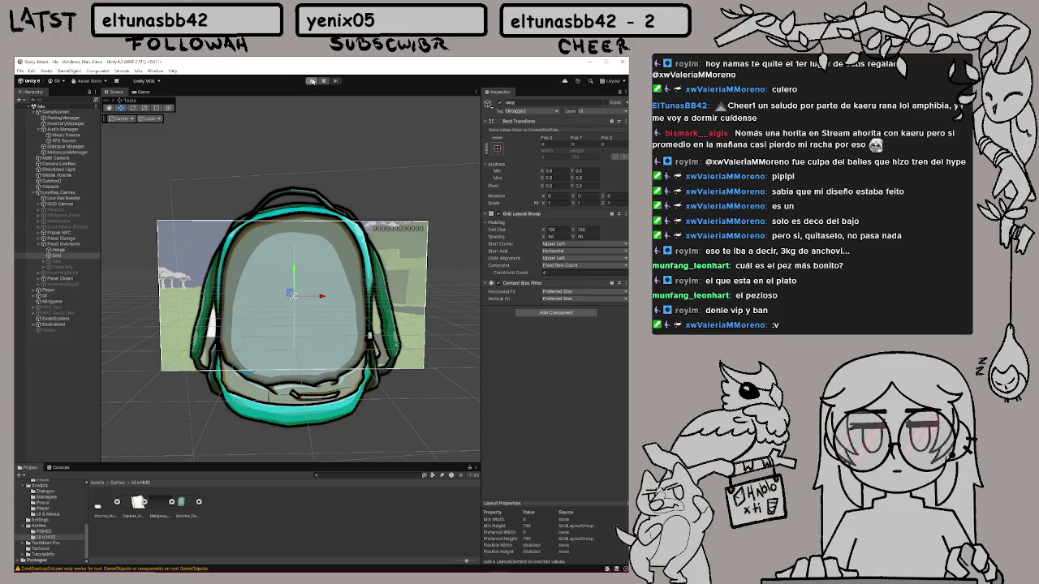
click(542, 273)
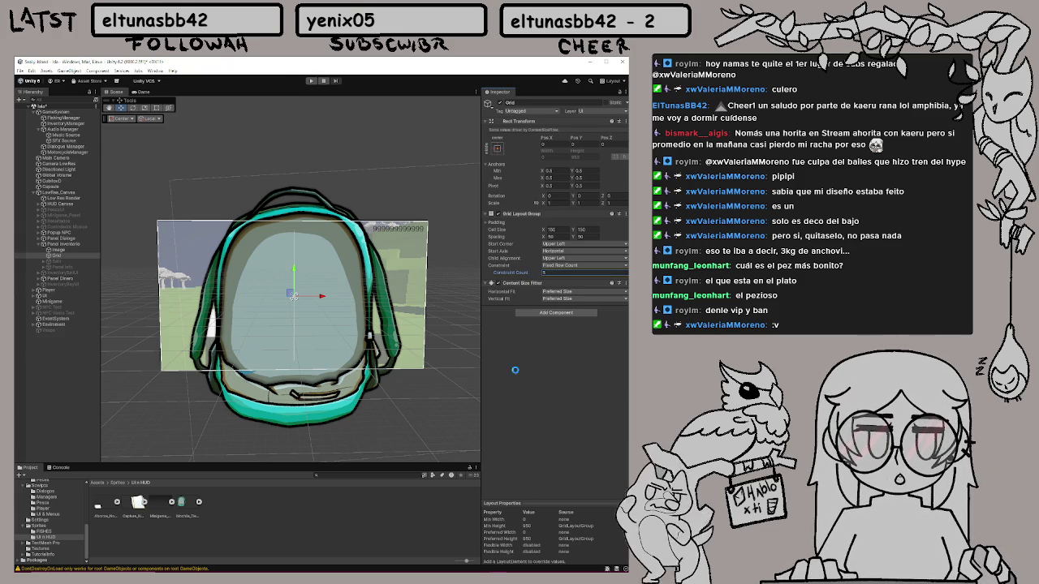
click(311, 80)
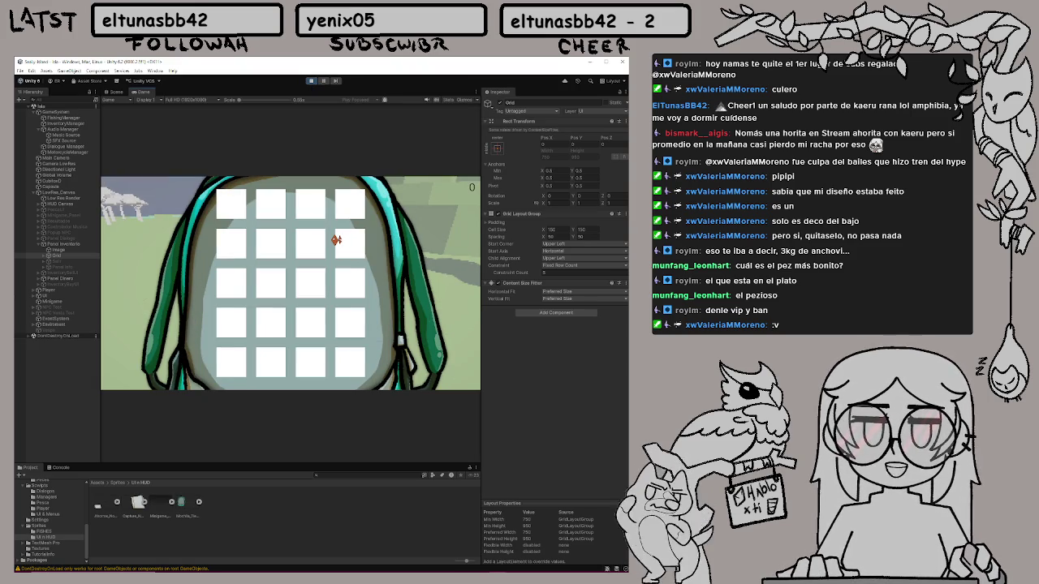
Shift the backpack image slightly upward in the scene
click(310, 80)
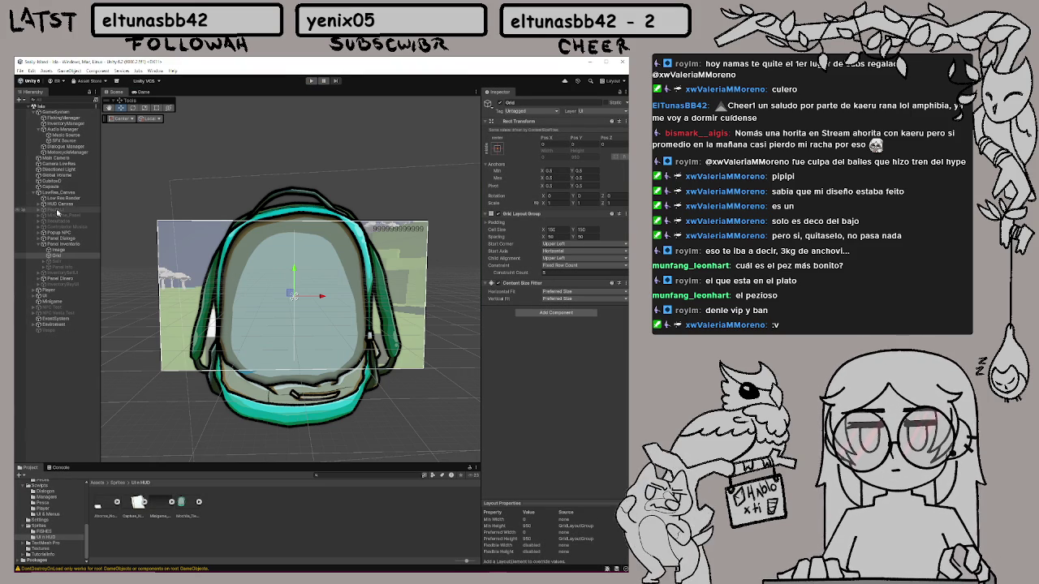
click(61, 250)
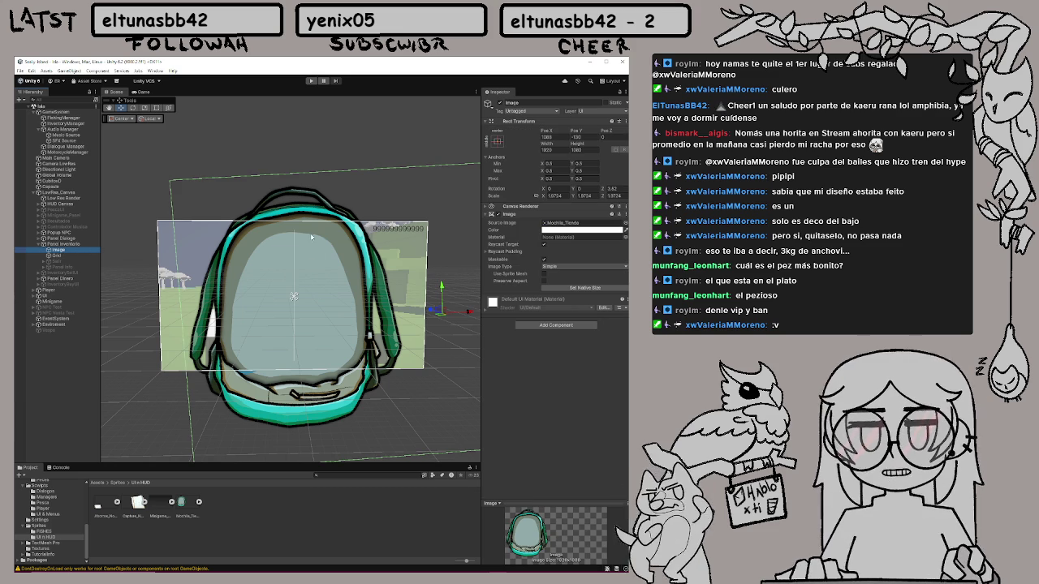
mouse_move(442, 291)
mouse_down()
mouse_move(442, 244)
mouse_move(443, 278)
mouse_up()
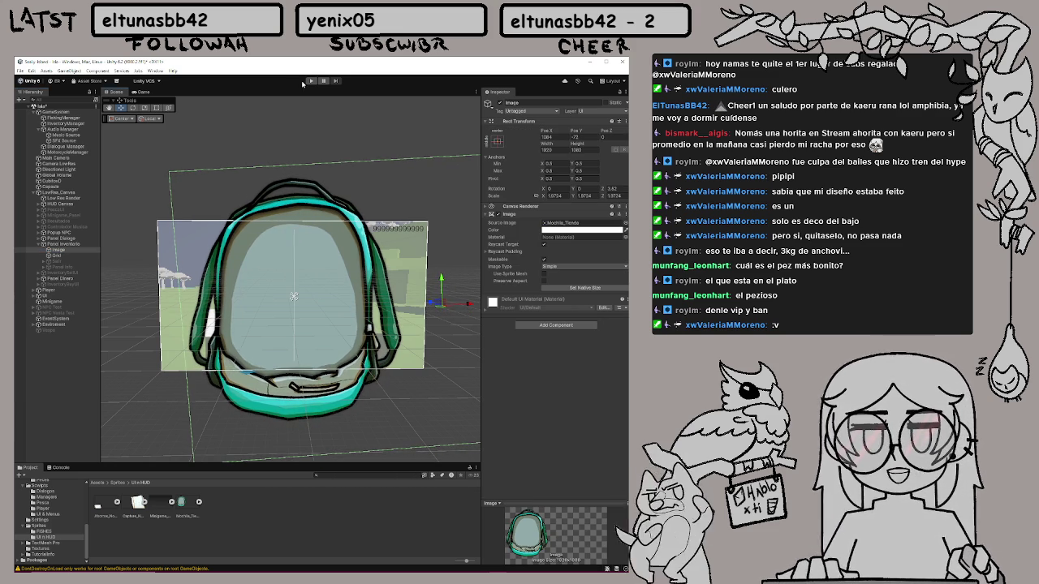
click(57, 255)
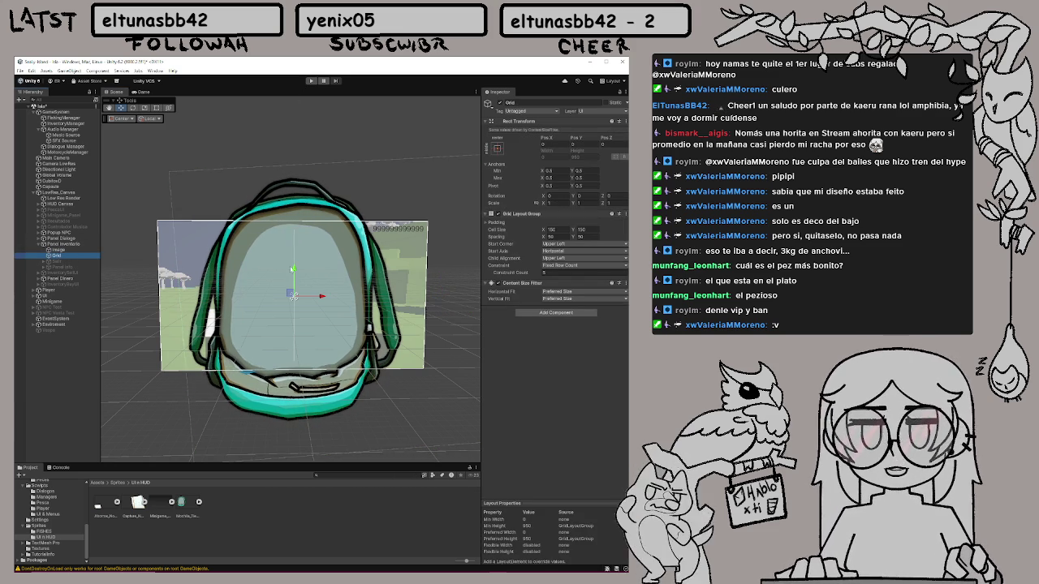
click(293, 296)
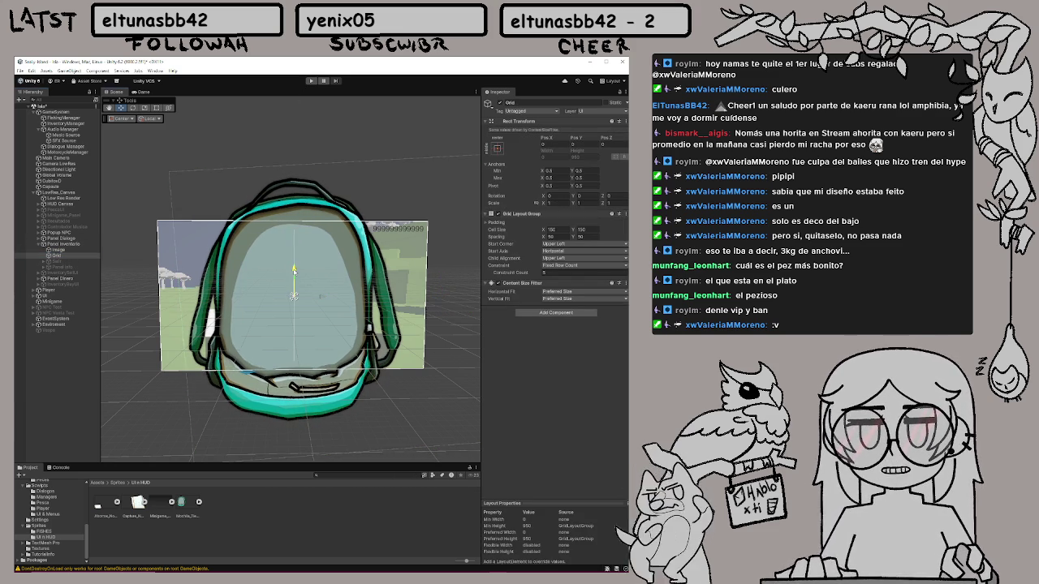
Test the grid layout in play, then hide Panel Inventario
click(311, 81)
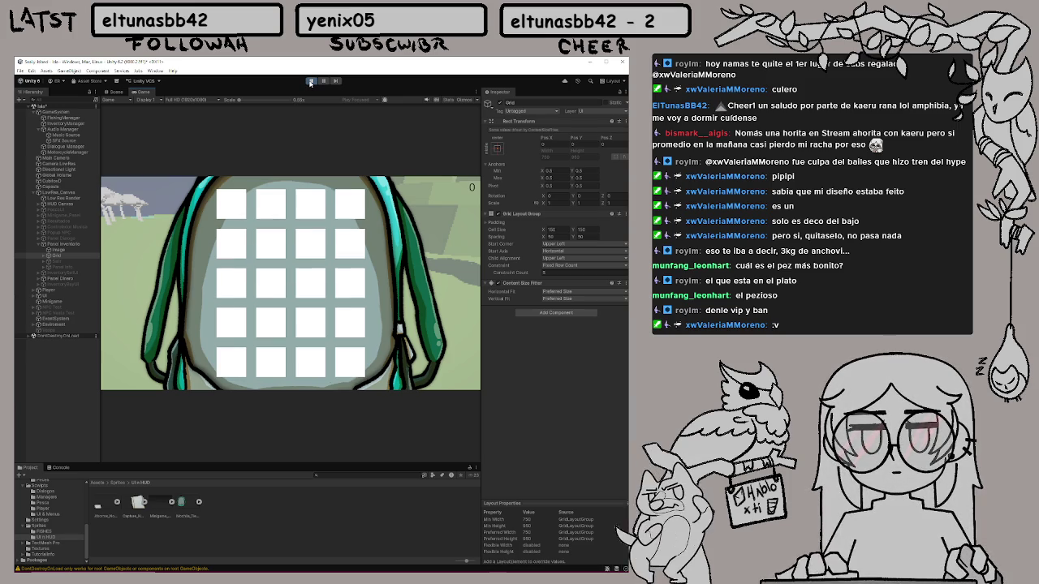
click(311, 82)
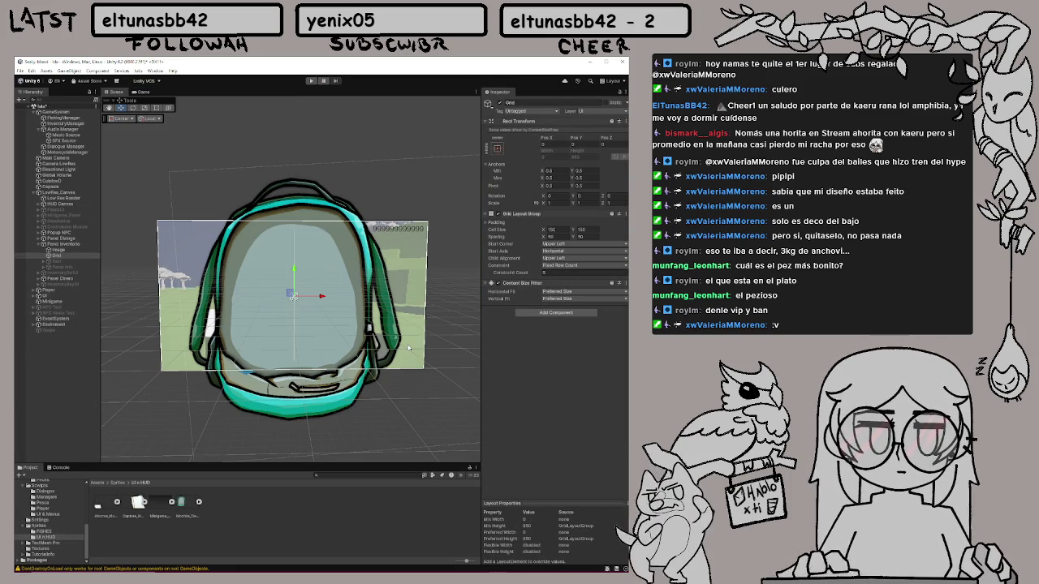
click(63, 244)
click(501, 103)
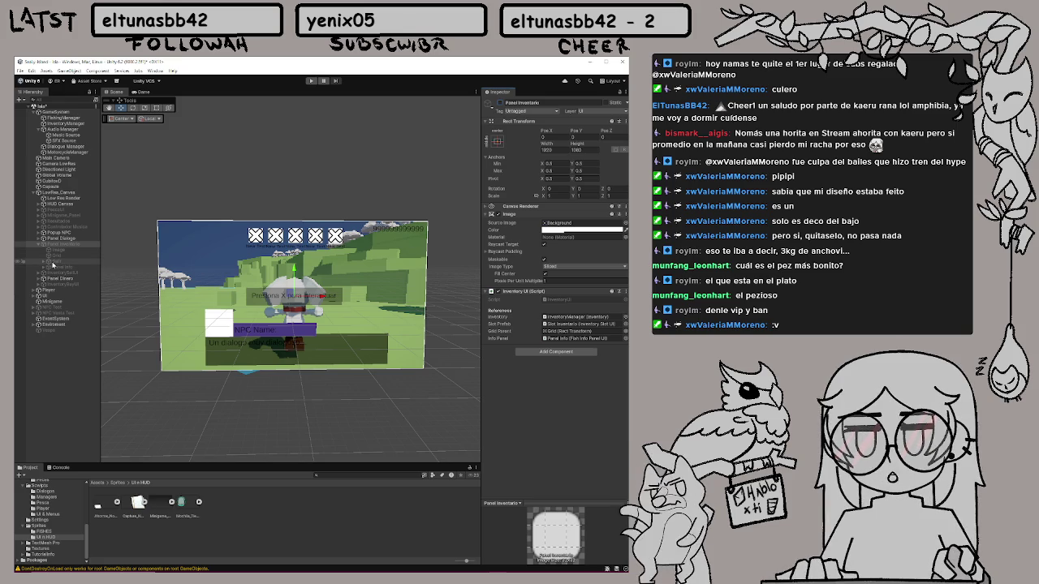
Reactivate Panel Inventario, and briefly expand and collapse the greyed item under Grid
click(52, 262)
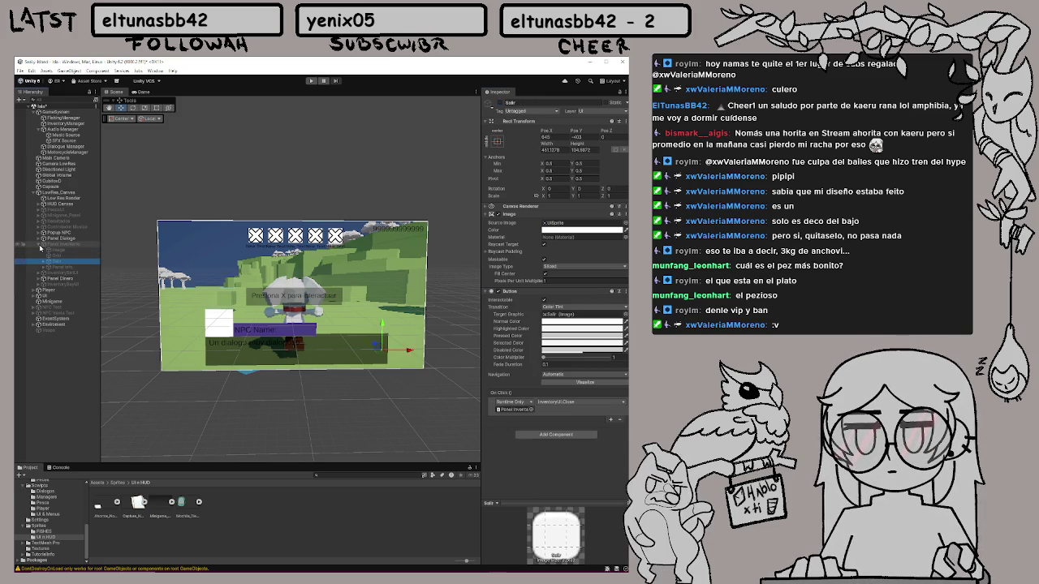
click(60, 245)
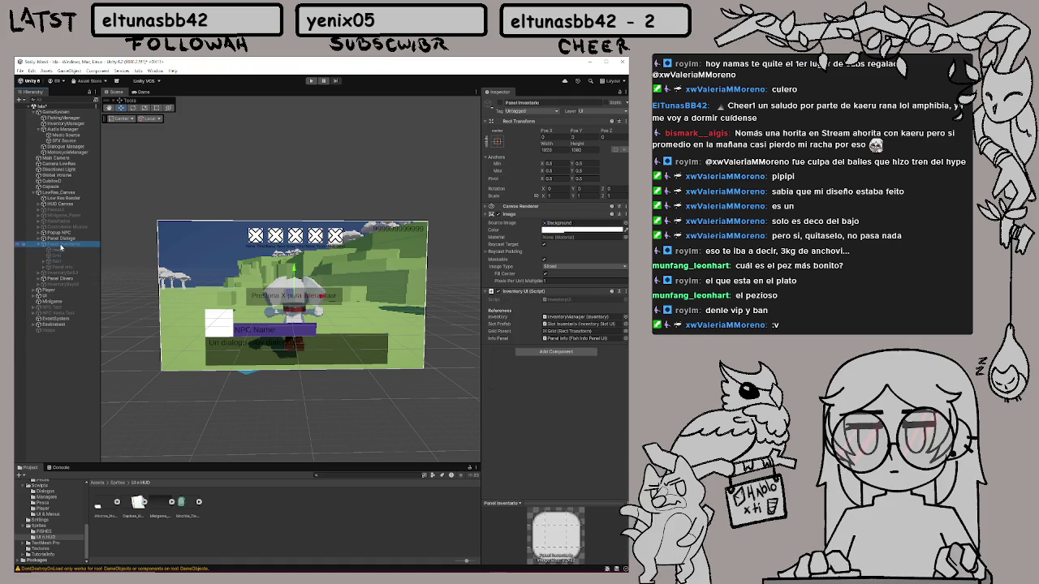
click(500, 103)
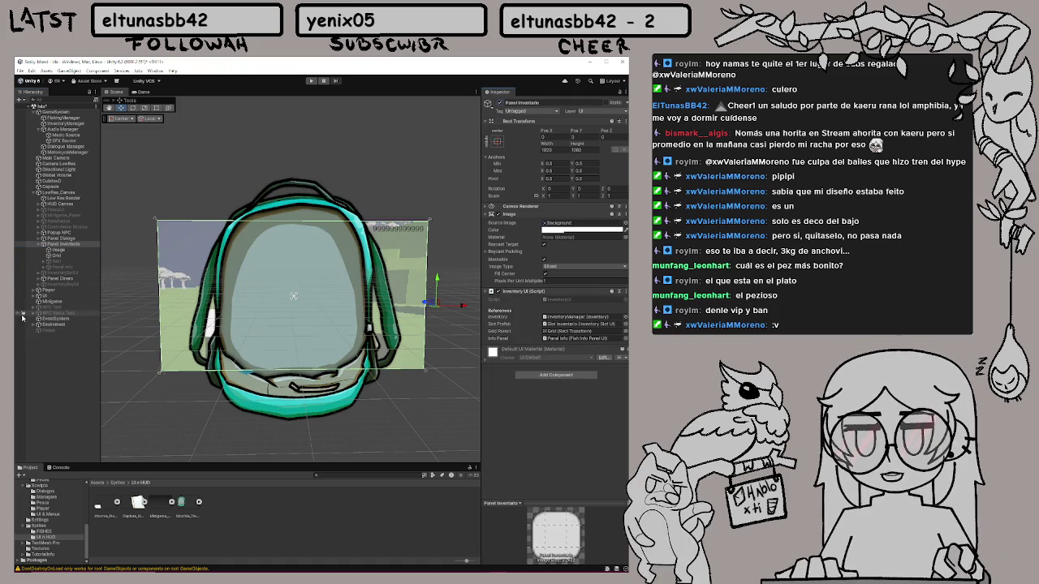
click(43, 262)
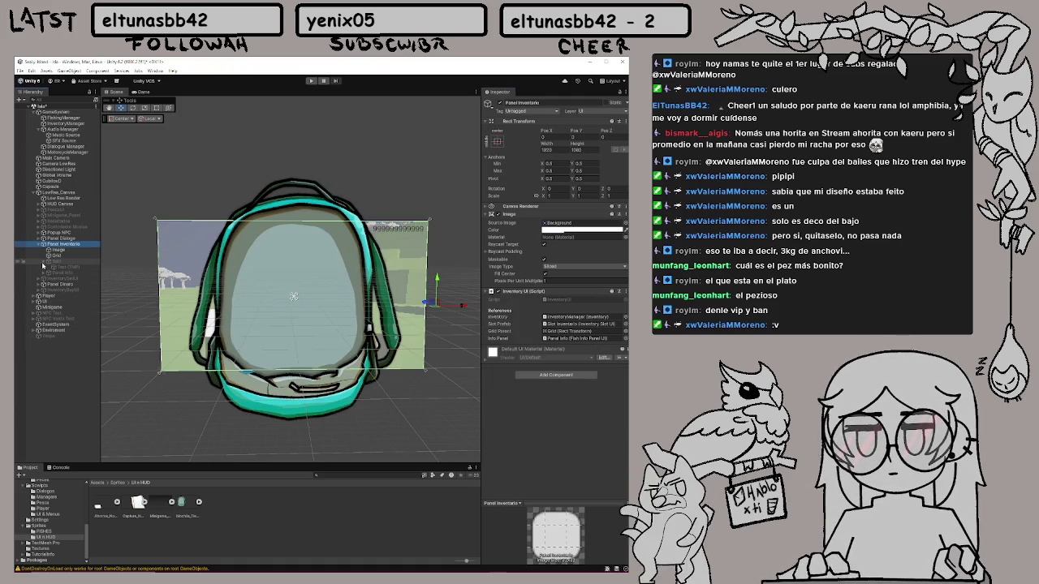
click(45, 264)
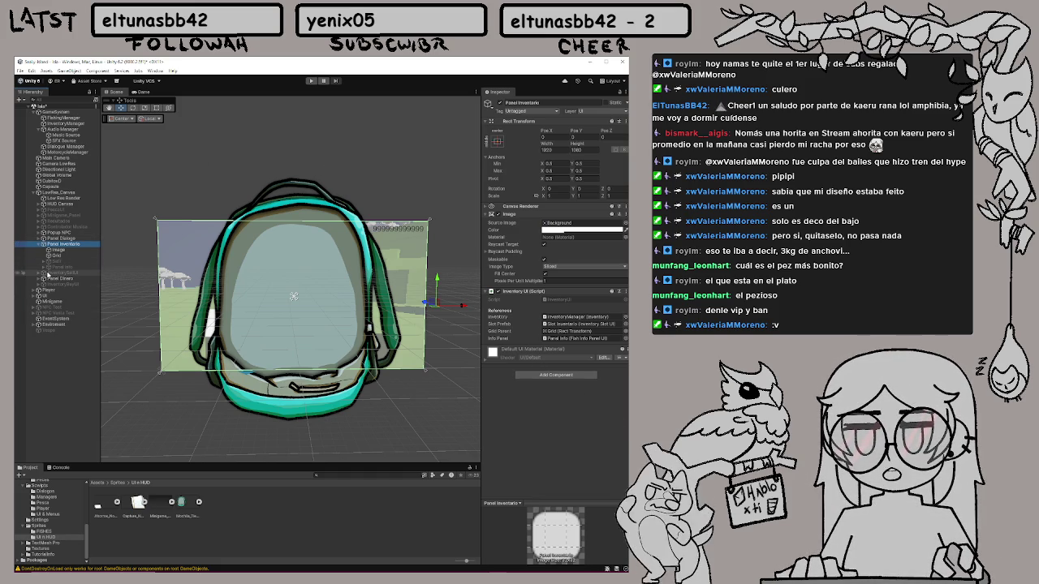
Expand Panel Info in the Hierarchy and select one of its children
click(38, 273)
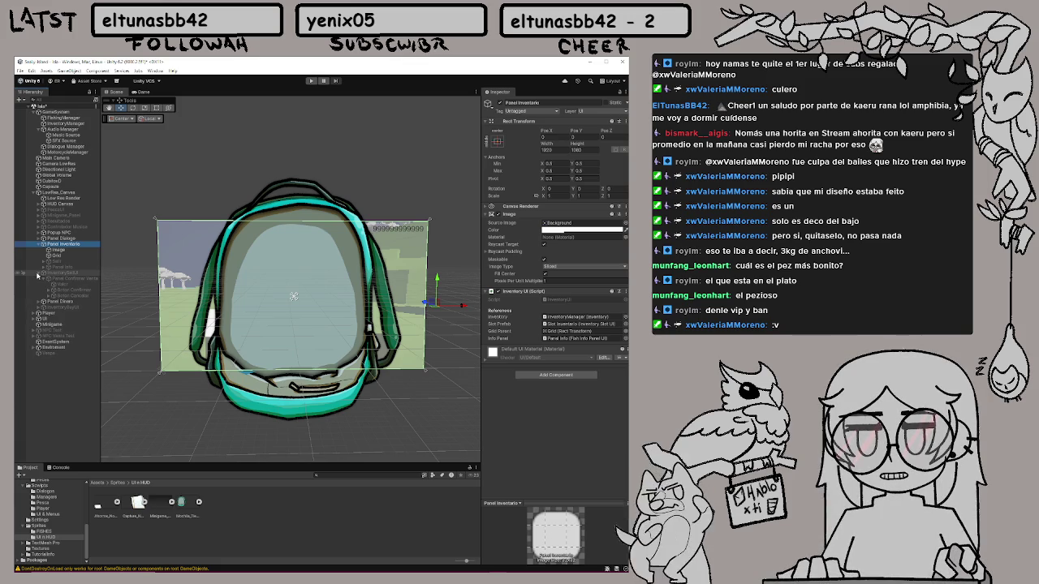
click(38, 274)
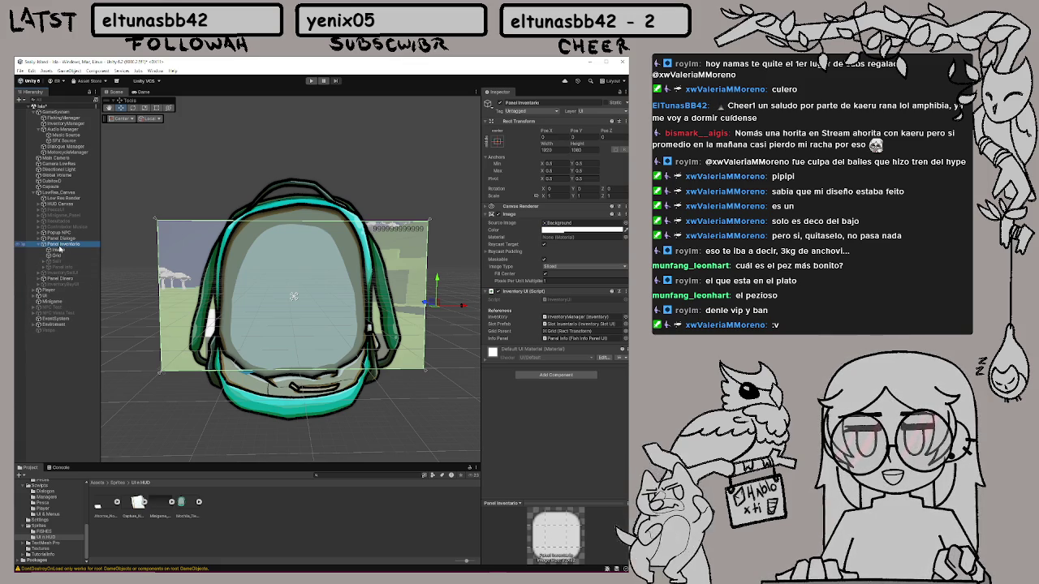
click(38, 222)
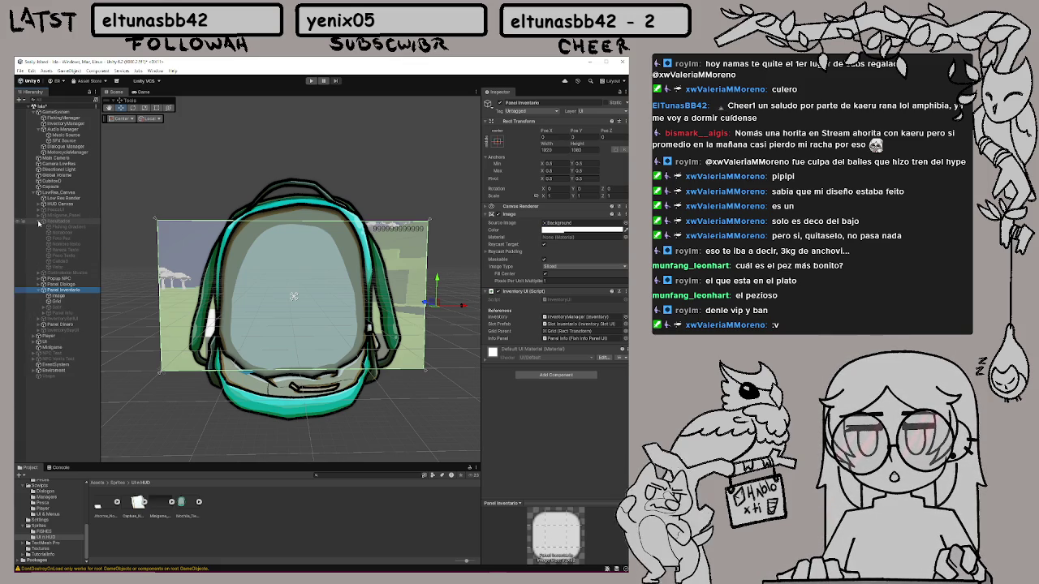
click(38, 221)
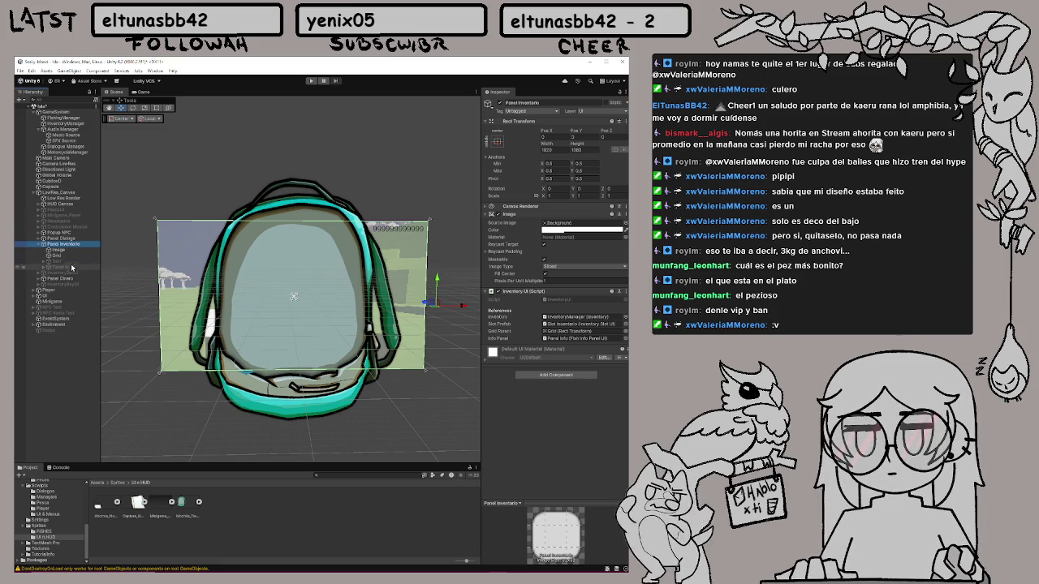
click(46, 268)
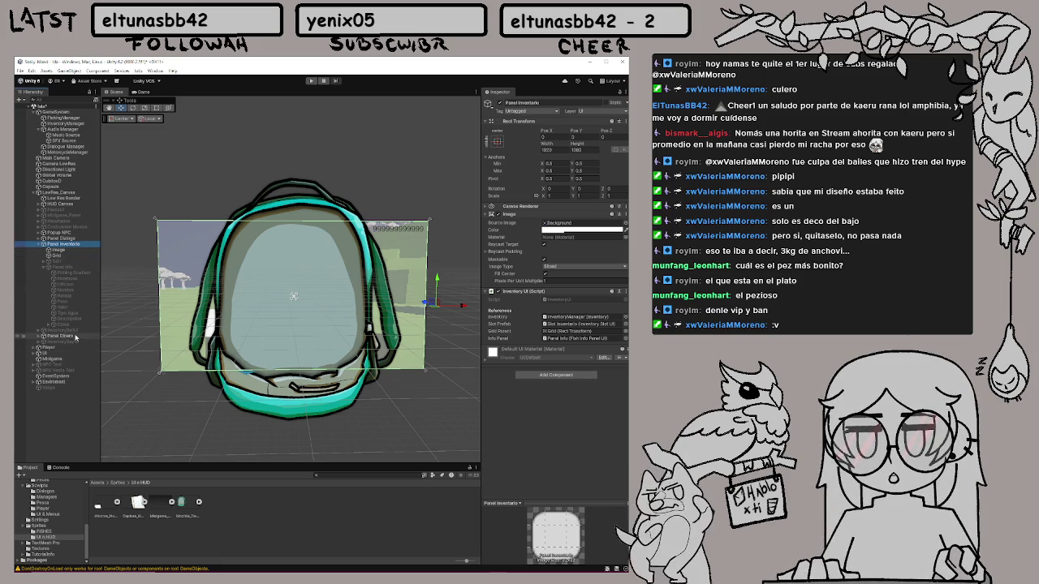
click(61, 326)
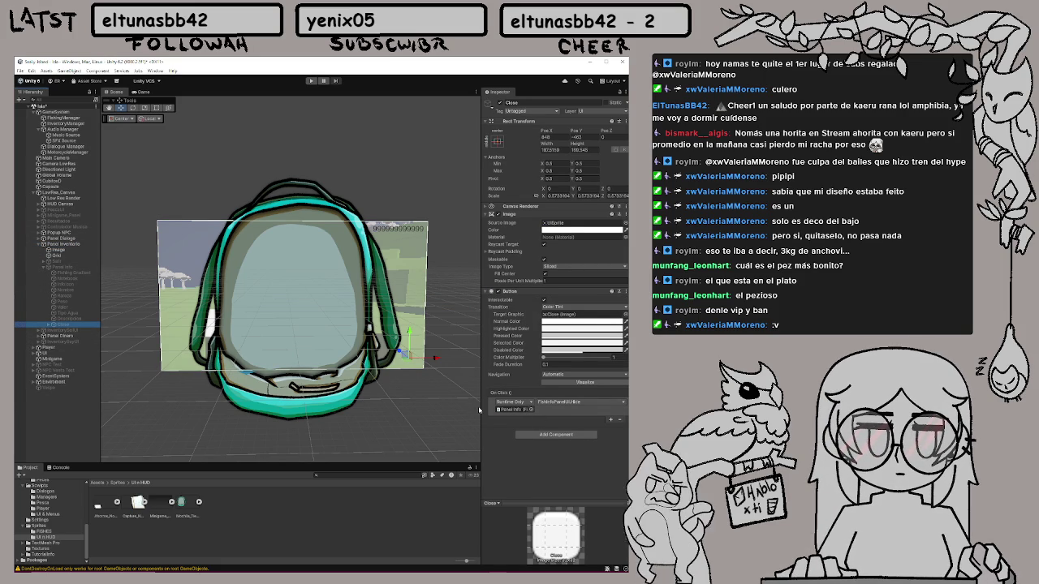
Review the Close button in a wider Inspector, then select its Text (TMP) object
drag(480, 408, 306, 416)
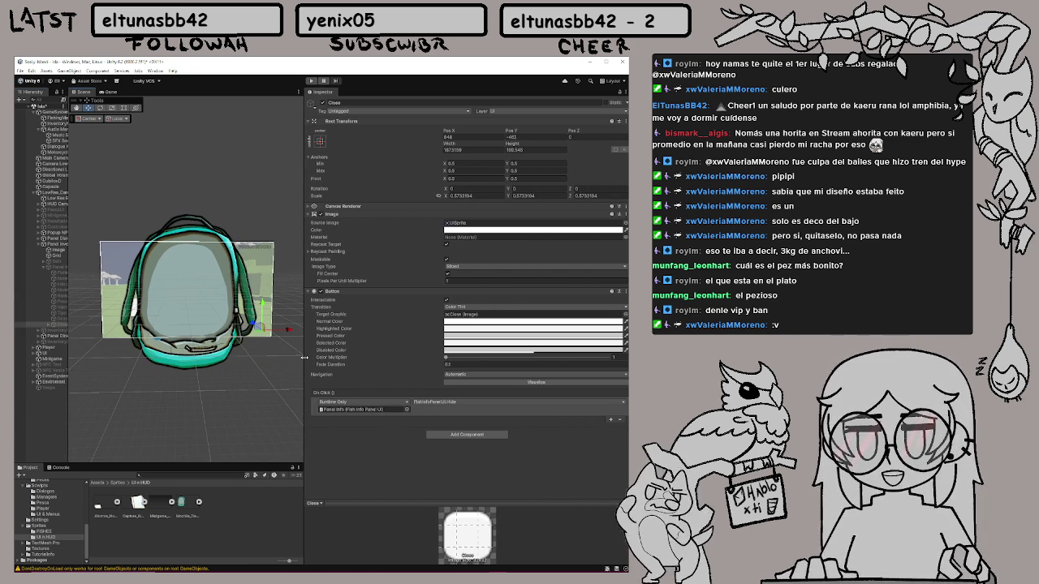
drag(304, 357, 505, 362)
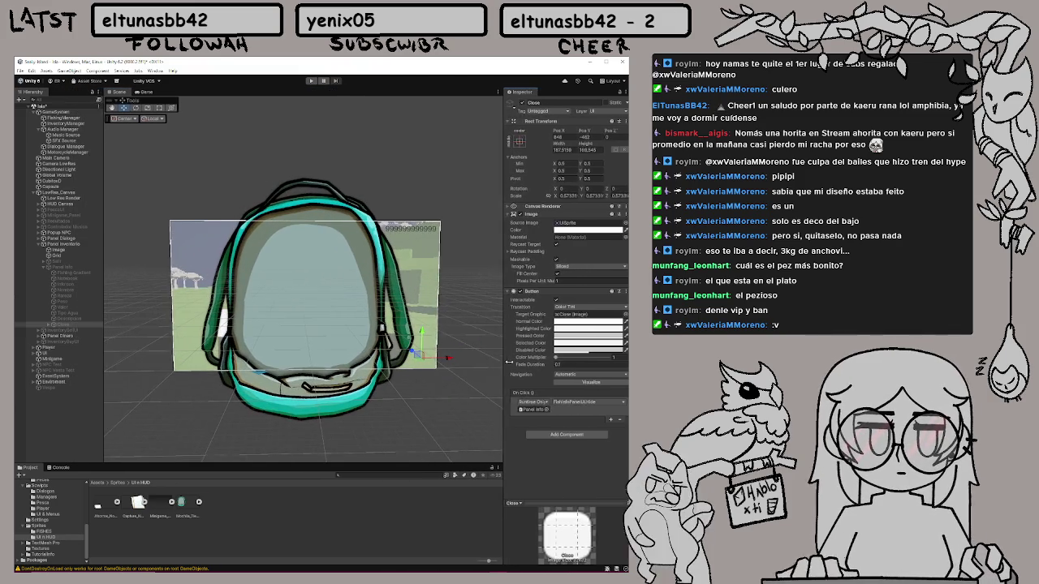
click(48, 325)
click(73, 330)
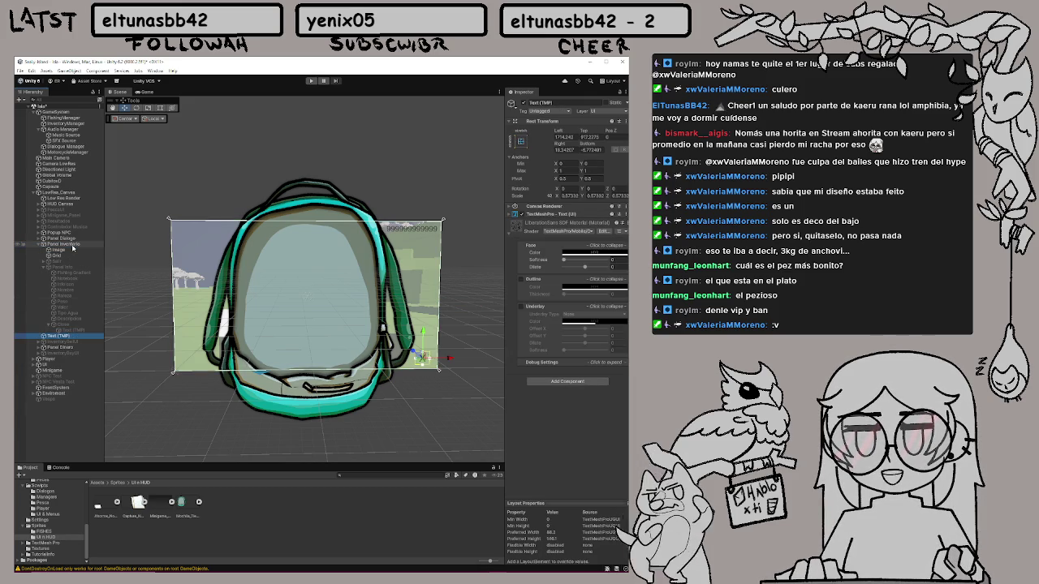
Make Text (TMP) the first child of Panel Inventario and test the inventory in play
click(75, 335)
drag(80, 297, 74, 251)
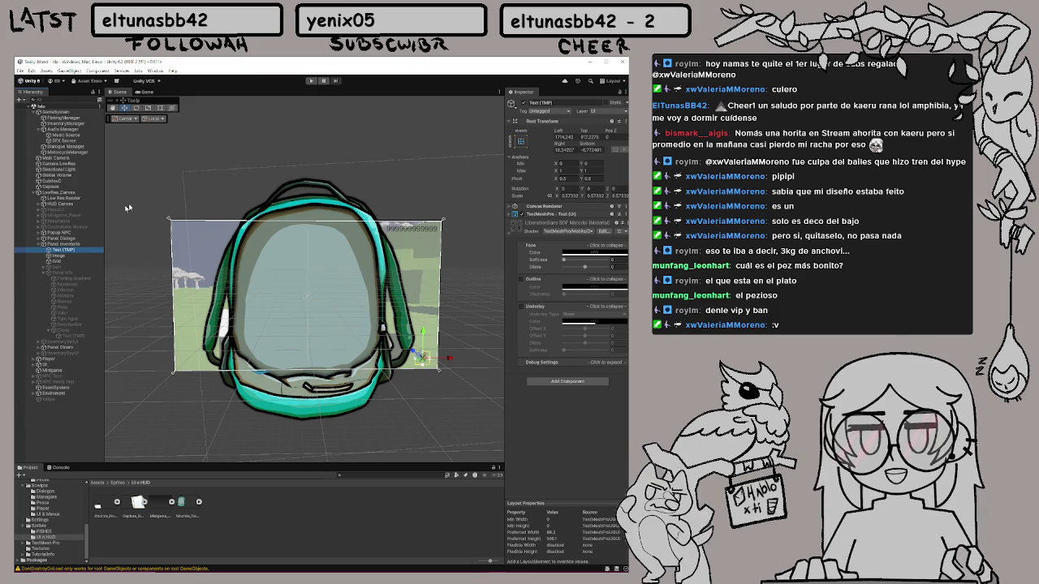
click(309, 80)
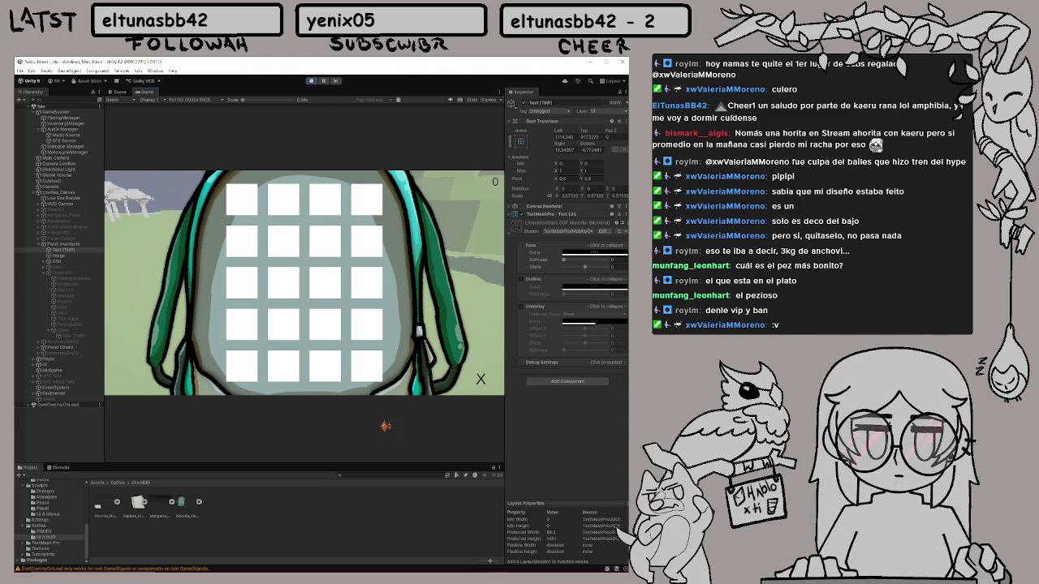
key(i)
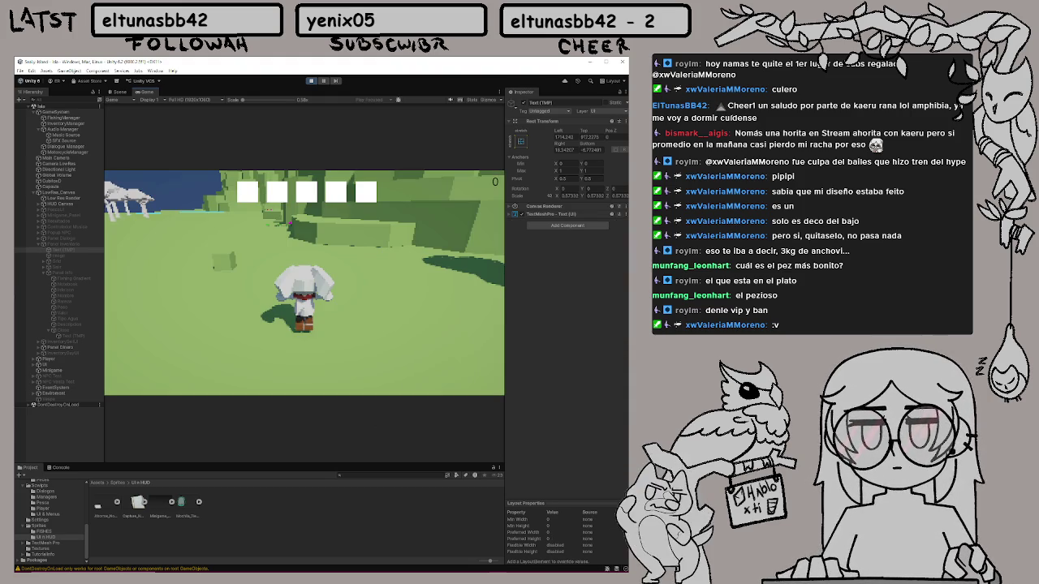
click(311, 81)
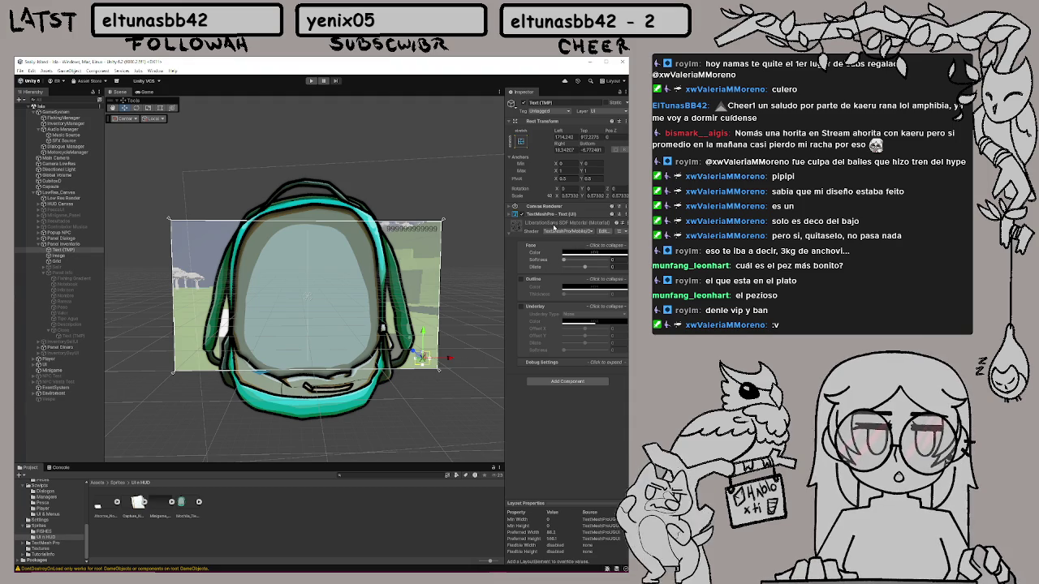
Delete the X from the text object's content
click(552, 214)
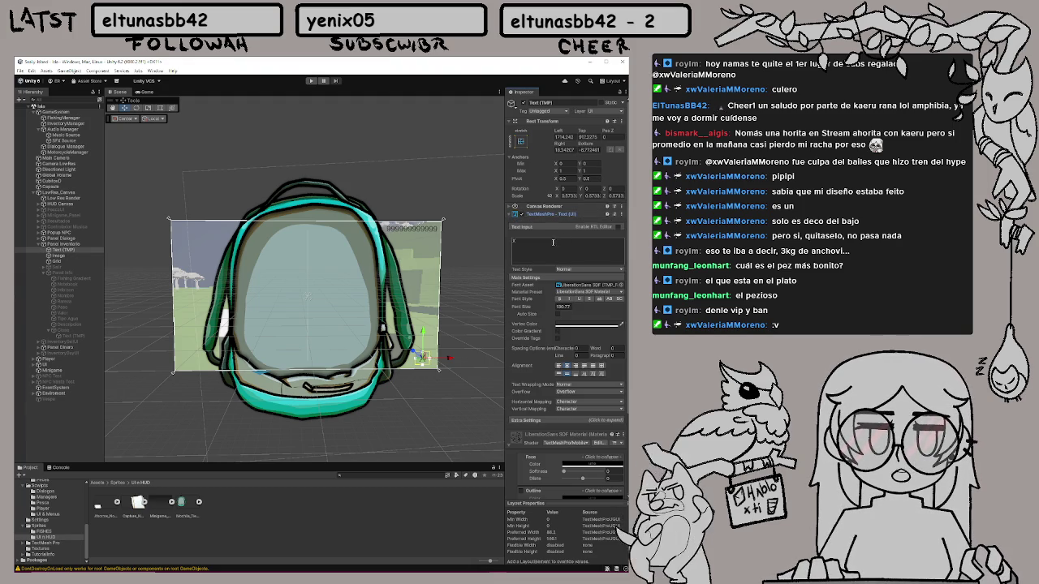
click(552, 242)
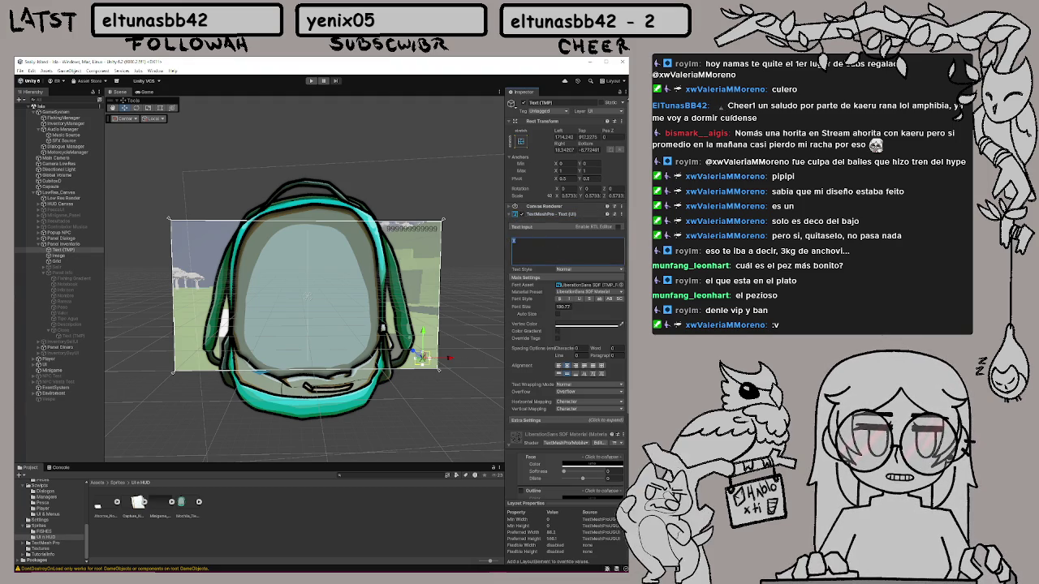
key(BackSpace)
click(63, 273)
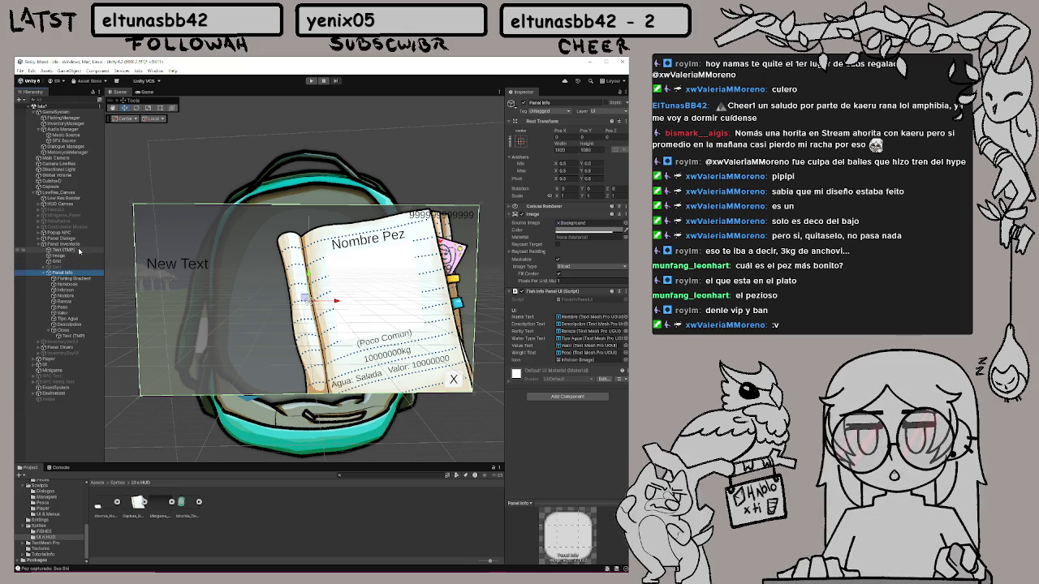
Review Panel Info's Tipo Agua and Valor texts, then deactivate Panel Info
click(81, 251)
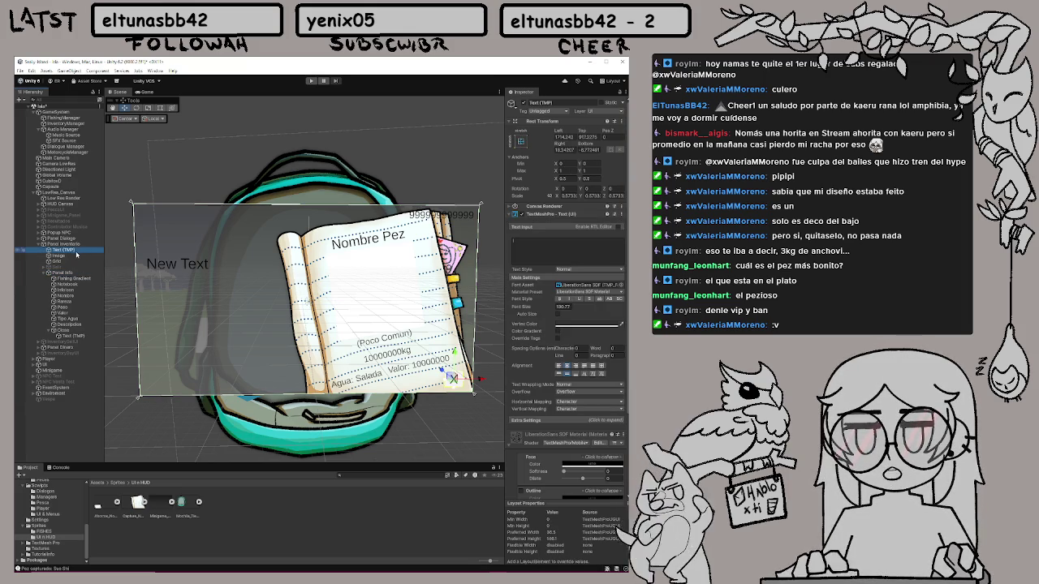
click(81, 255)
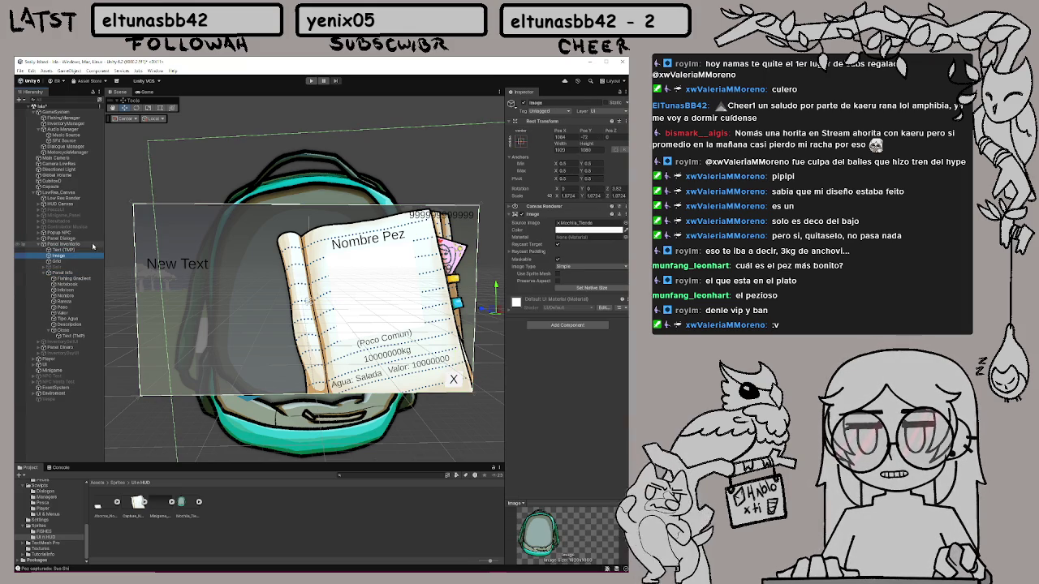
click(85, 273)
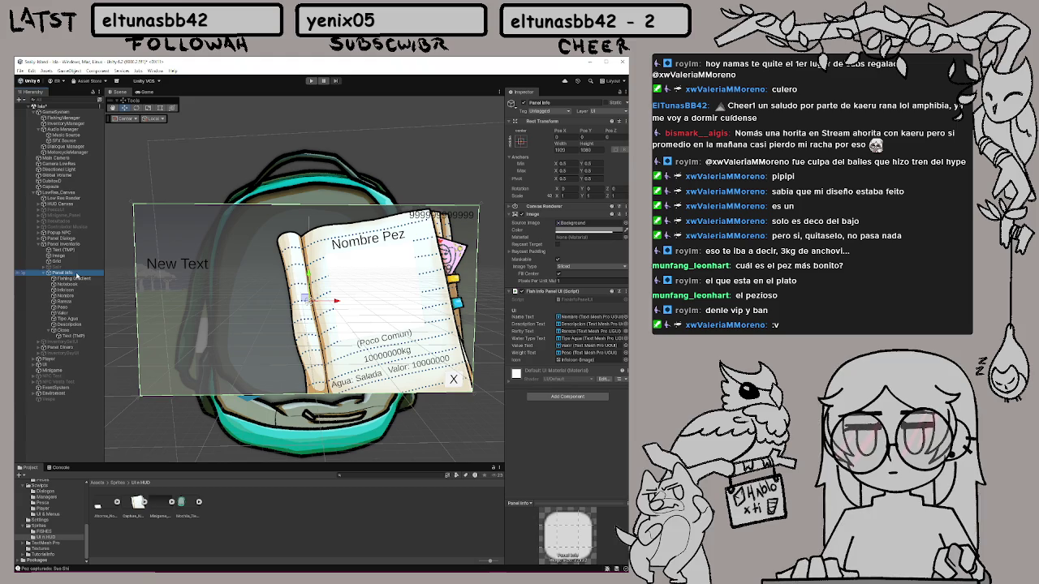
click(72, 319)
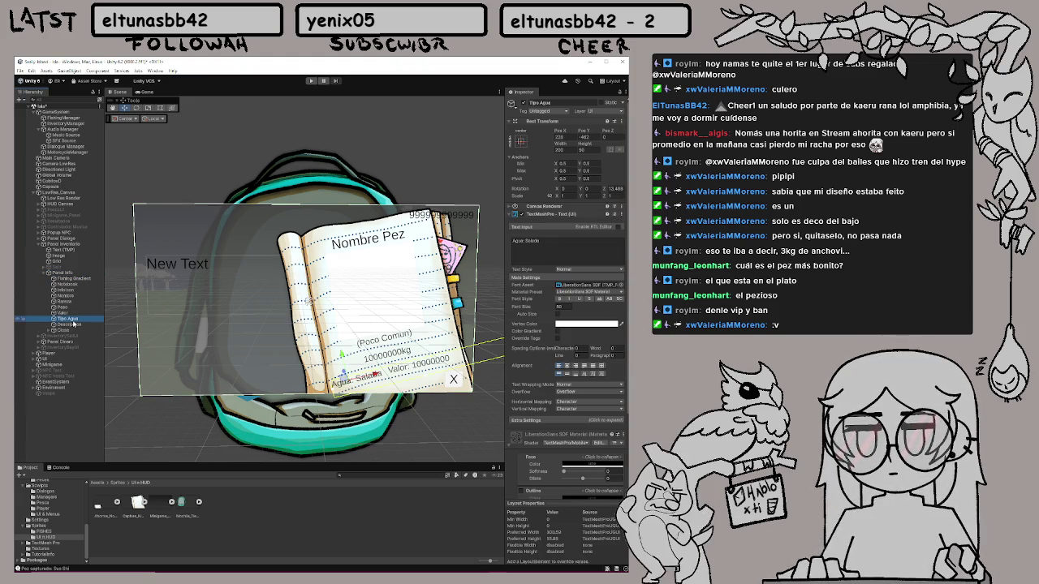
click(68, 313)
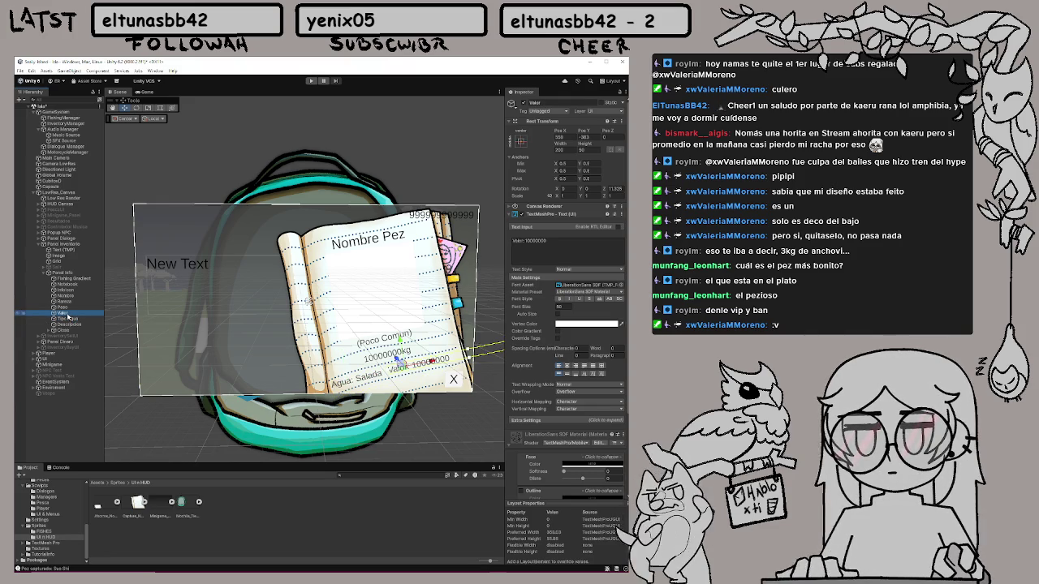
click(53, 274)
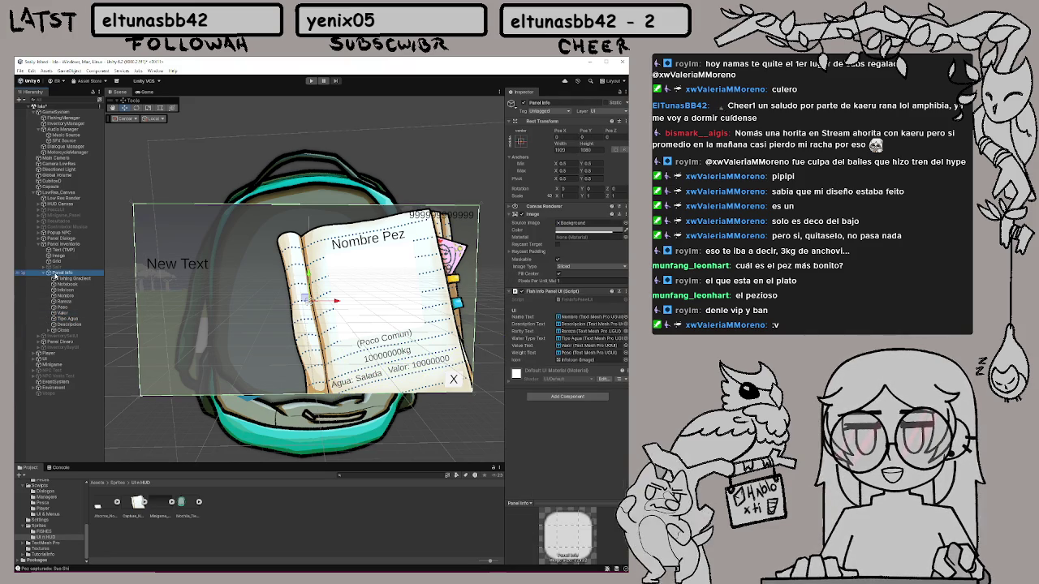
click(523, 103)
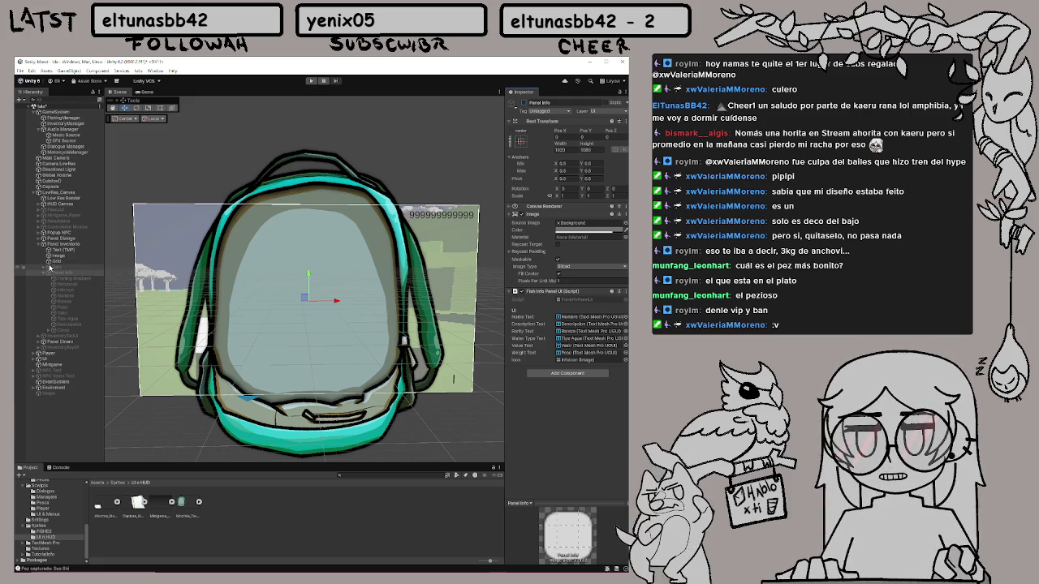
Collapse Panel Info and deactivate the Panel Inventario backpack panel
click(45, 273)
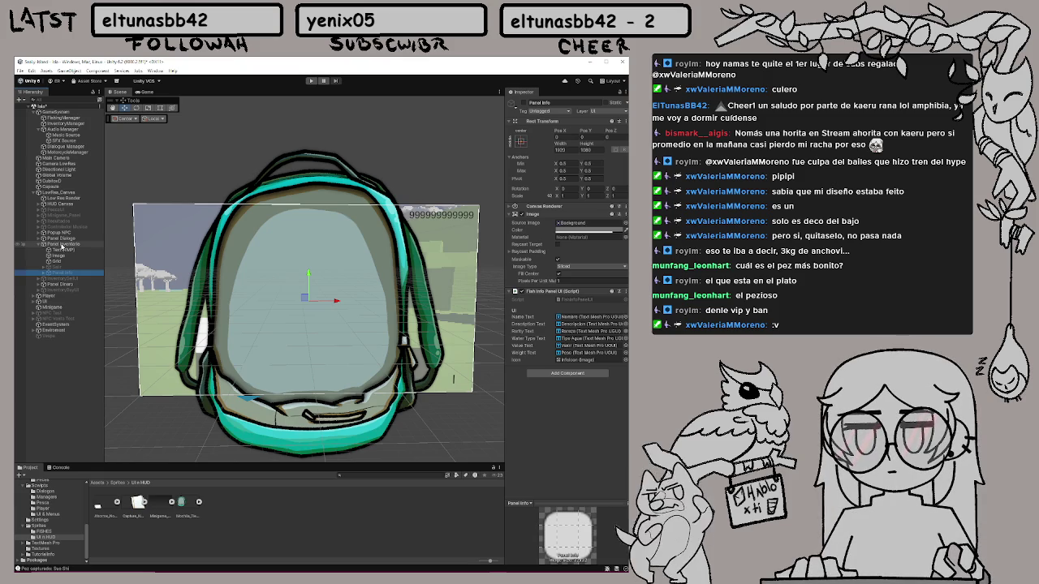
click(61, 244)
click(524, 104)
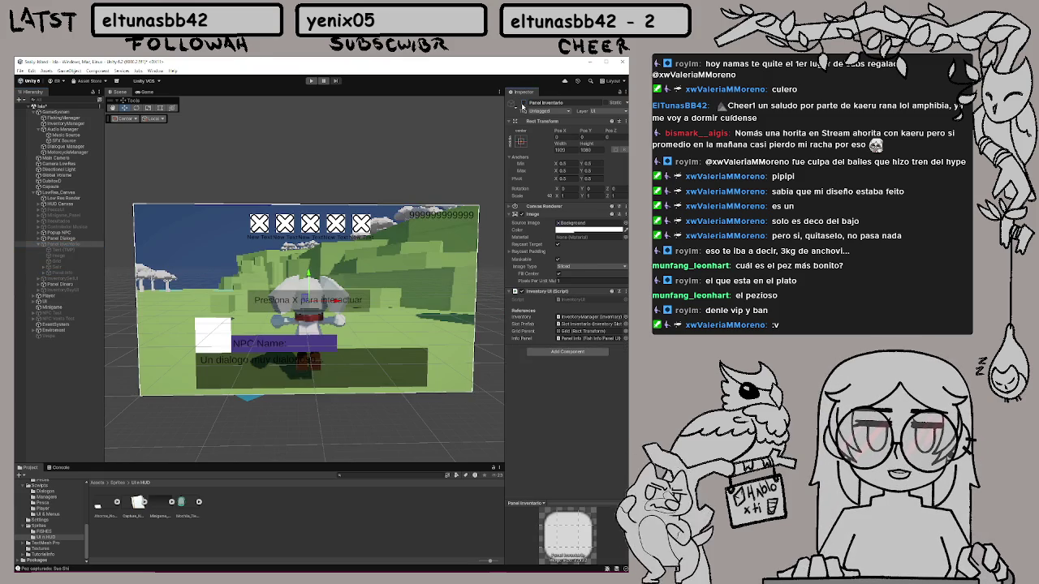
Activate the Resultados fish-results book after checking its Valor and Fishing Gradient children
click(78, 222)
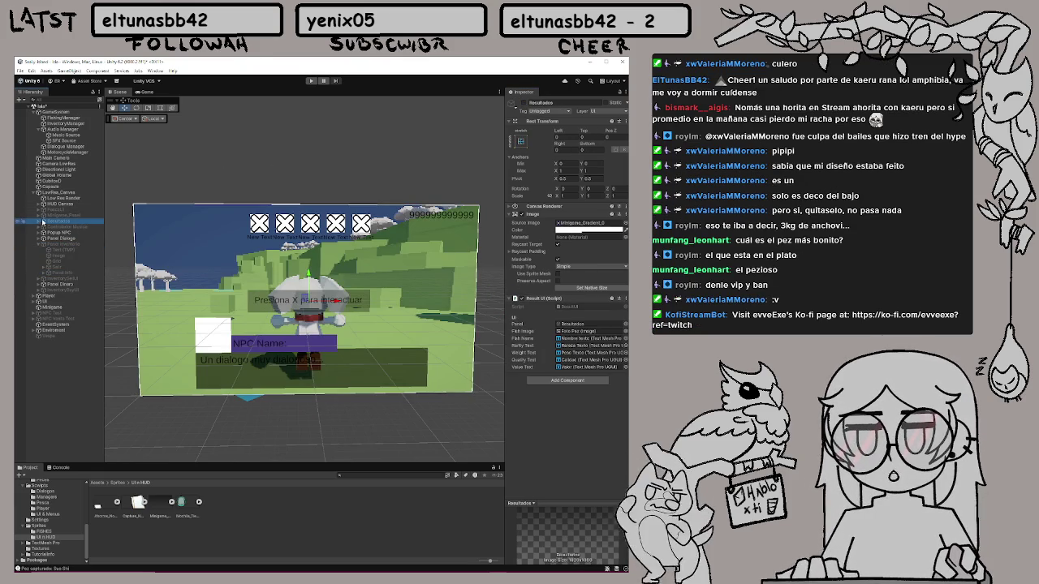
click(39, 224)
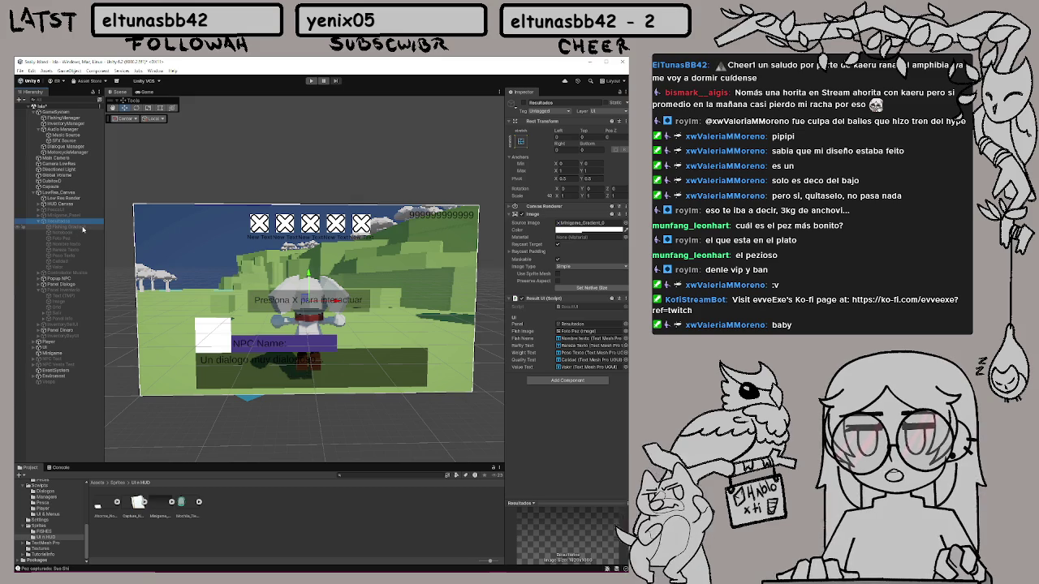
click(61, 265)
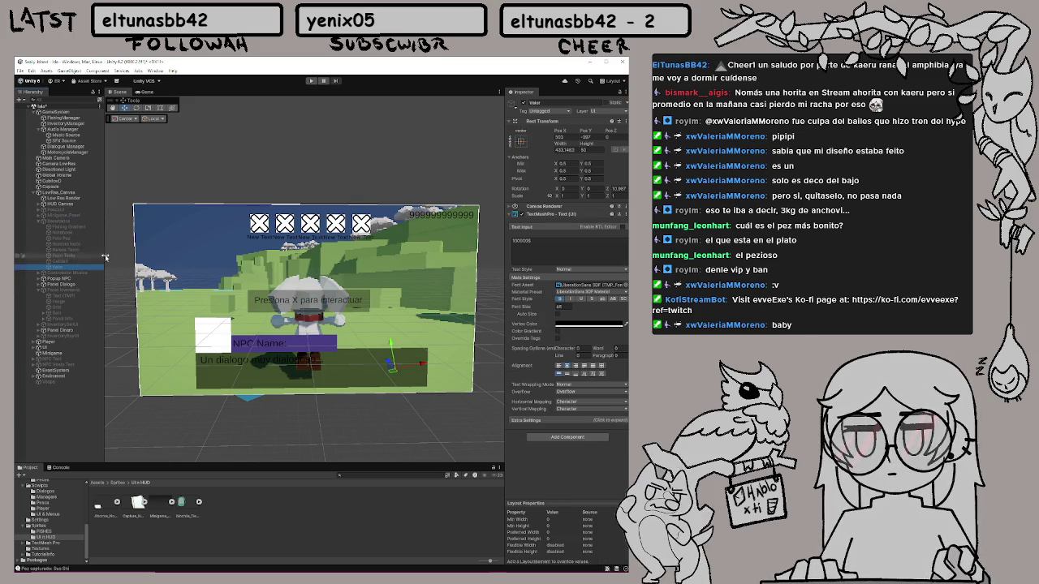
click(67, 227)
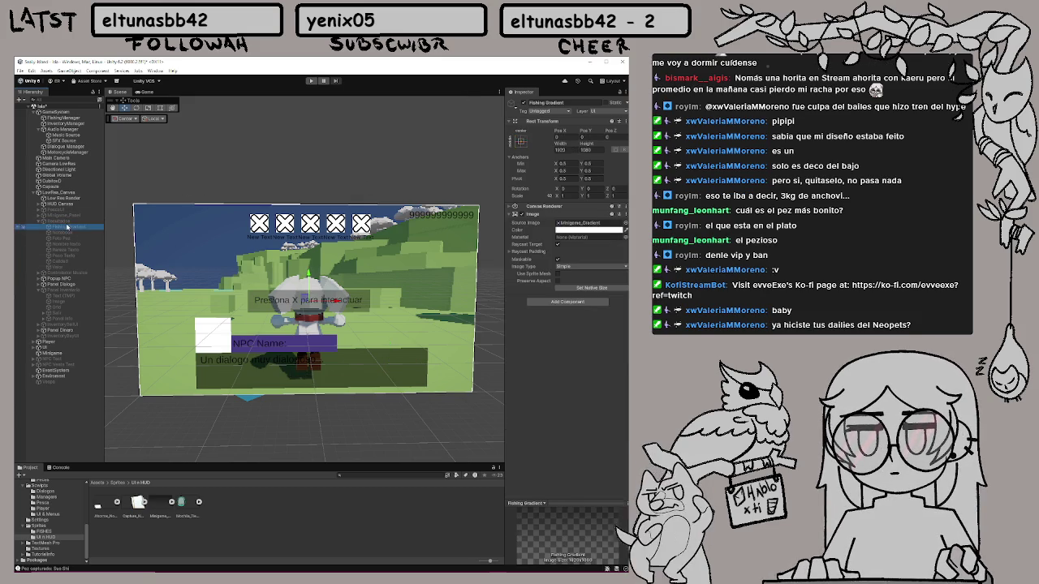
click(59, 221)
click(511, 103)
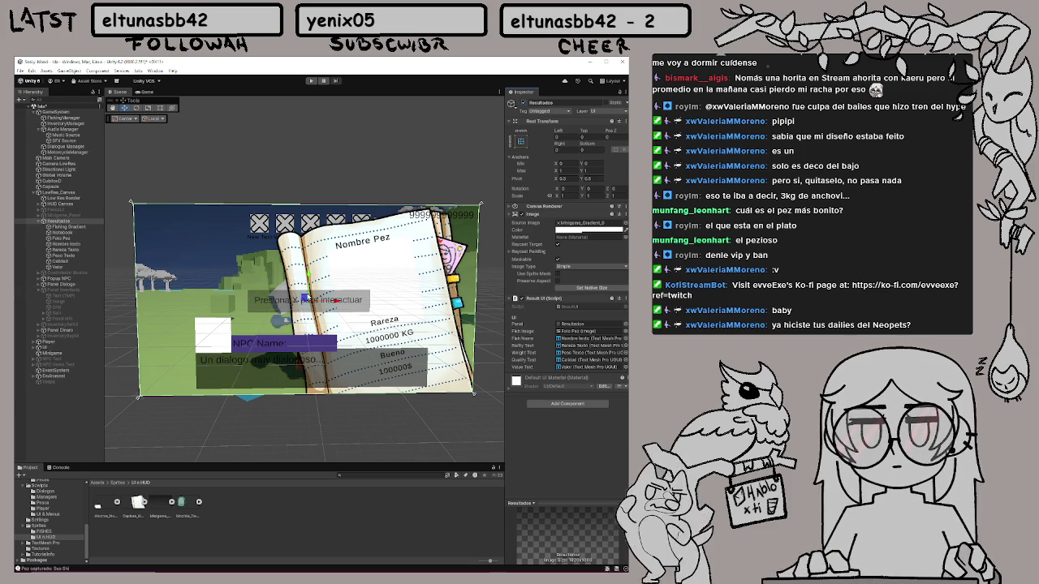
Undo an accidental move of the Resultados book and toggle it back on with Alt+Shift+A
drag(307, 294, 362, 299)
key(ctrl+z)
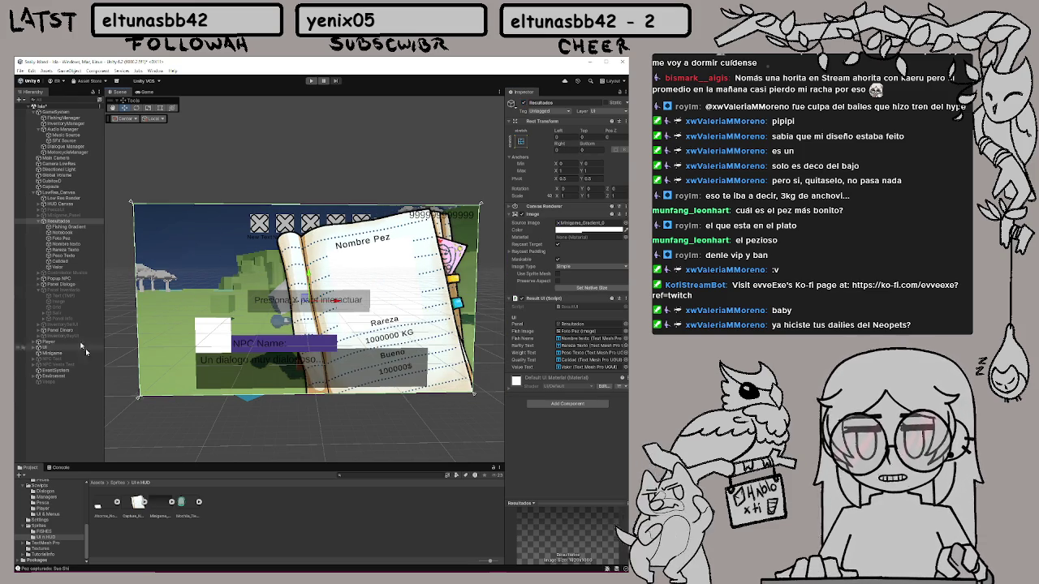
key(alt+shift+a)
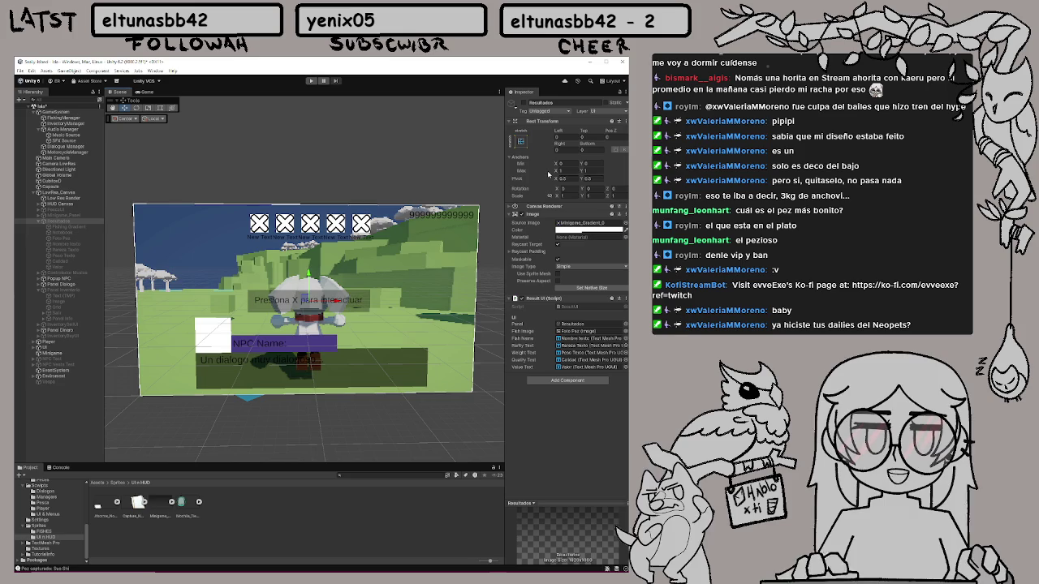
key(alt+shift+a)
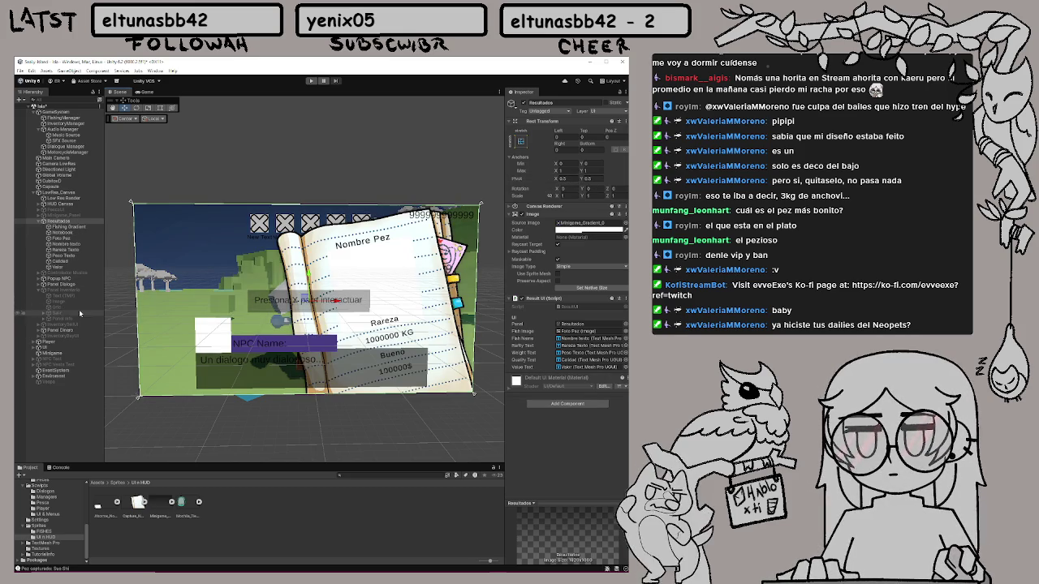
click(40, 294)
click(40, 293)
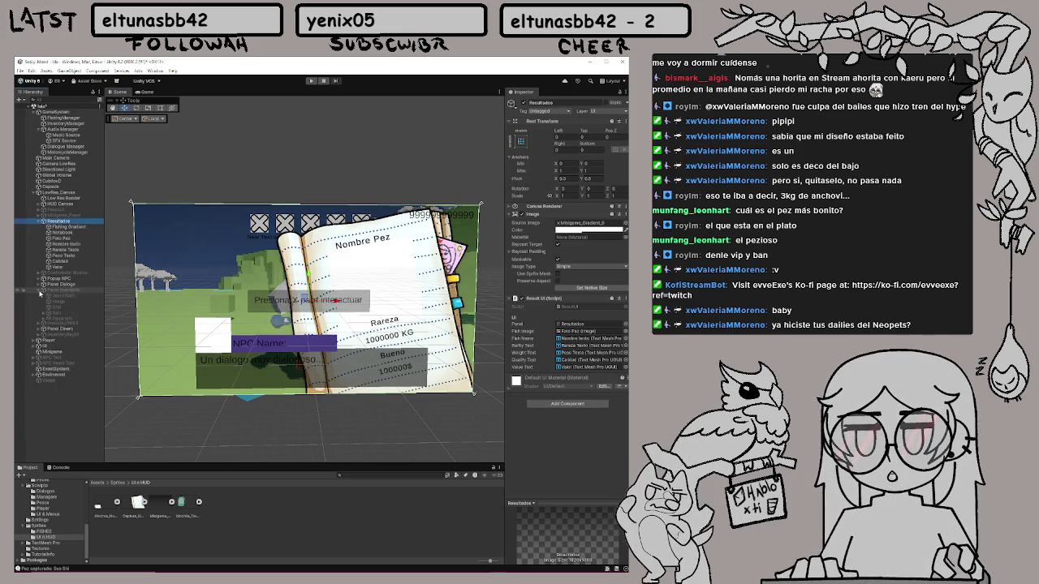
Place a Text (TMP) object inside Resultados next to Fishing Gradient
click(64, 296)
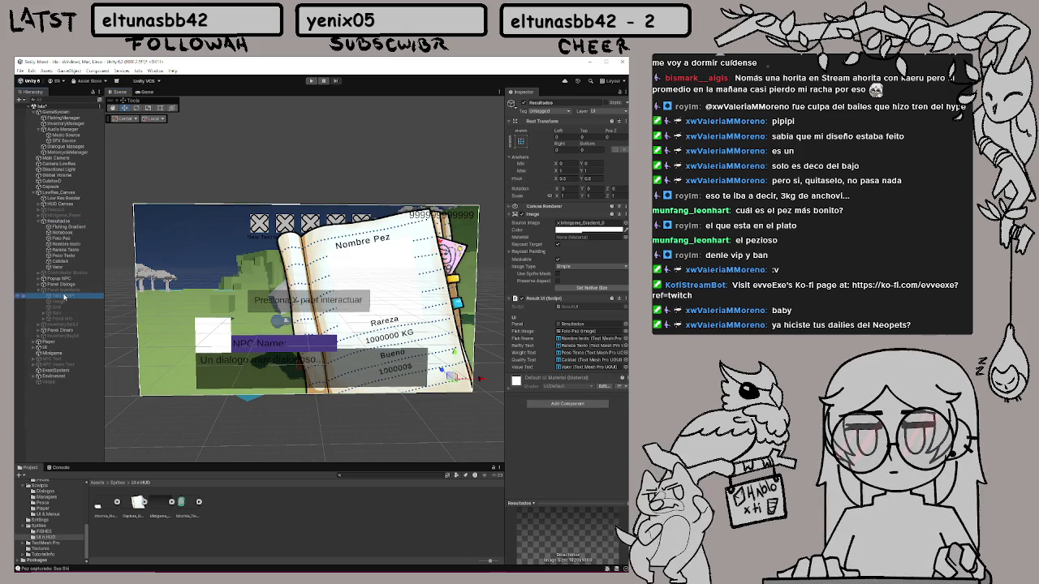
click(74, 227)
drag(74, 229, 74, 231)
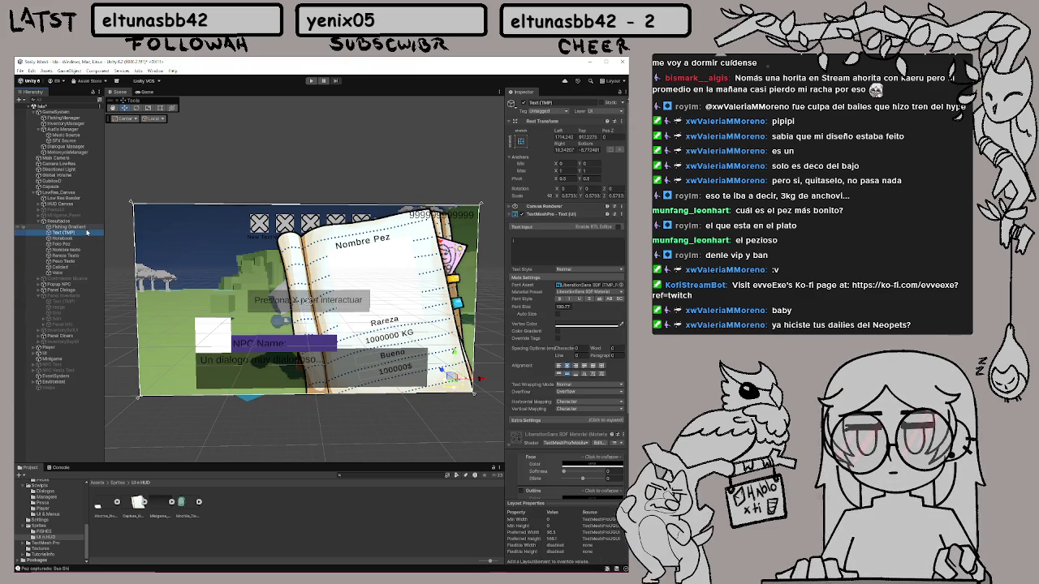
drag(86, 232, 82, 227)
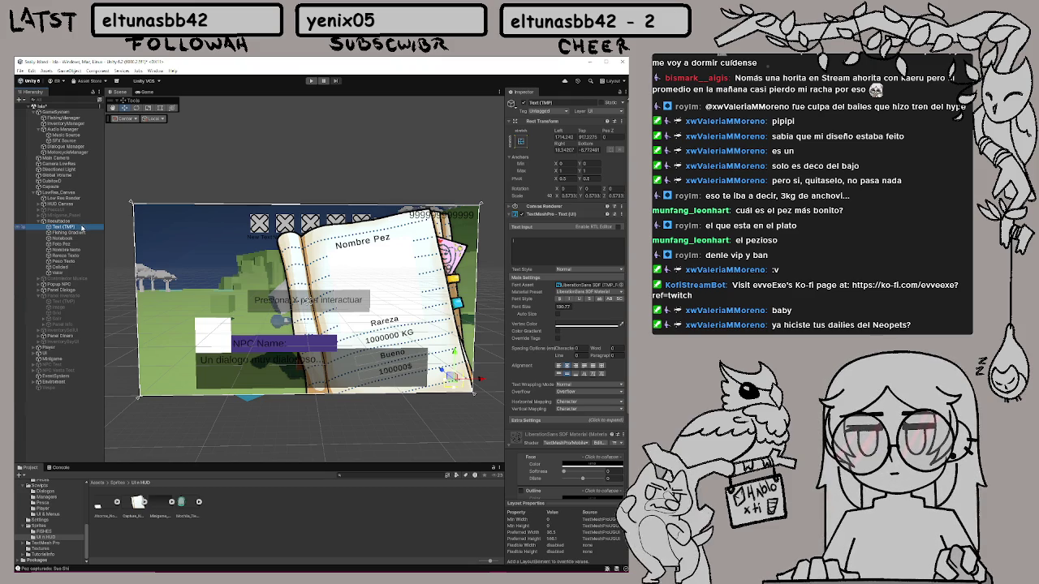
click(535, 250)
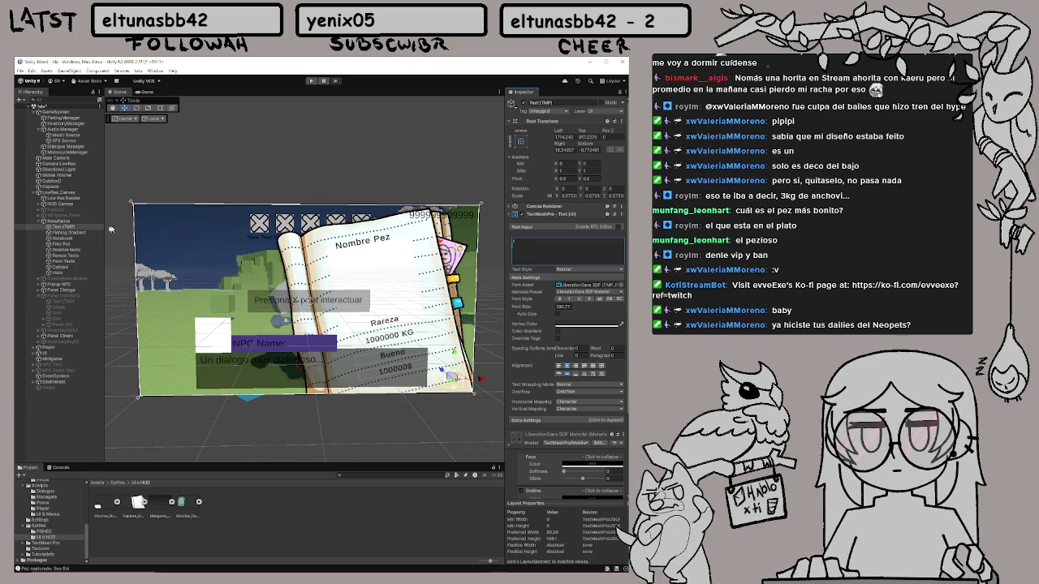
Make Text (TMP) the last child of Resultados, below Valor, and clear its text
click(70, 227)
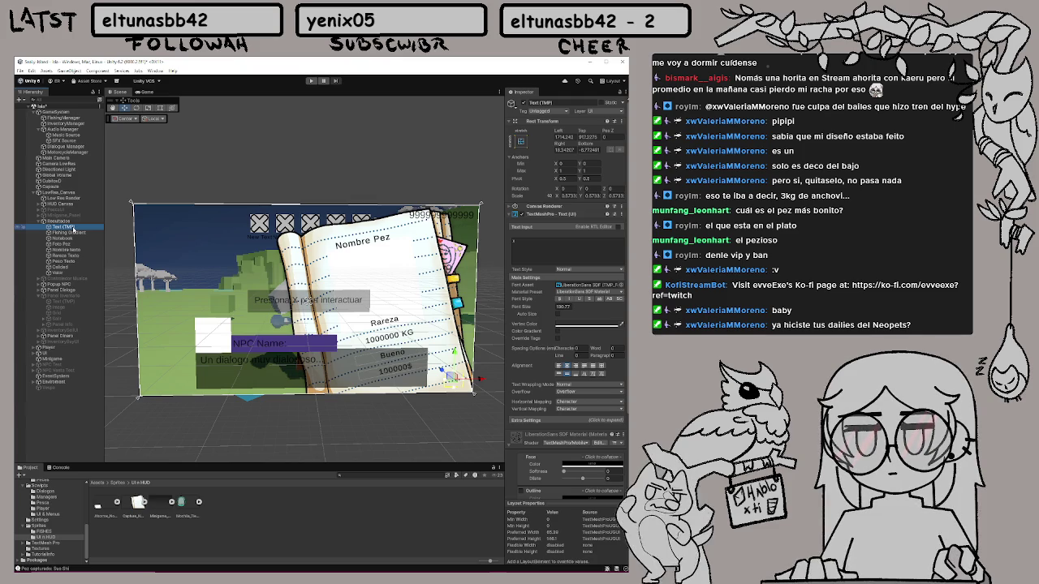
drag(73, 231, 73, 278)
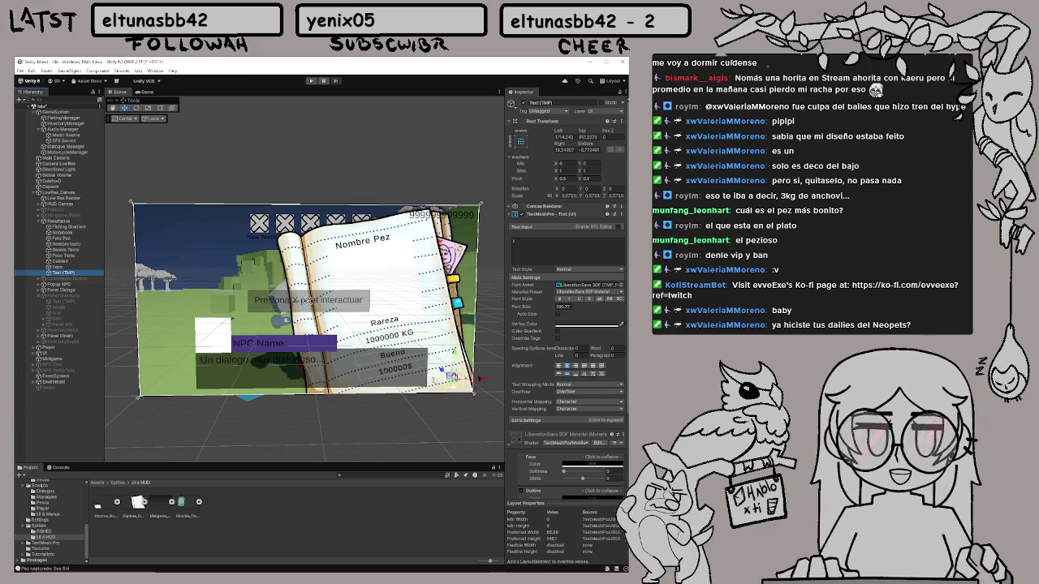
click(524, 251)
key(BackSpace)
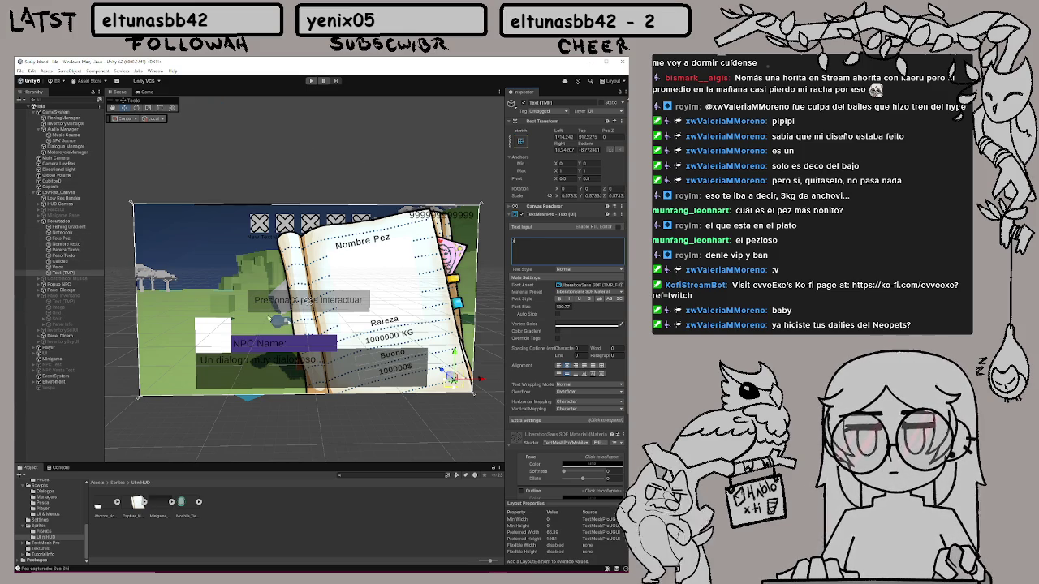
click(69, 238)
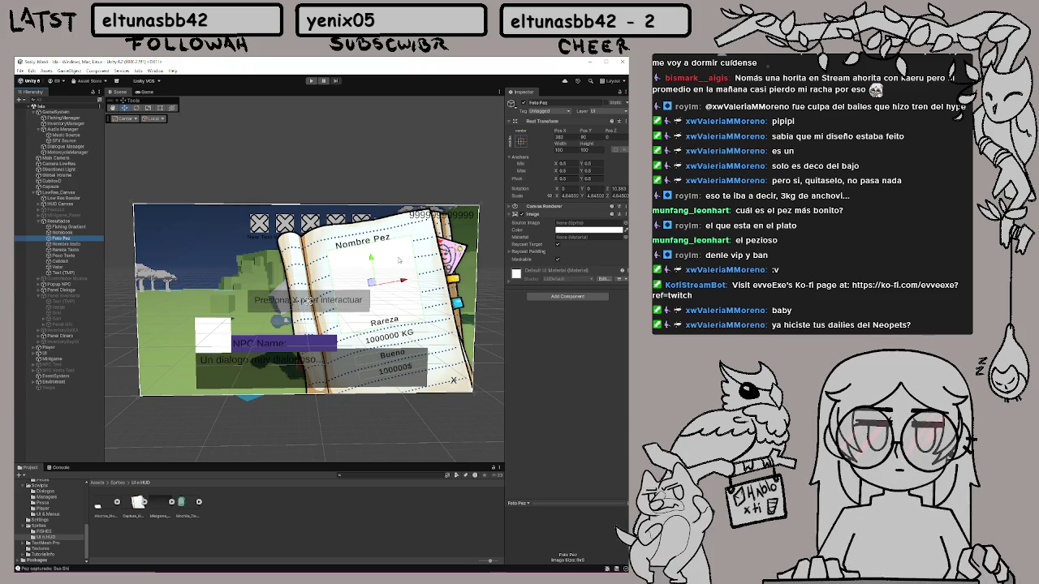
Scale up the Foto Pez picture, raise it to Pos Y 98, and run the game
key(r)
drag(376, 286, 375, 274)
key(w)
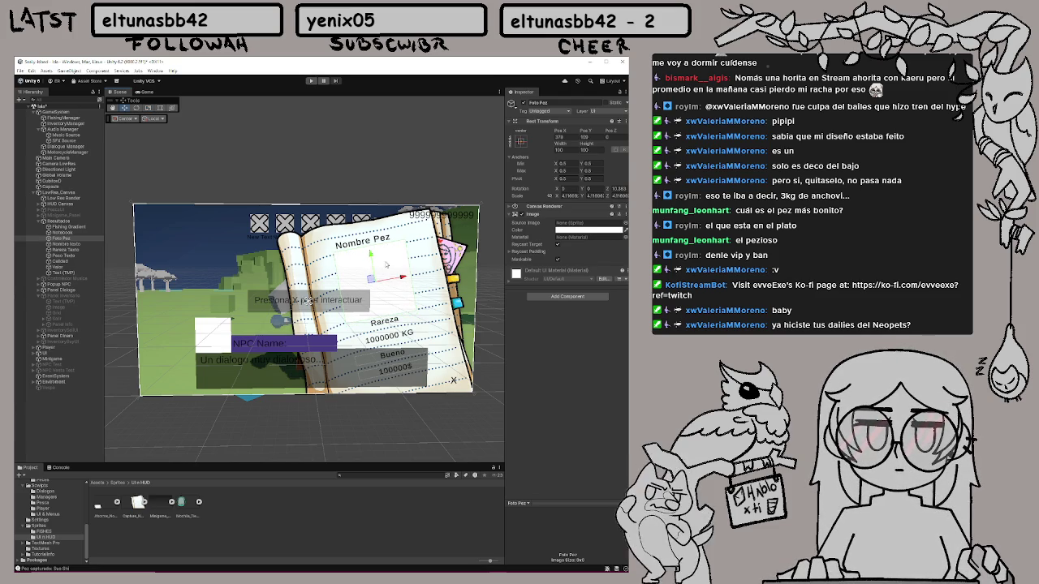
click(310, 82)
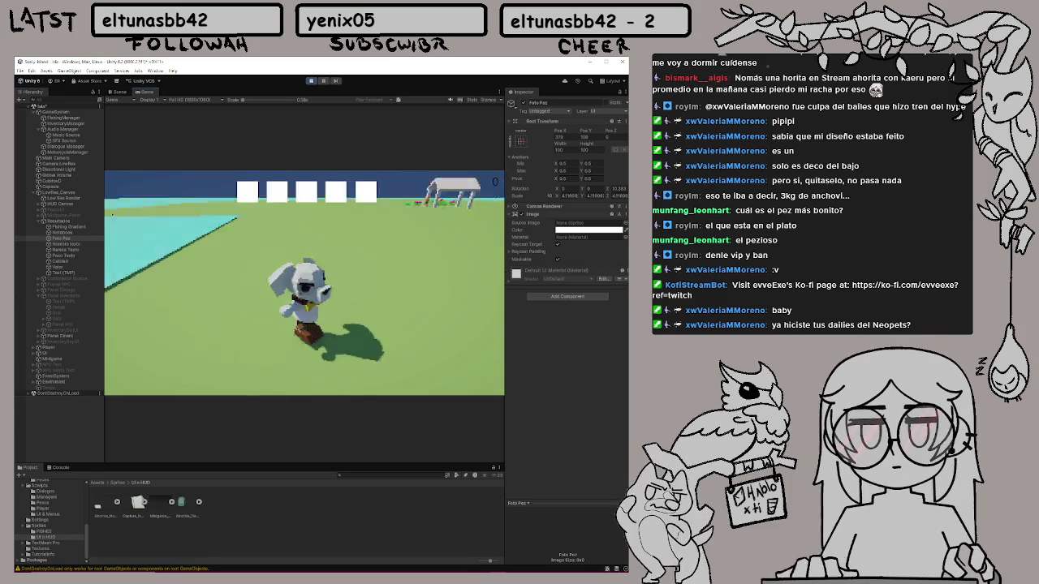
Walk to the water and catch Ann Chubby, then dismiss its catch card
key(w)
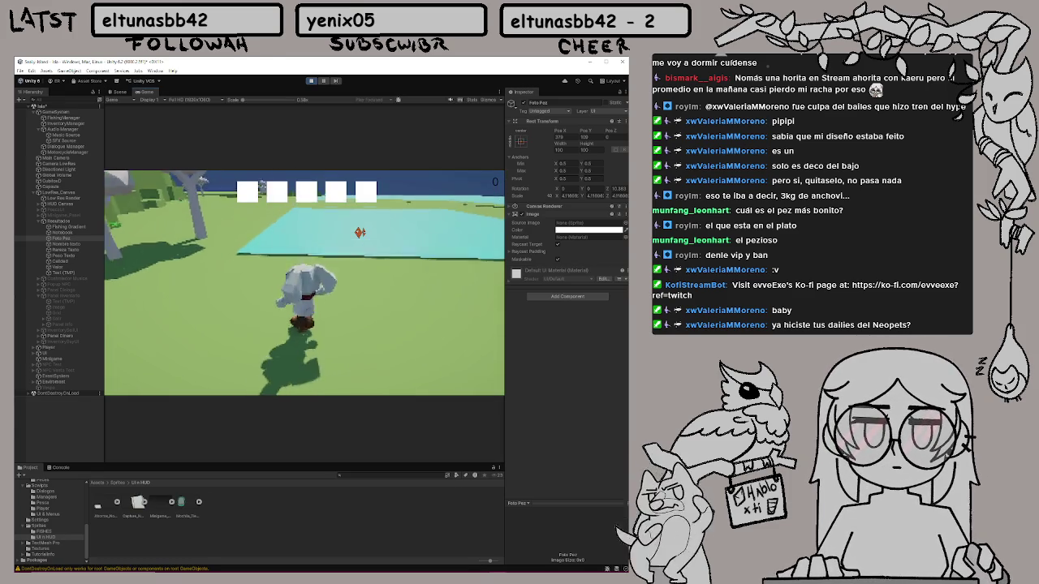
key(w)
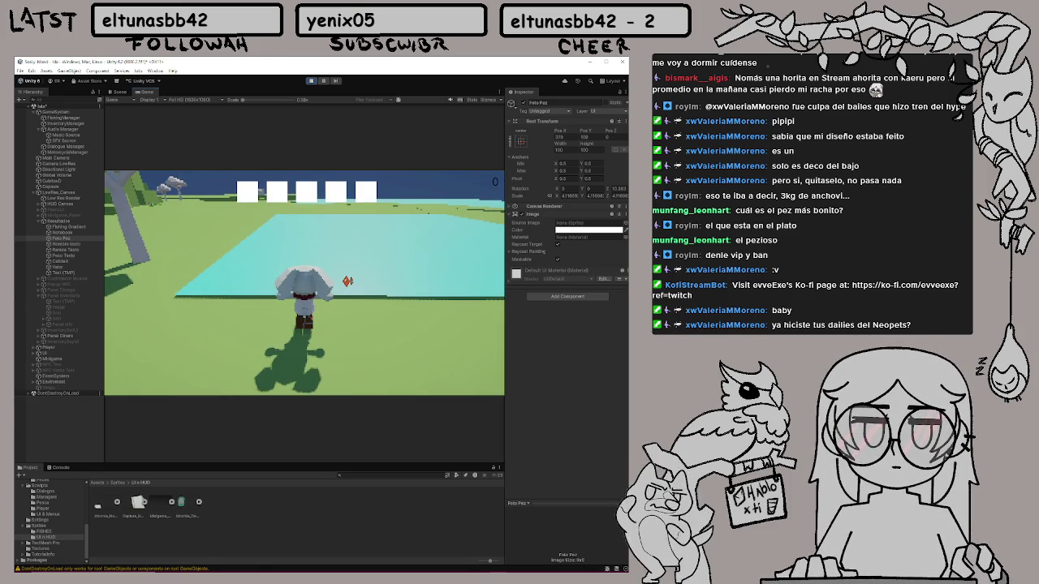
key(e)
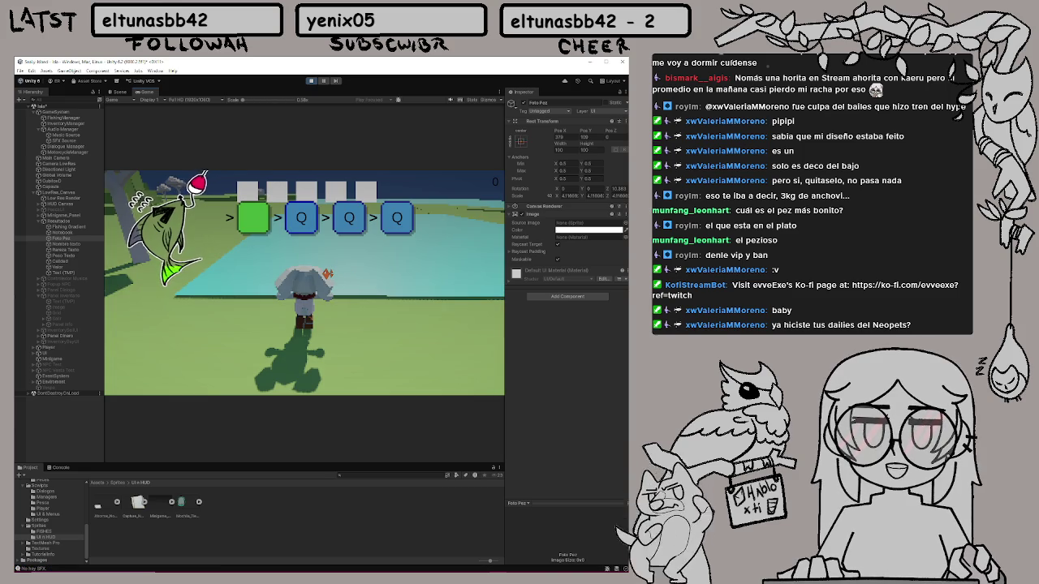
key(q)
key(q)
key(q)
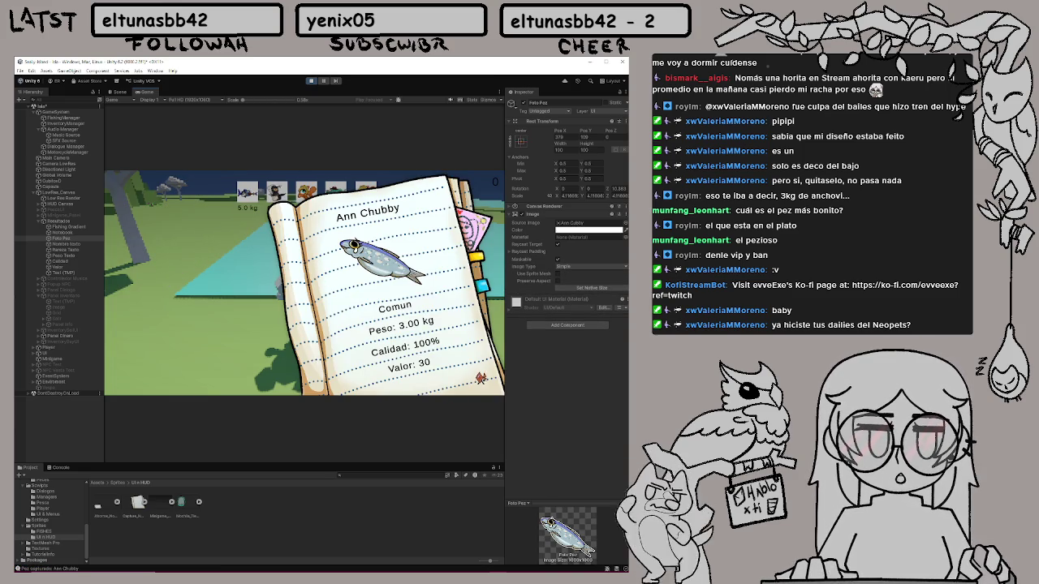
click(400, 380)
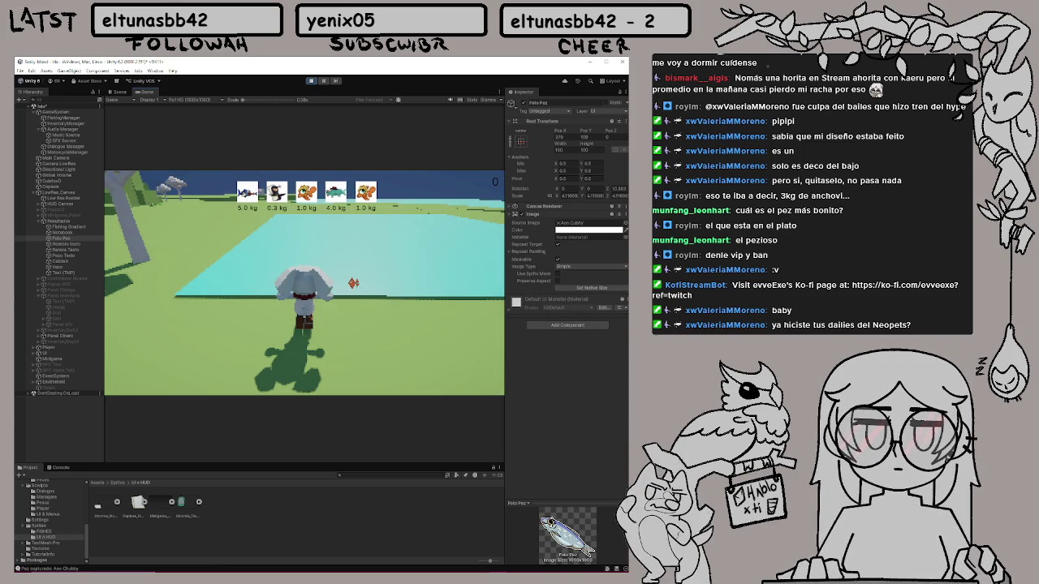
Catch Goldie Locks with the Q/E prompts and close its catch card
click(354, 282)
key(q)
key(e)
key(e)
key(e)
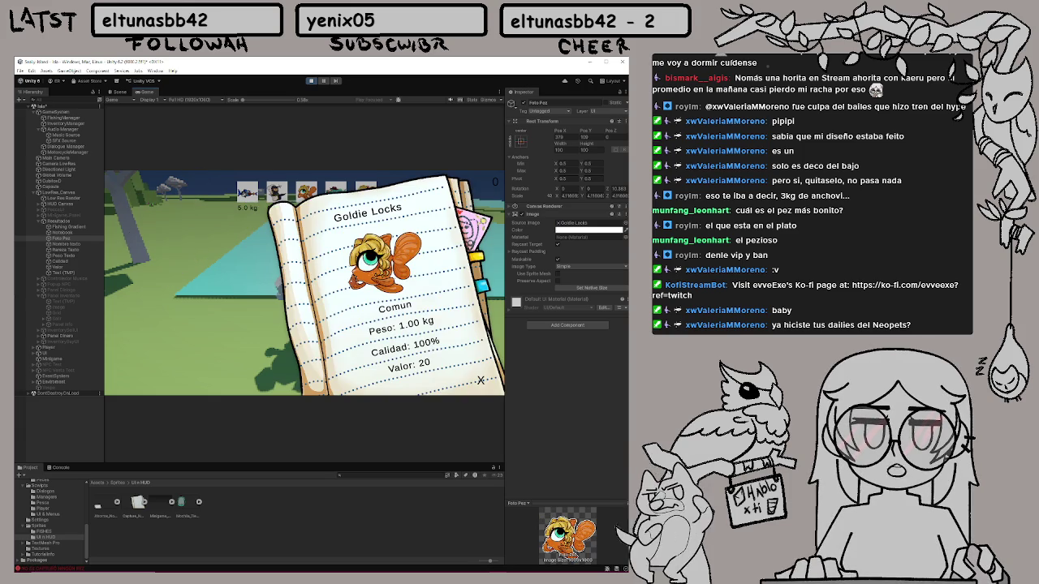
click(347, 274)
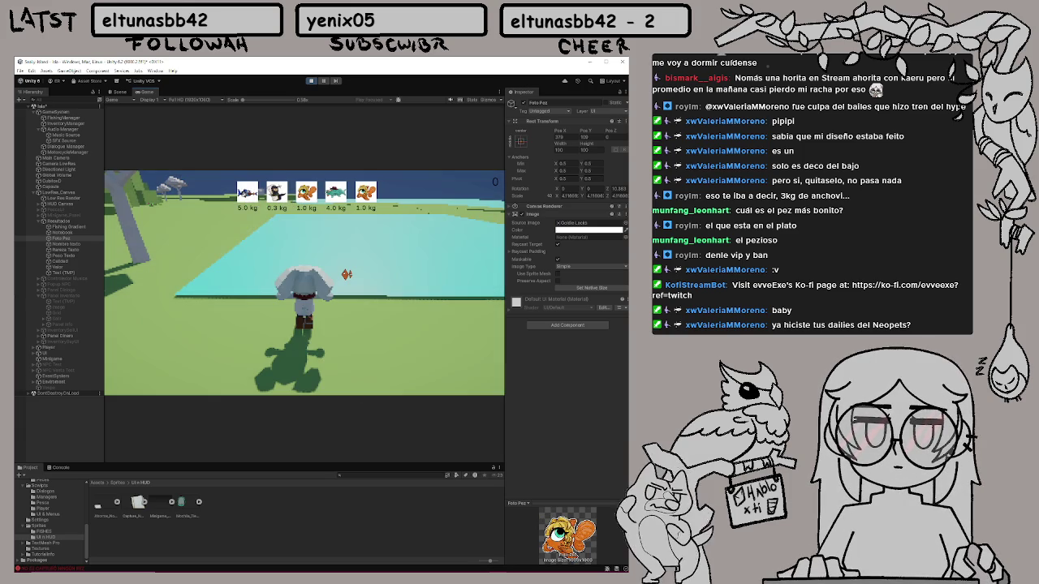
Land another fish with the Q, Q, E, E prompts and open the backpack with I
click(346, 273)
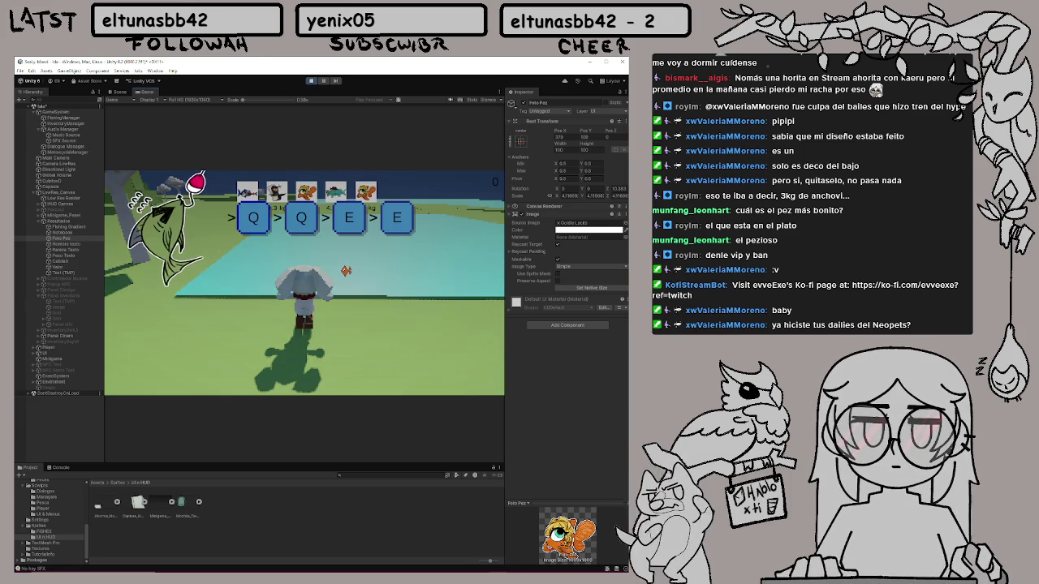
key(q)
key(q)
key(e)
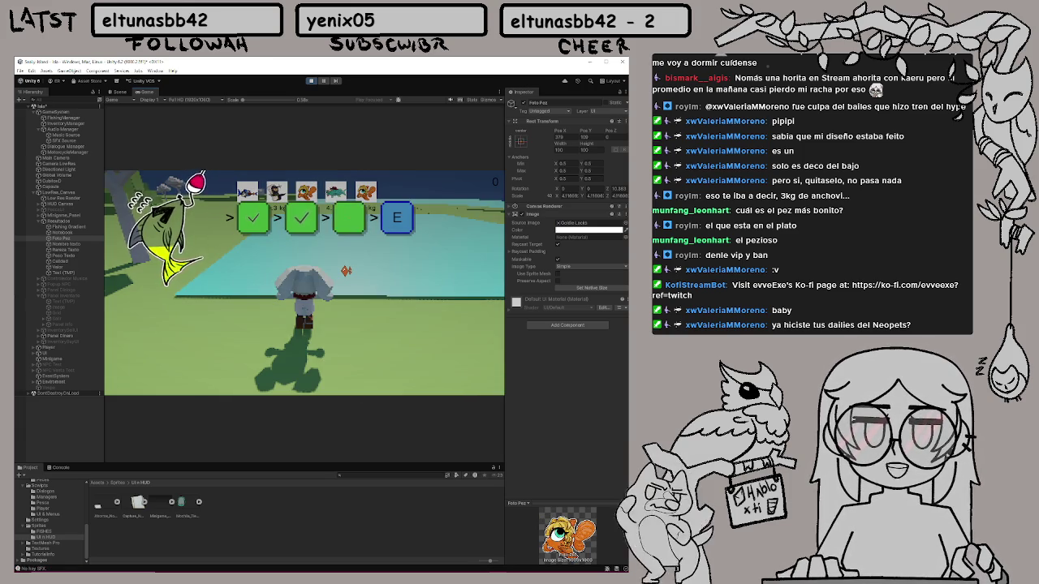
key(e)
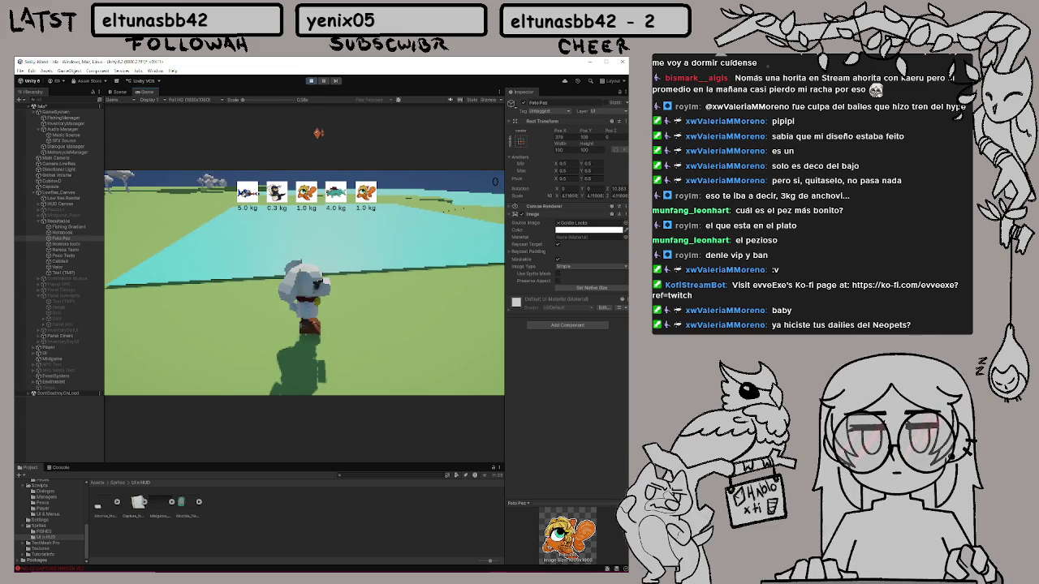
key(i)
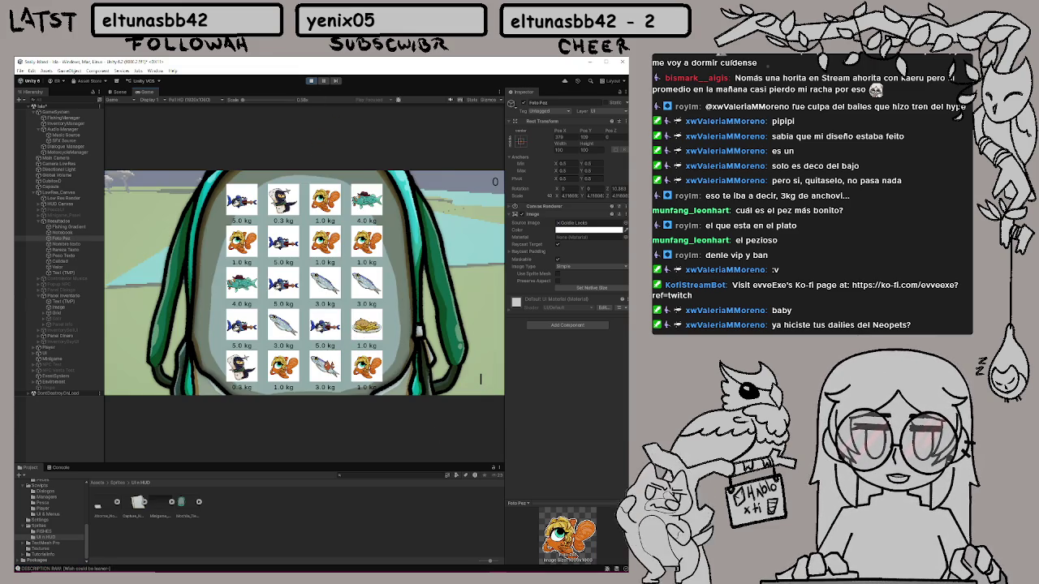
View and close the Ann Chubby and Boobaz notebook cards, then open Phil Lette's card
click(326, 362)
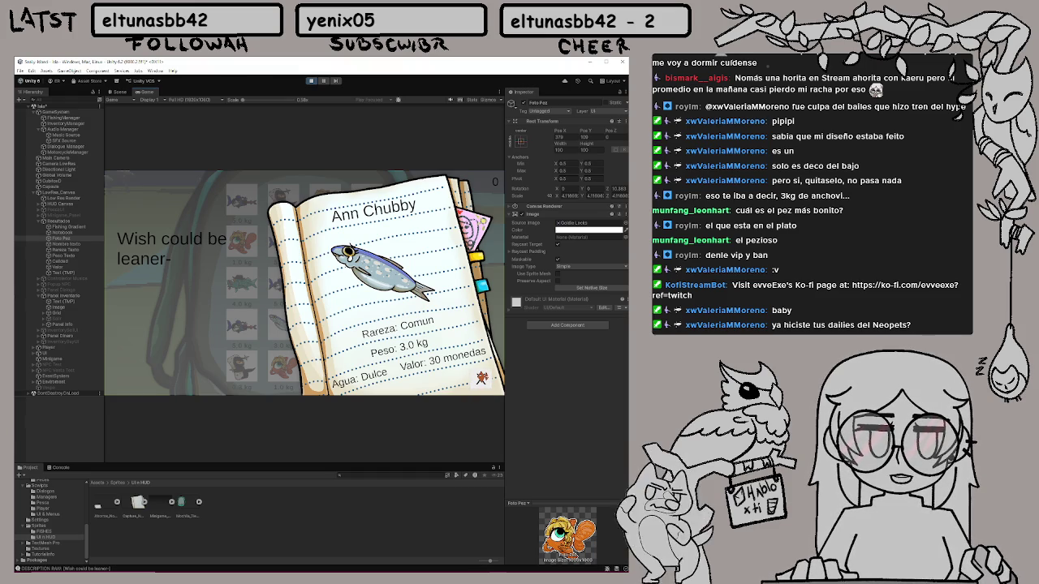
click(481, 377)
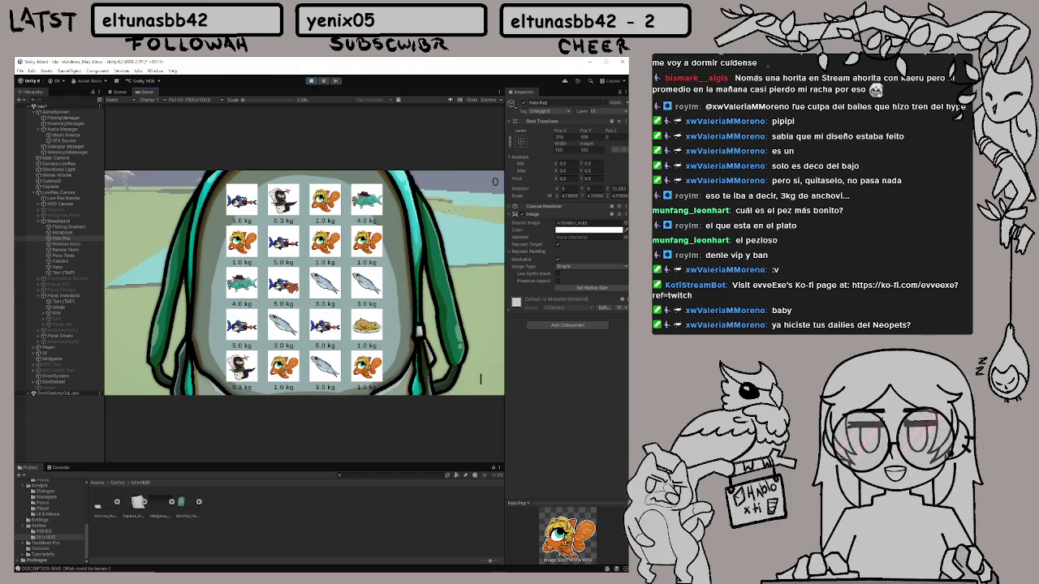
click(238, 328)
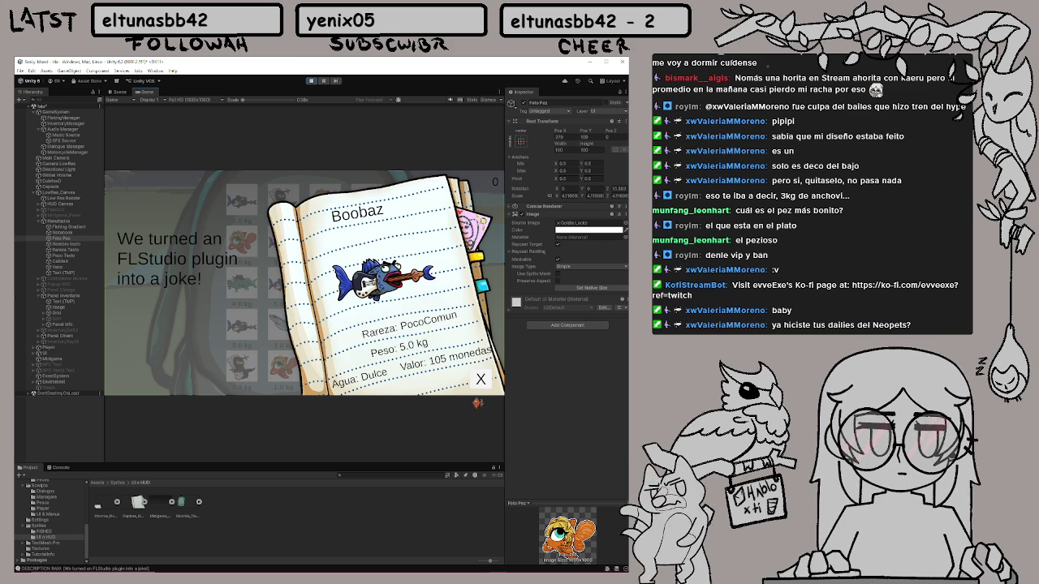
click(481, 379)
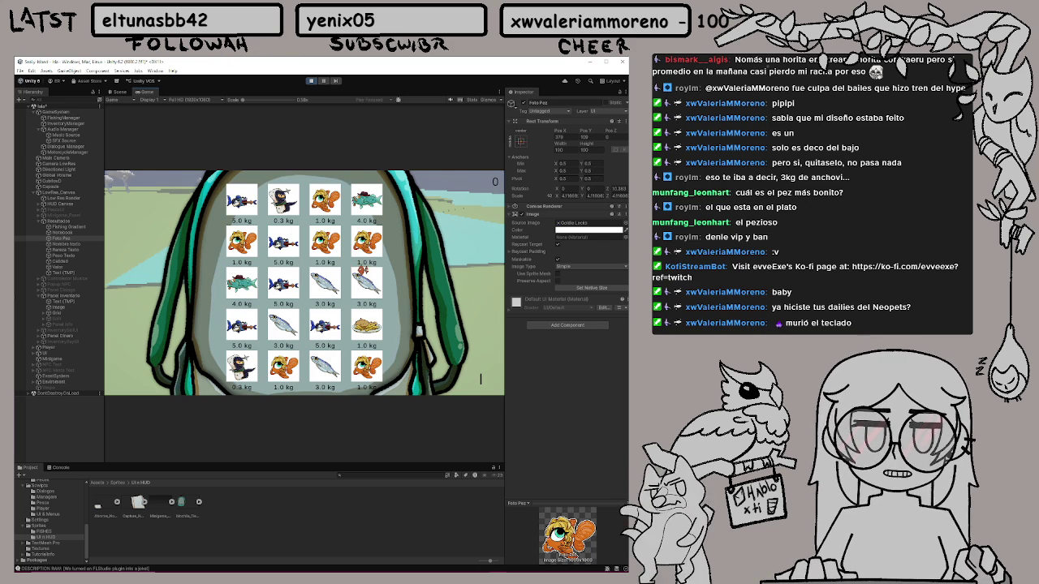
click(369, 201)
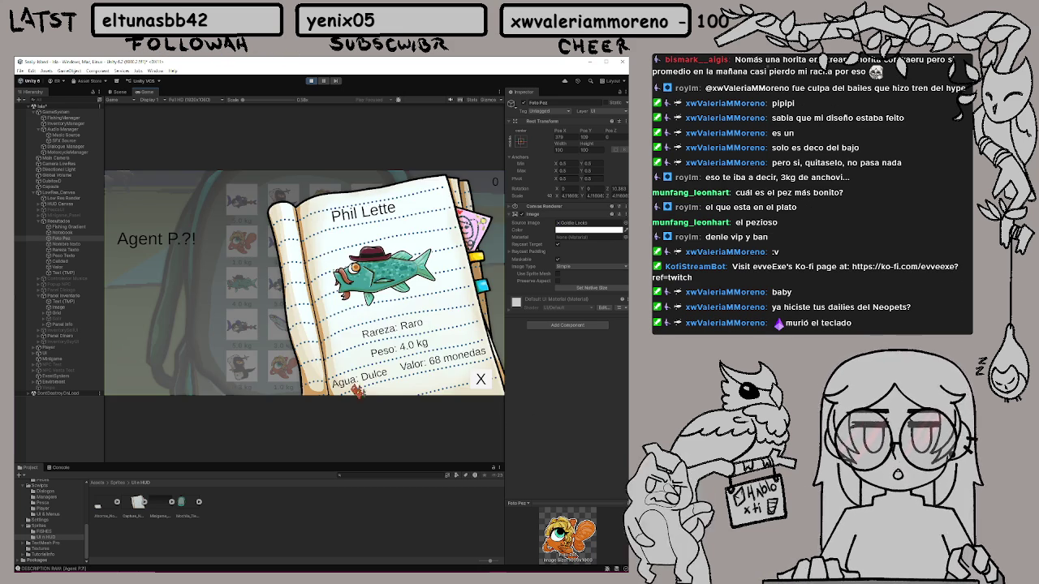
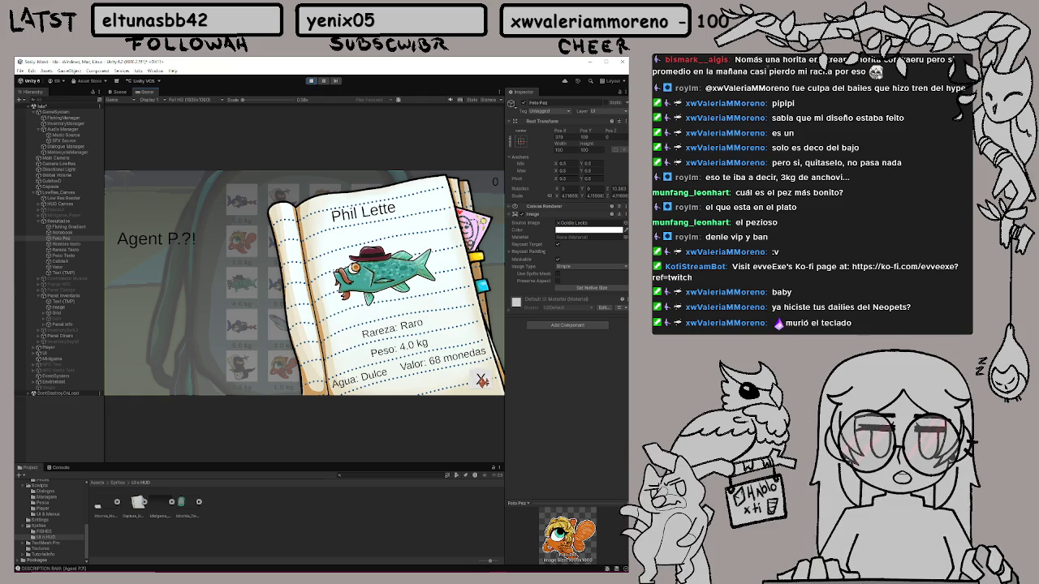
Close the Phil Lette fish page and the fish inventory, then head toward the houses
click(480, 378)
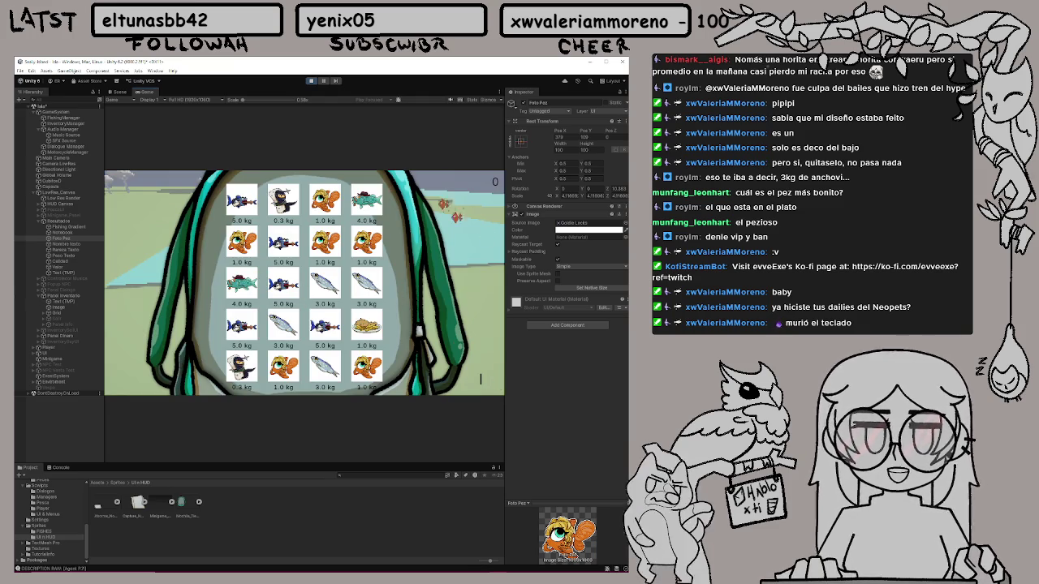
key(i)
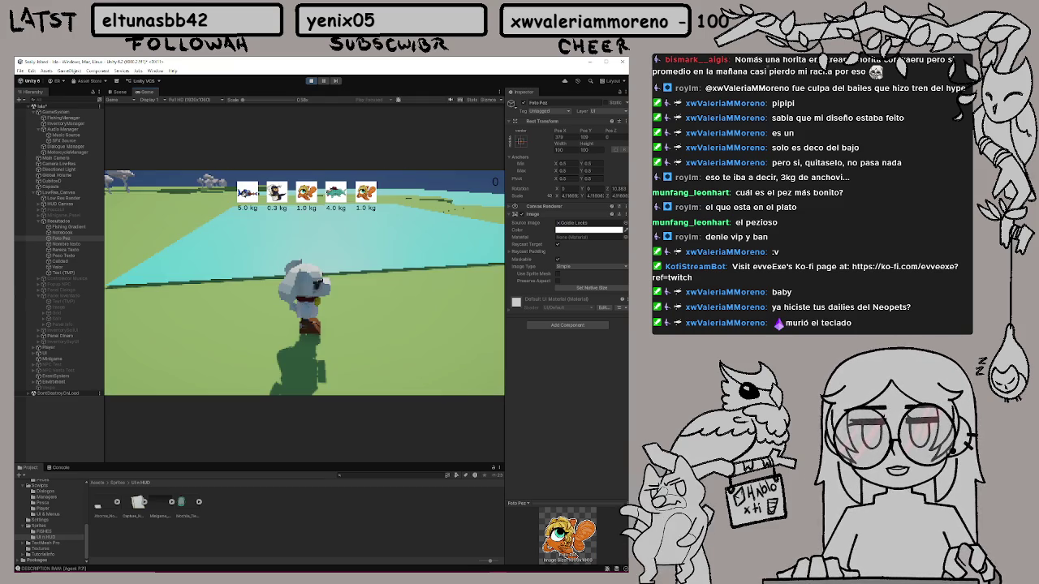
key(a)
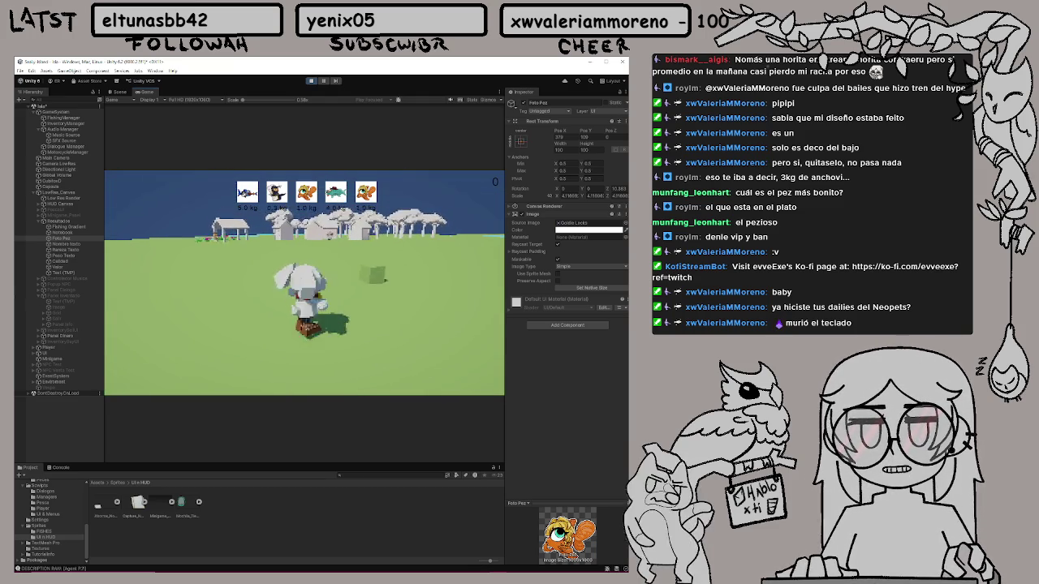
key(w)
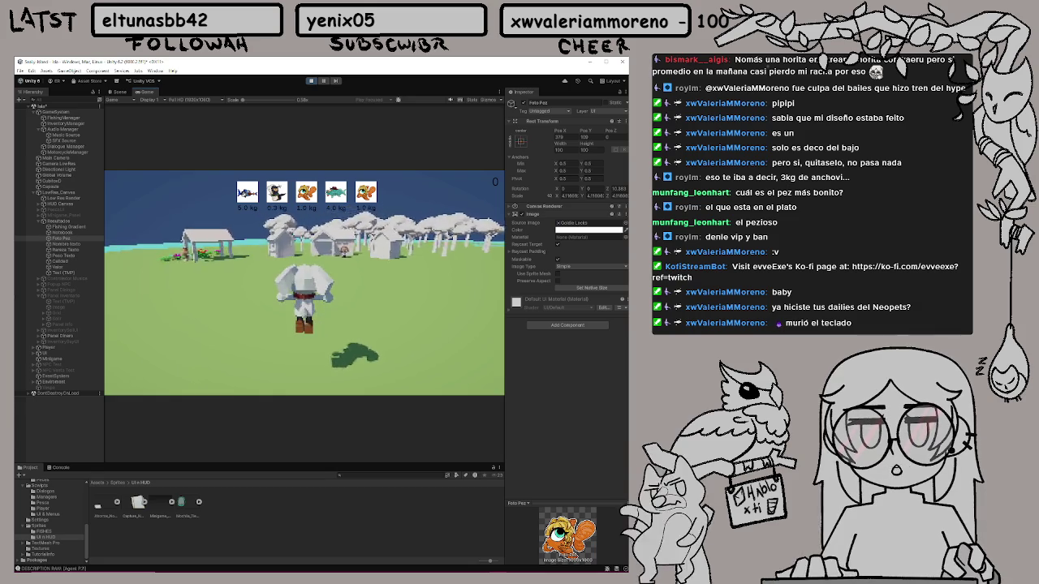
Walk to Botitas's door and talk until the buy-or-sell question appears
key(w)
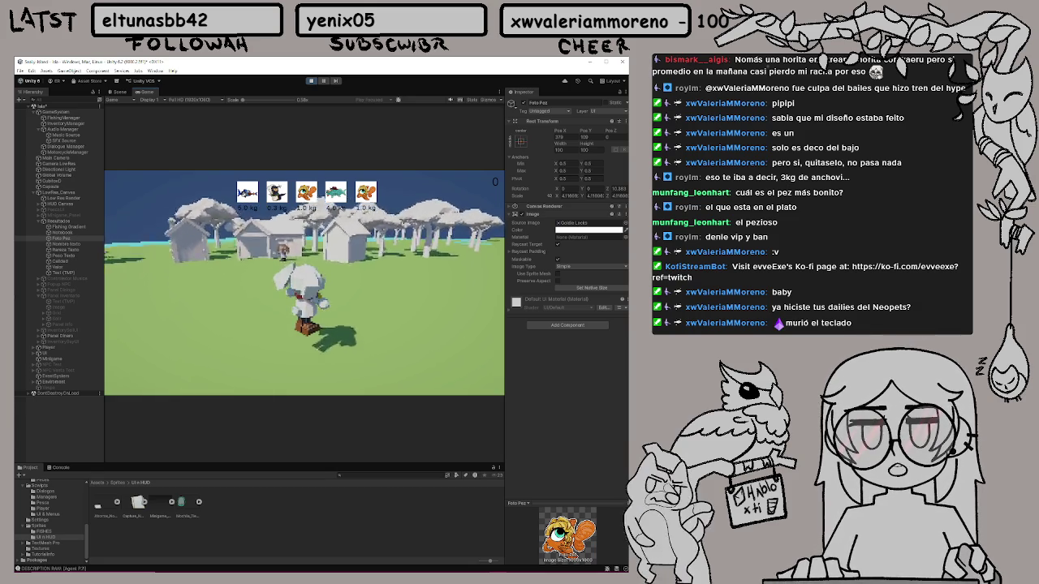
key(a)
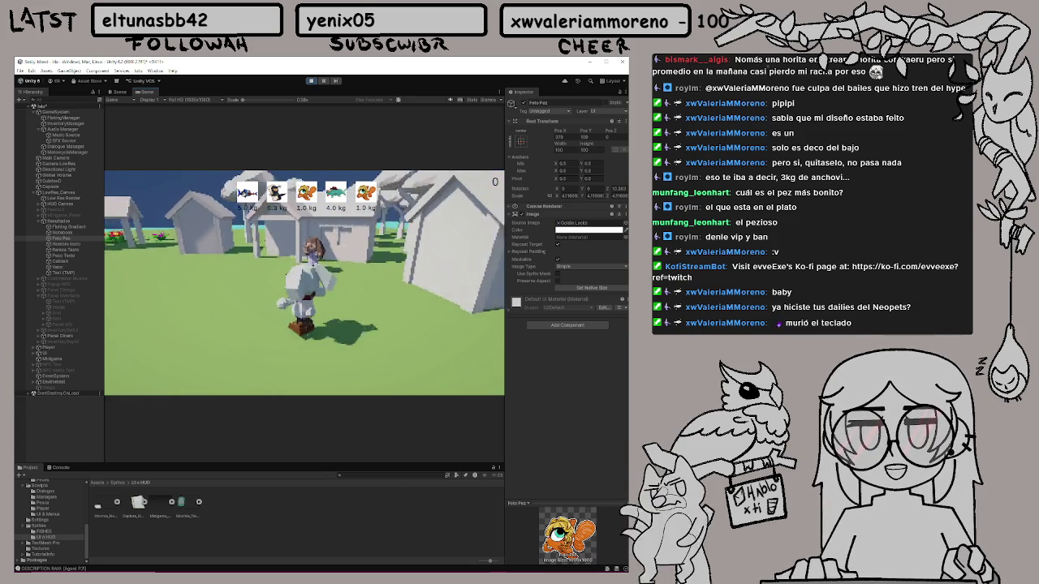
key(w)
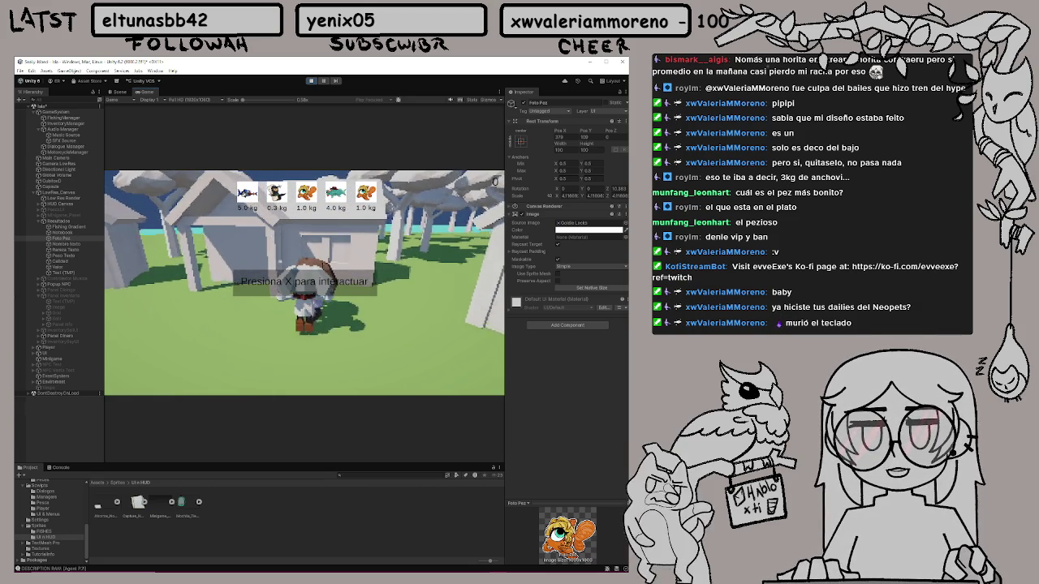
key(x)
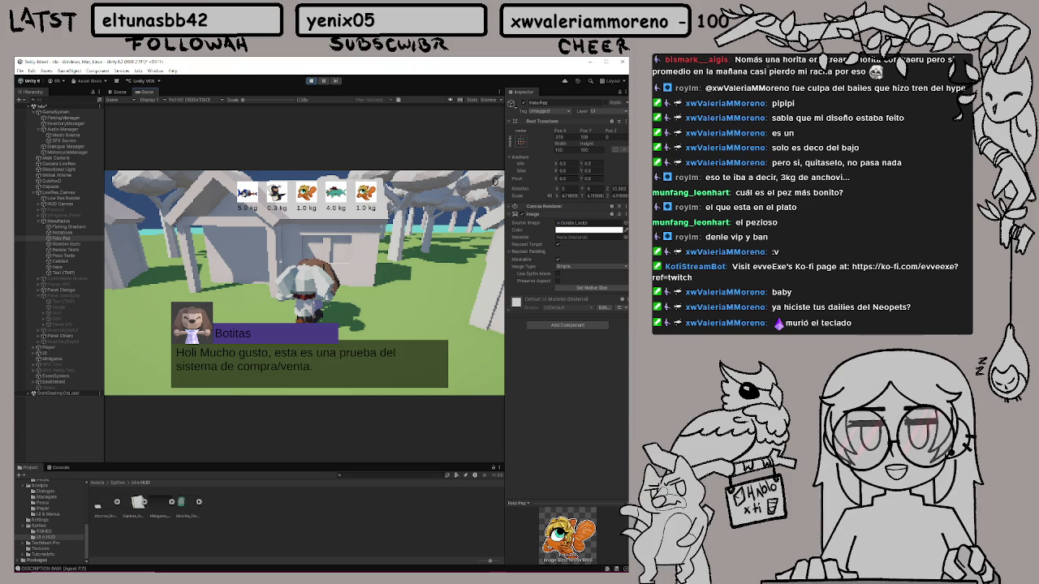
key(x)
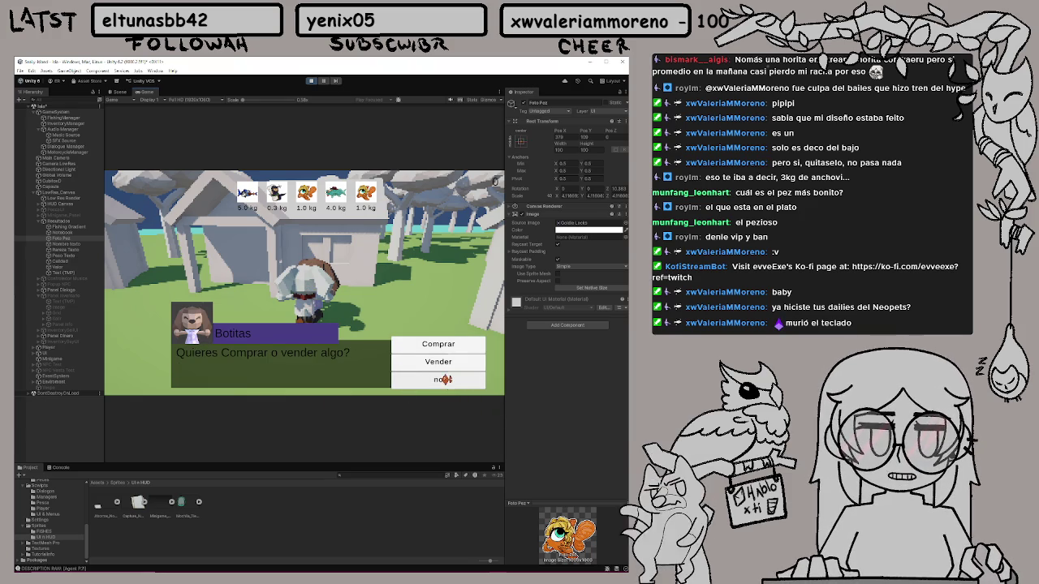
In the TIENDA shop, try Doble Salto, decline it, then buy the Doble Velocidad sneakers
click(449, 344)
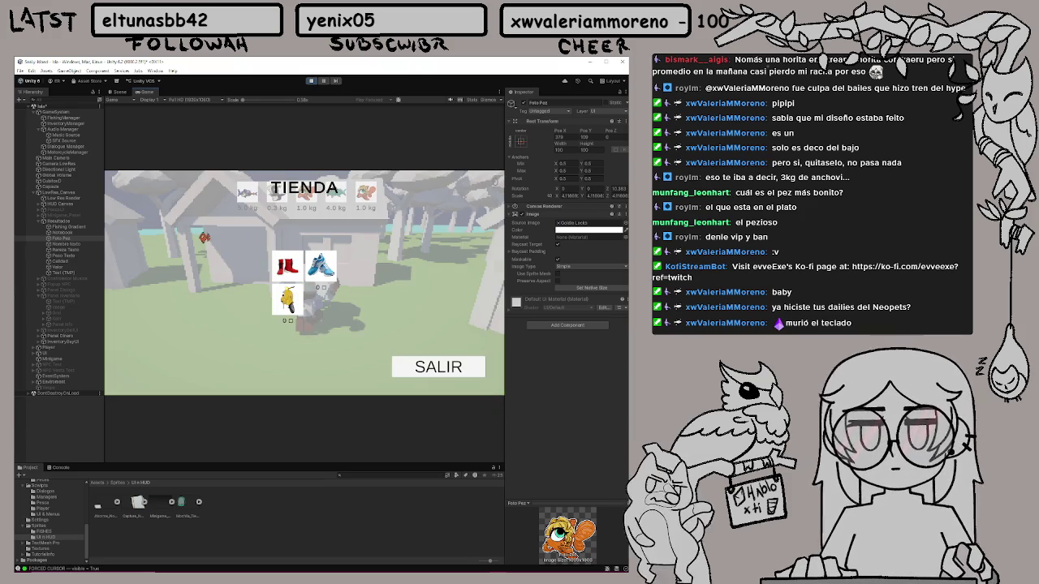
click(286, 272)
click(477, 314)
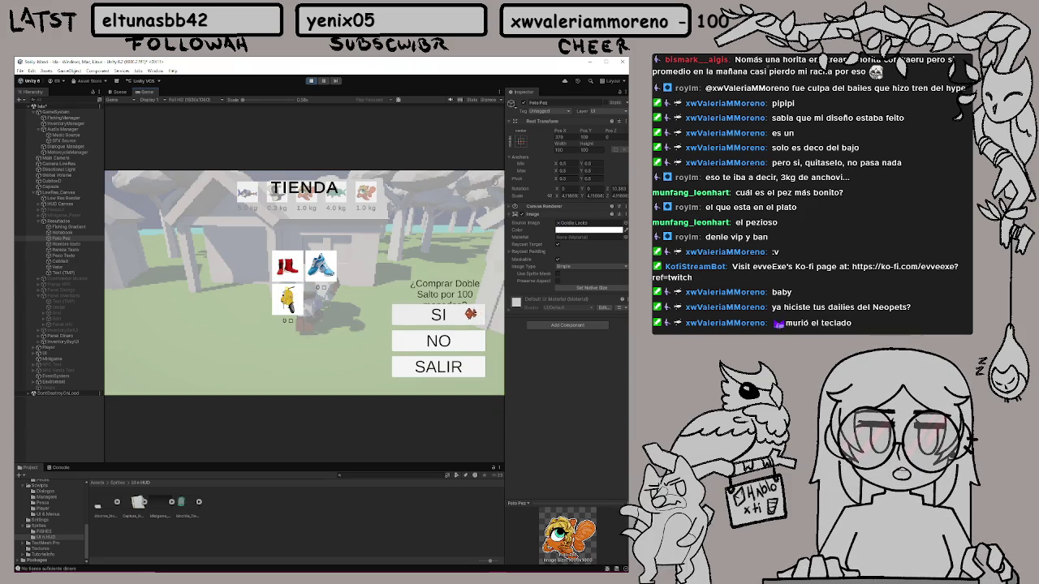
click(447, 314)
click(455, 340)
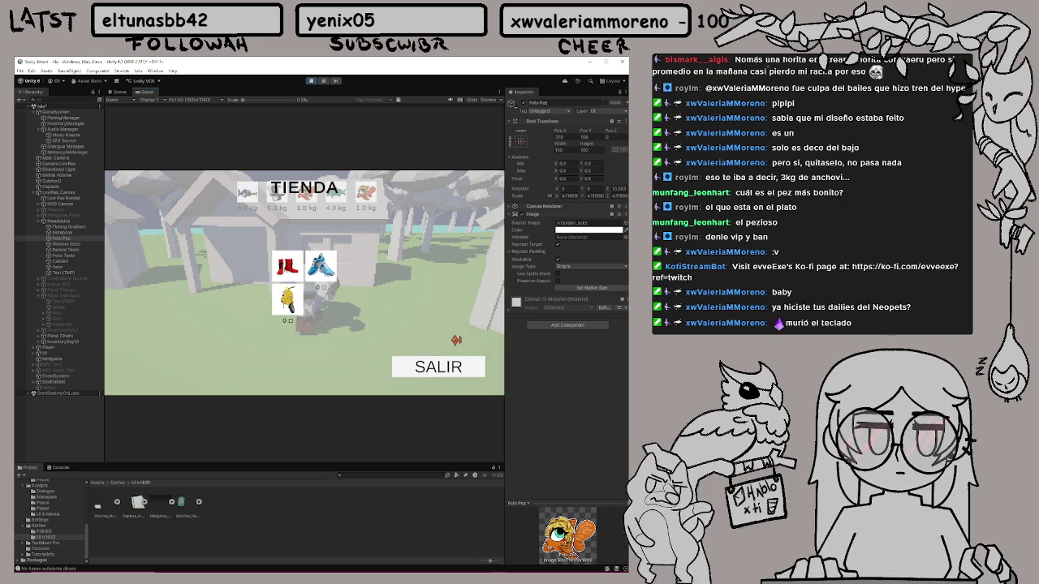
click(323, 271)
click(437, 314)
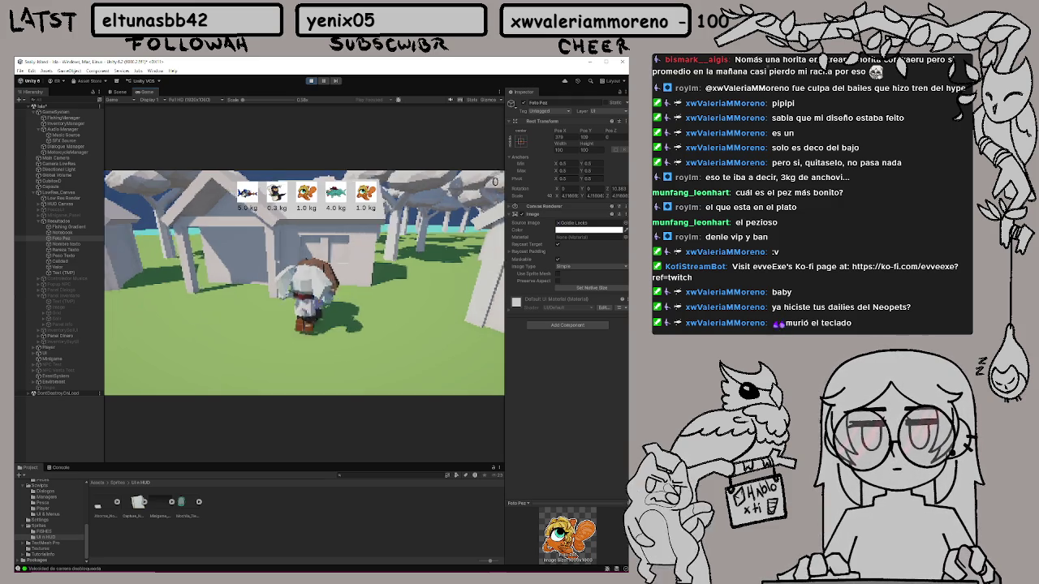
Talk to Botitas again, choose Vender, and sell a sardine and the 5.0 kg fish
key(e)
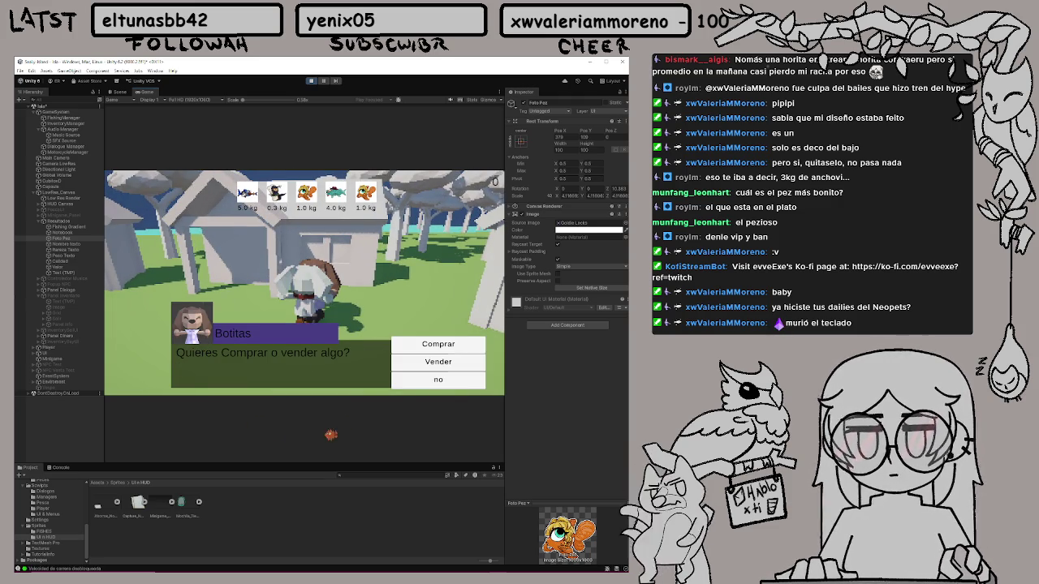
click(426, 364)
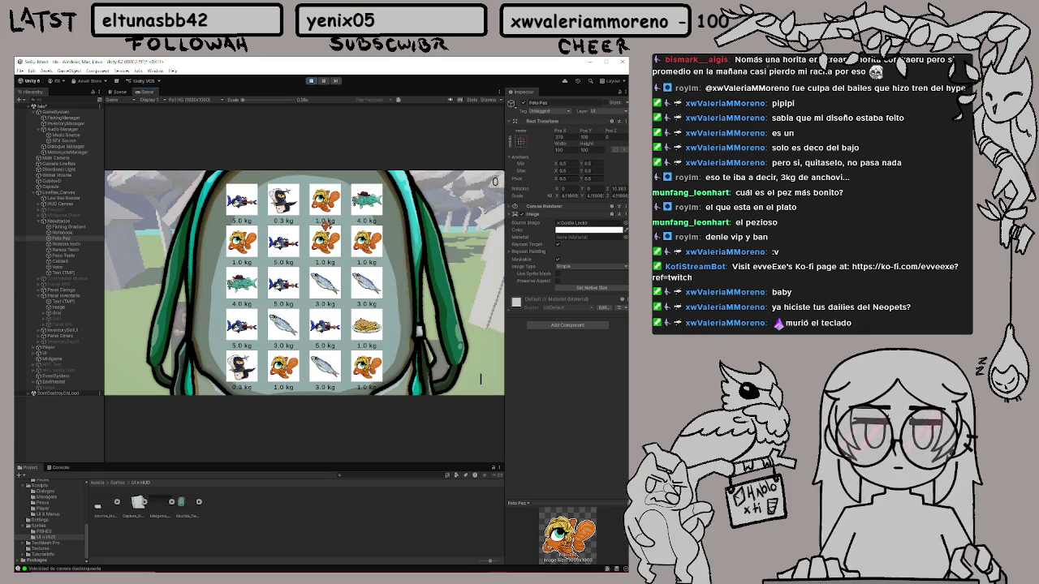
click(322, 279)
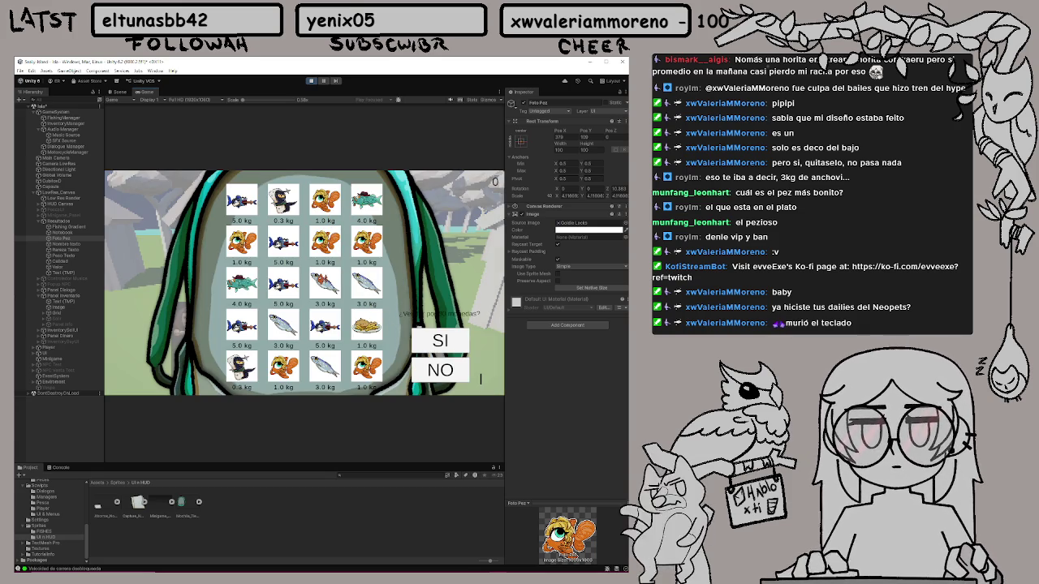
click(443, 340)
click(366, 284)
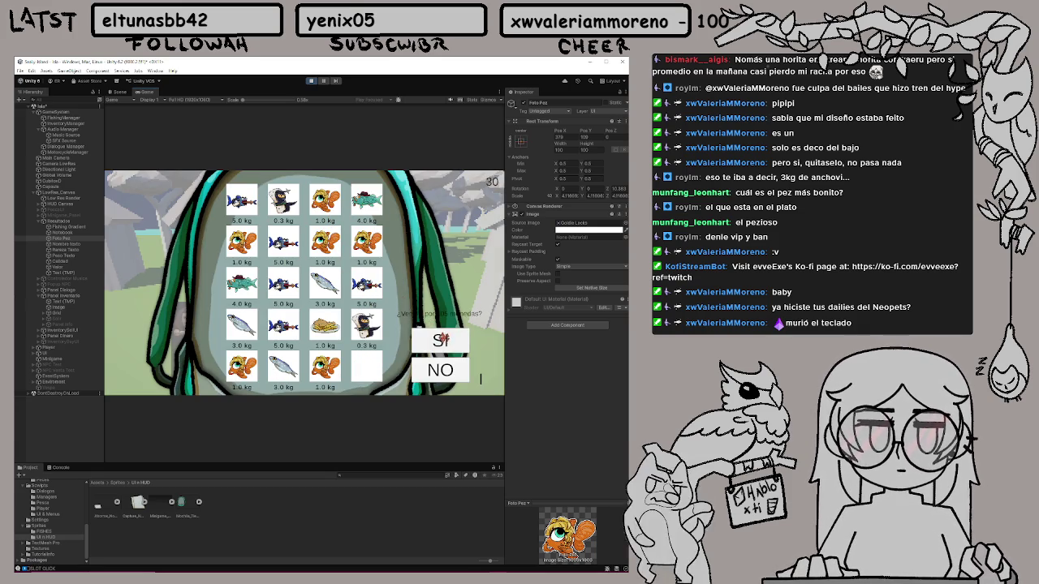
click(440, 341)
Sell the 1.0 kg orange fish, the fries and the 5.0 kg pike, then close the inventory
click(366, 325)
click(440, 341)
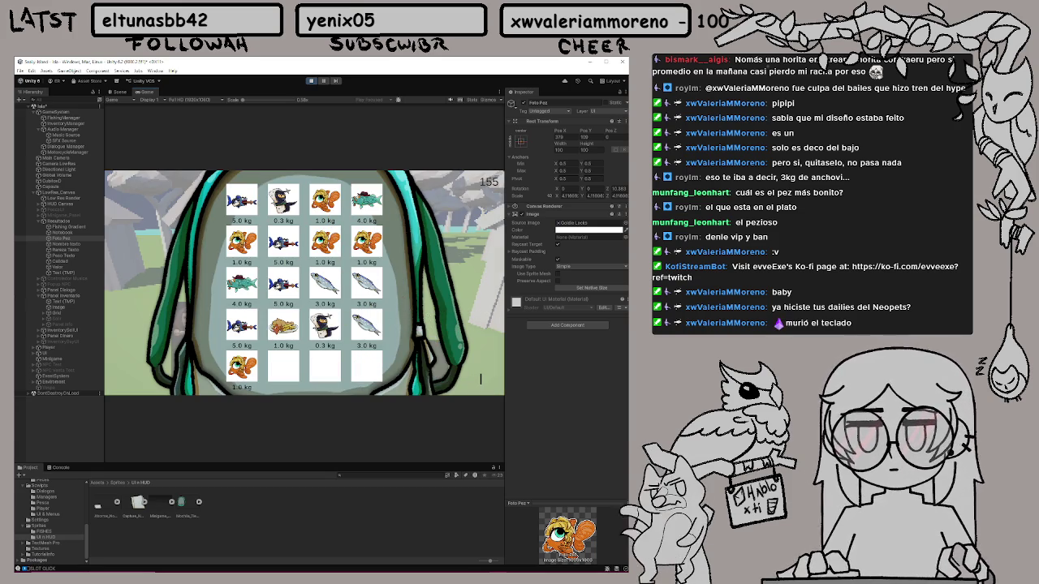
click(319, 328)
click(454, 343)
click(283, 284)
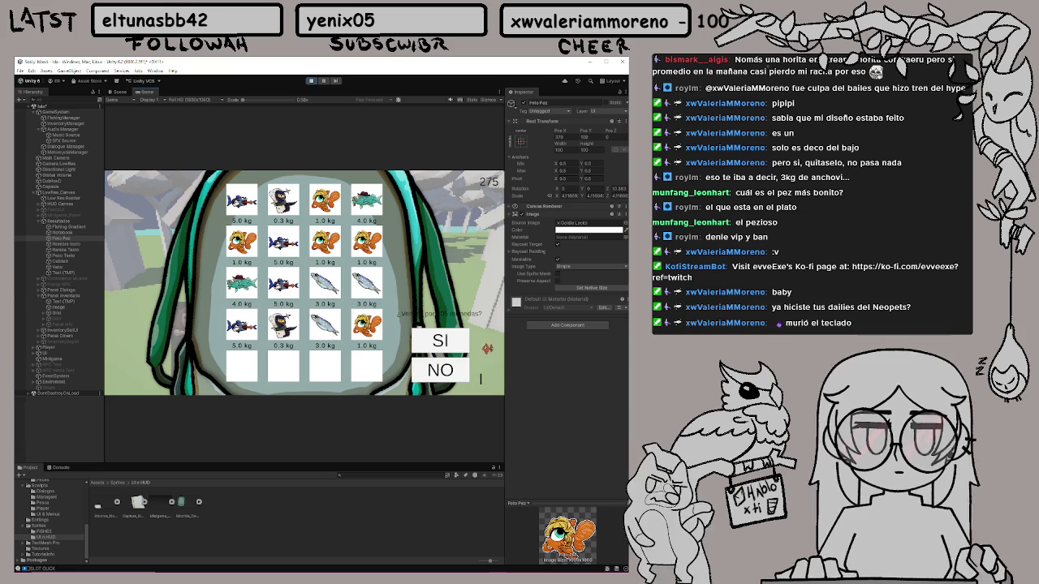
click(444, 344)
key(Escape)
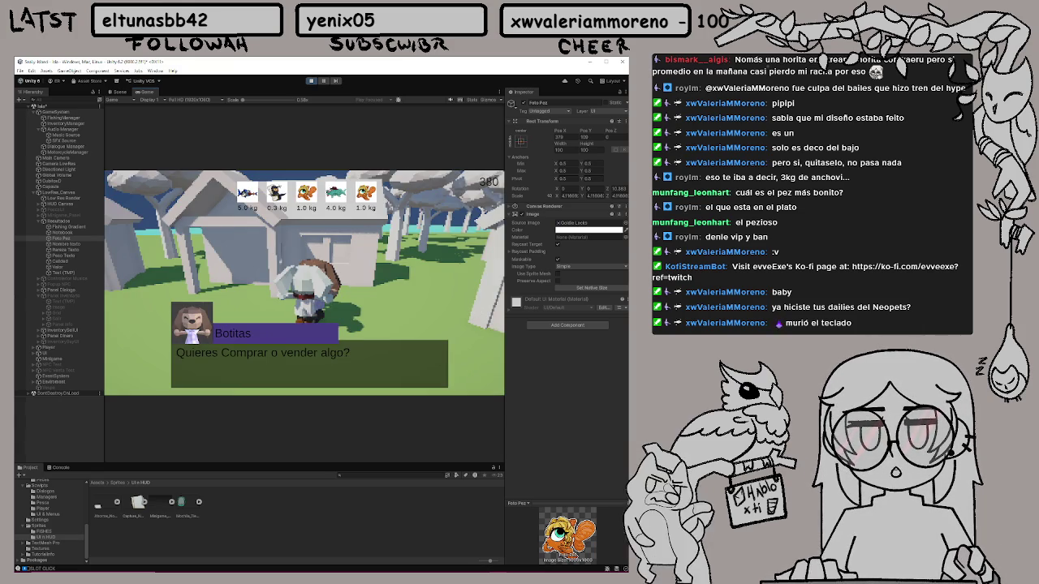
Close Botitas's dialogue, walk to the brown-haired character, and stop Play mode
key(Escape)
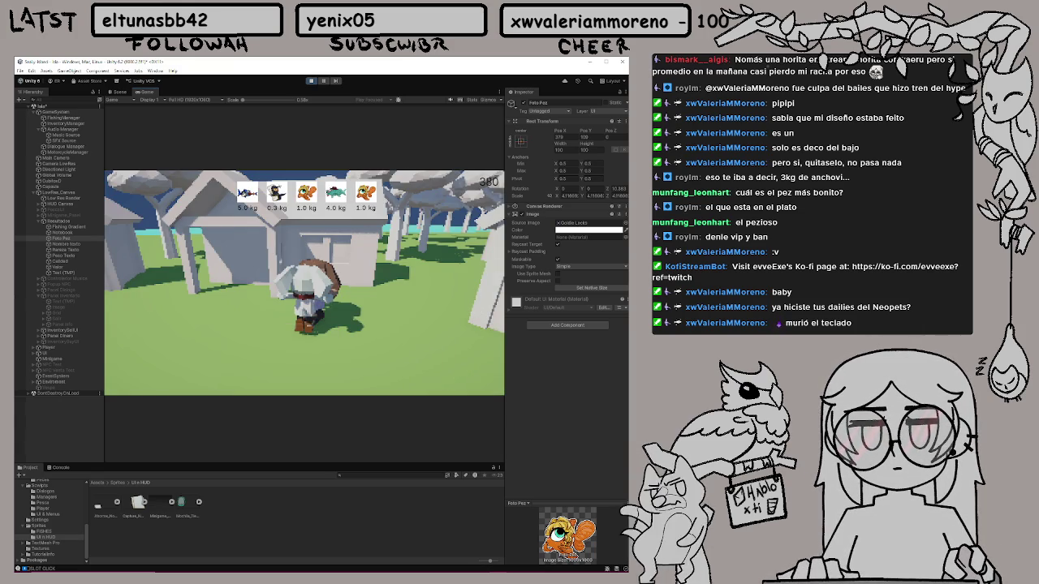
key(a)
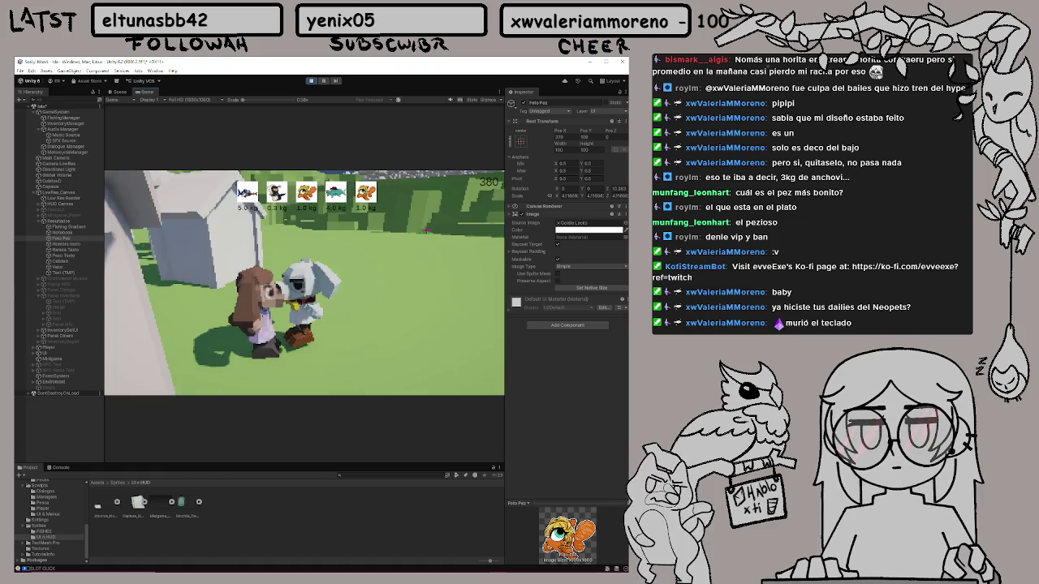
key(a)
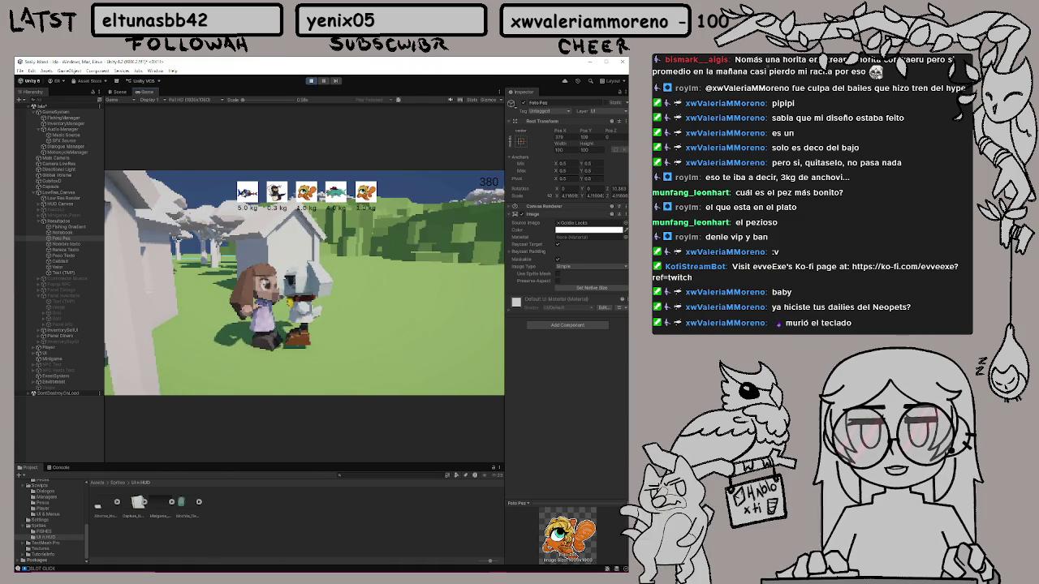
key(e)
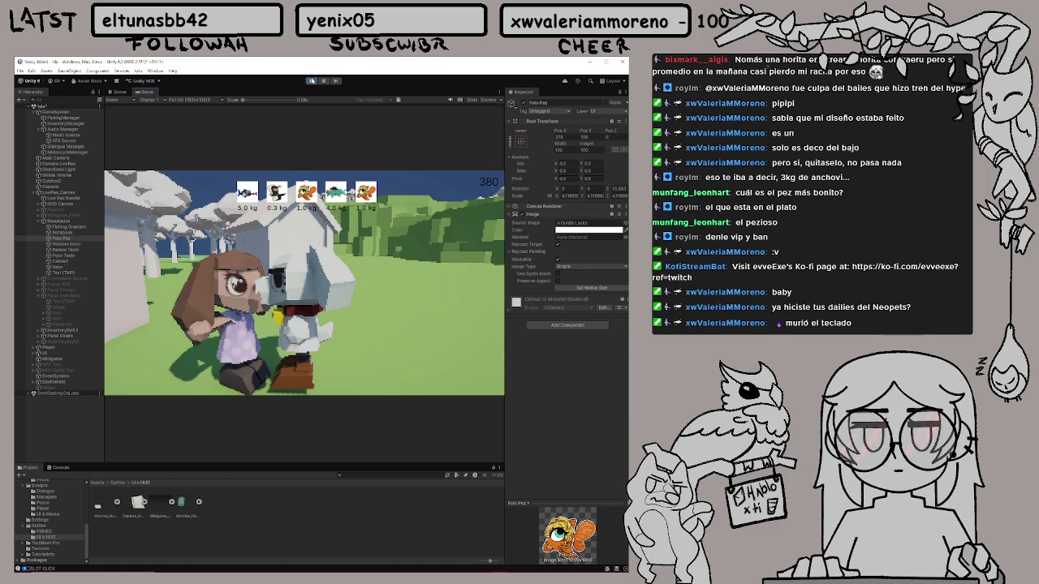
click(313, 80)
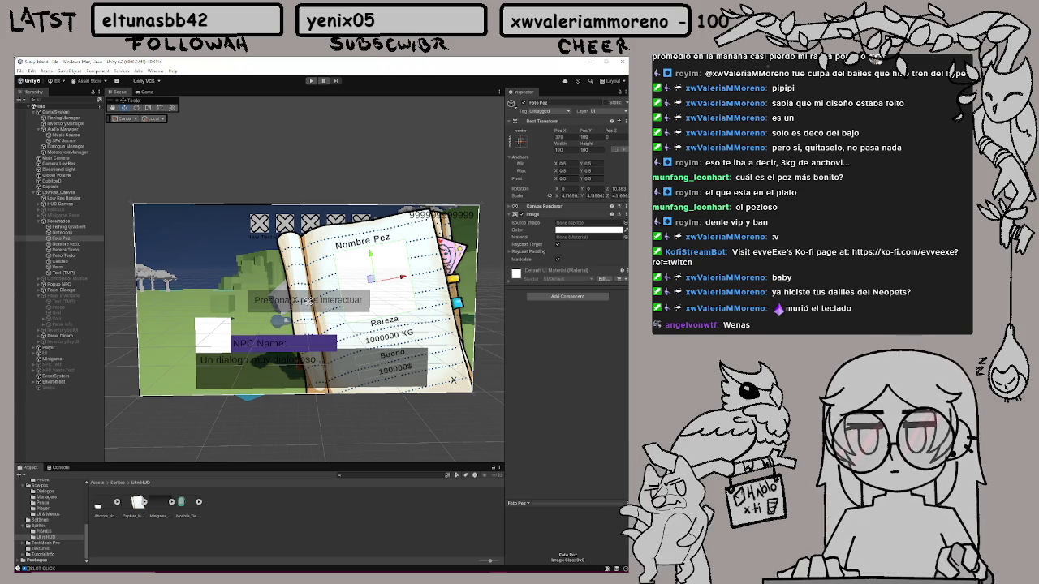
Rerun the game and walk the character through the village back to Botitas
click(311, 80)
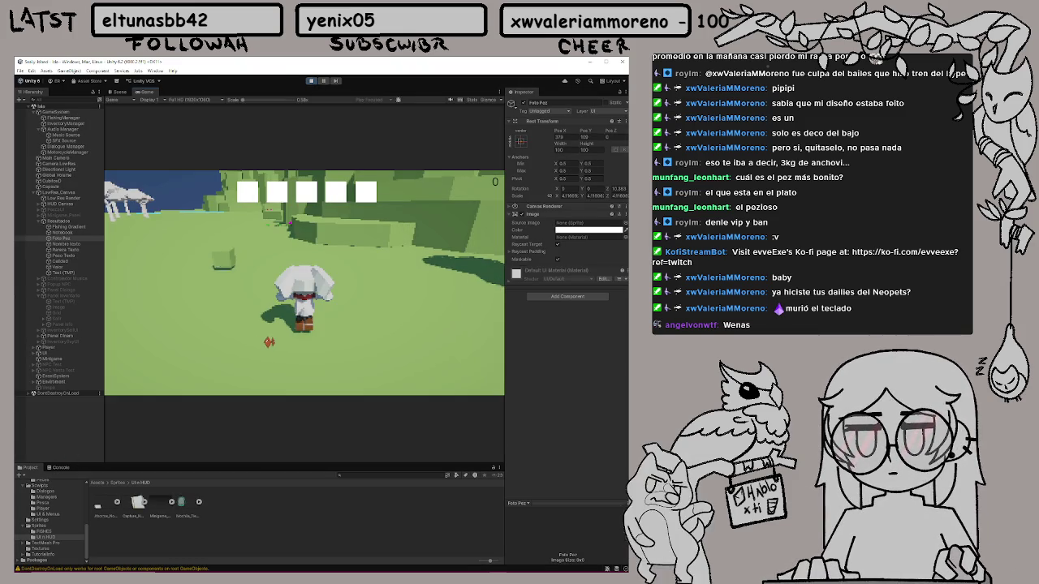
key(w)
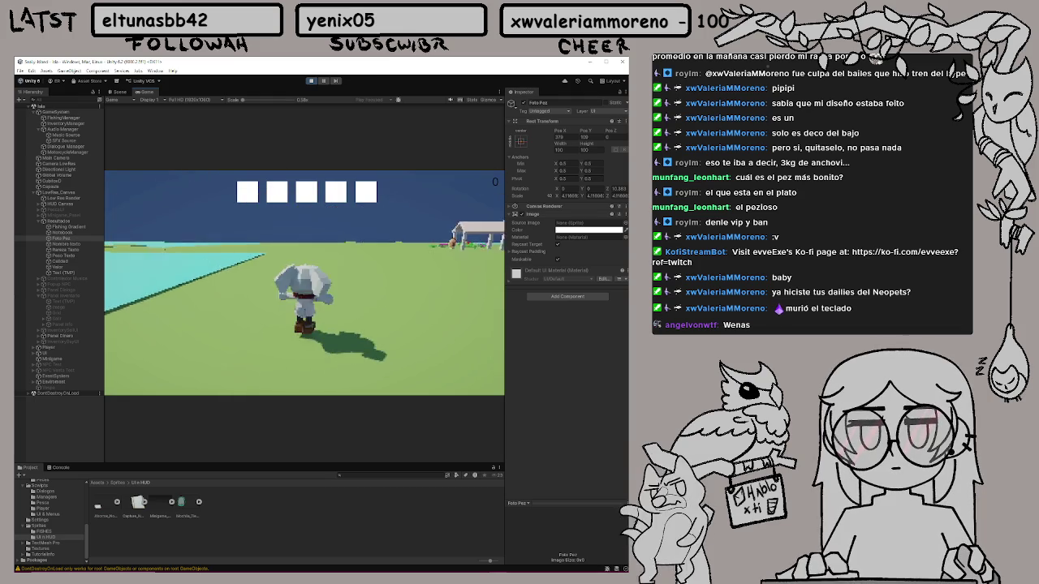
key(d)
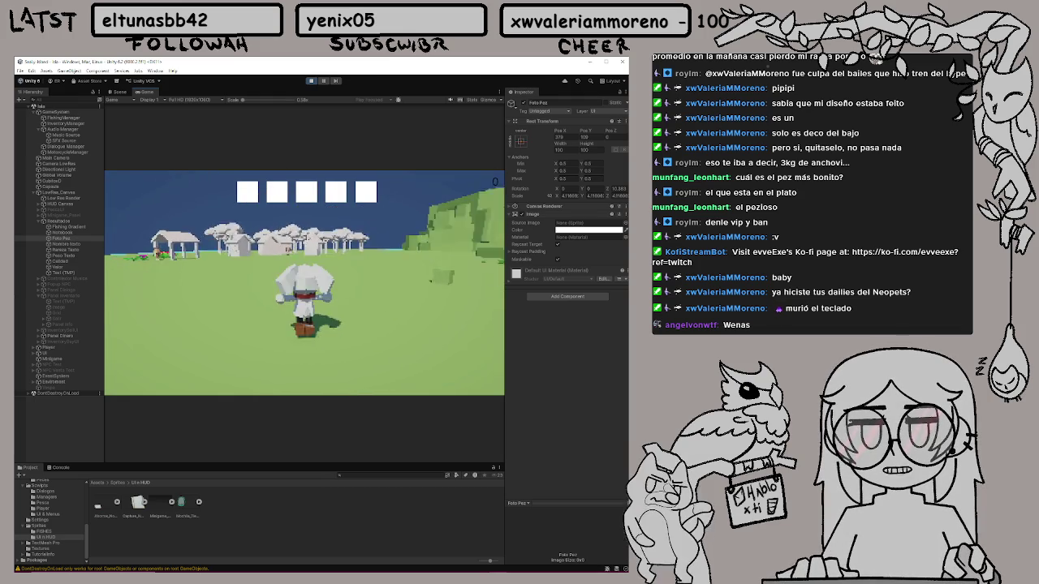
key(w)
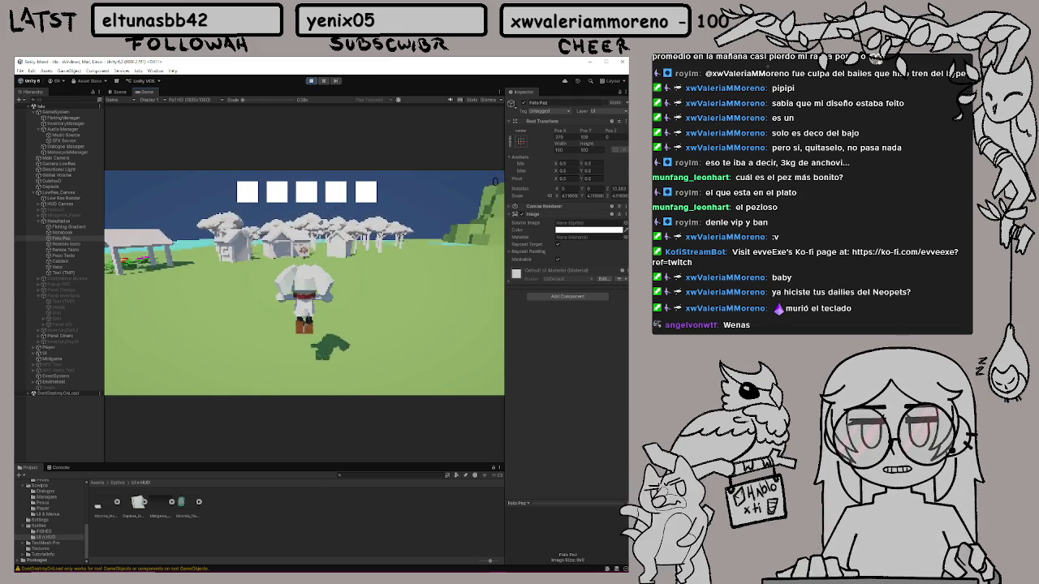
key(w)
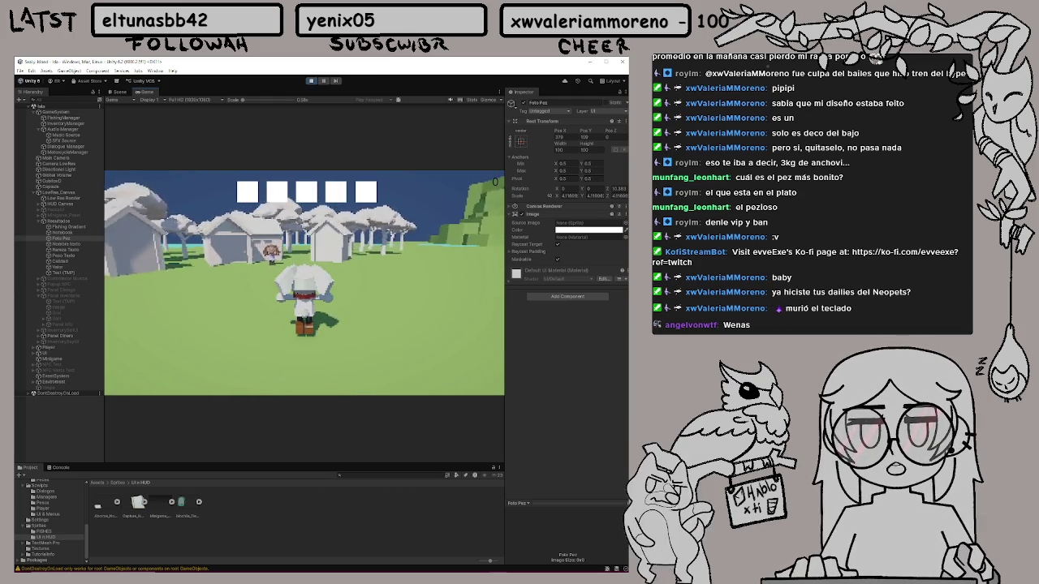
key(w)
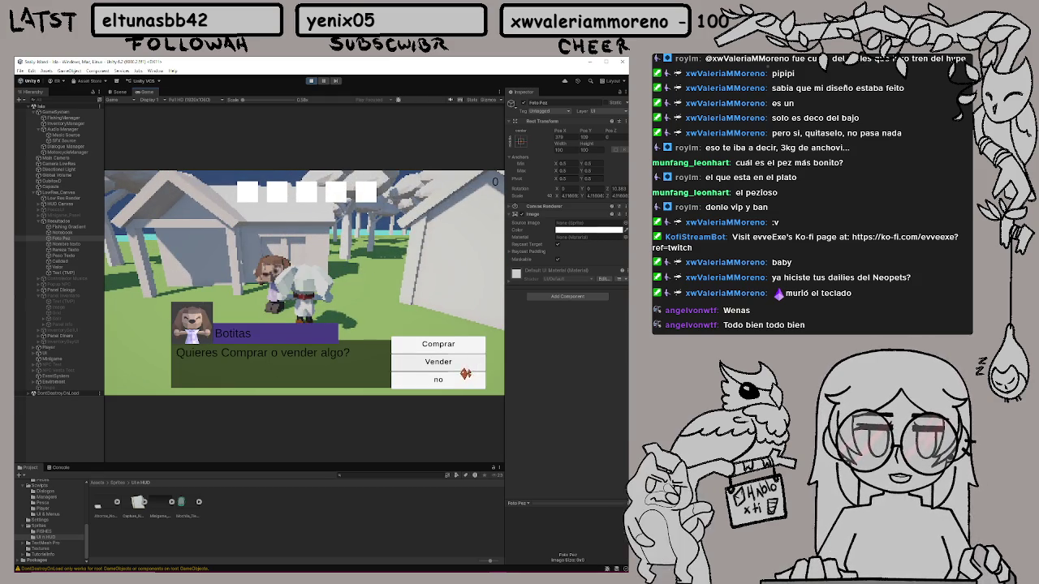
Check Botitas's sell inventory, then open the TIENDA shop and leave it
click(440, 364)
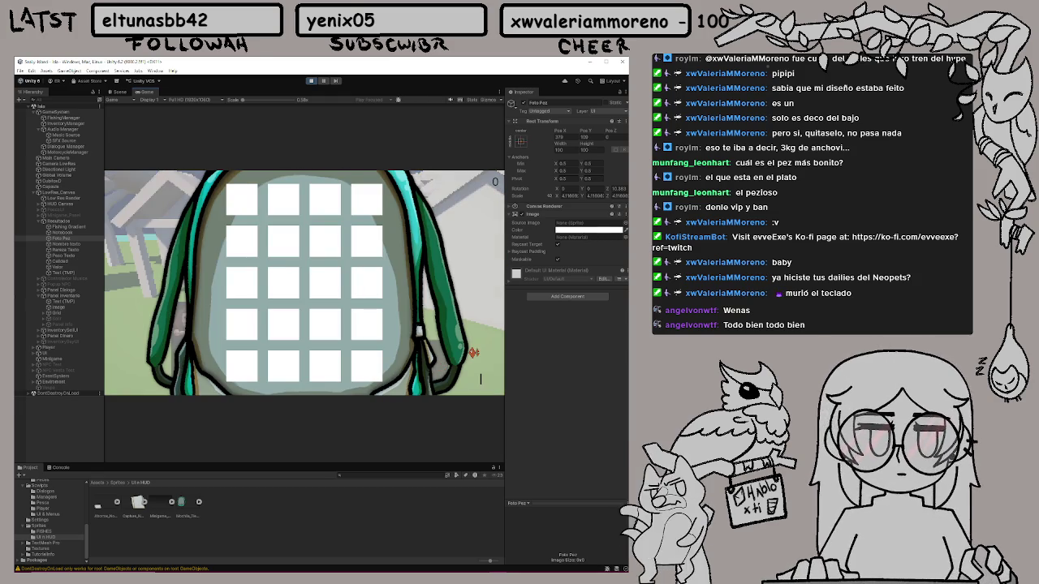
key(Escape)
key(e)
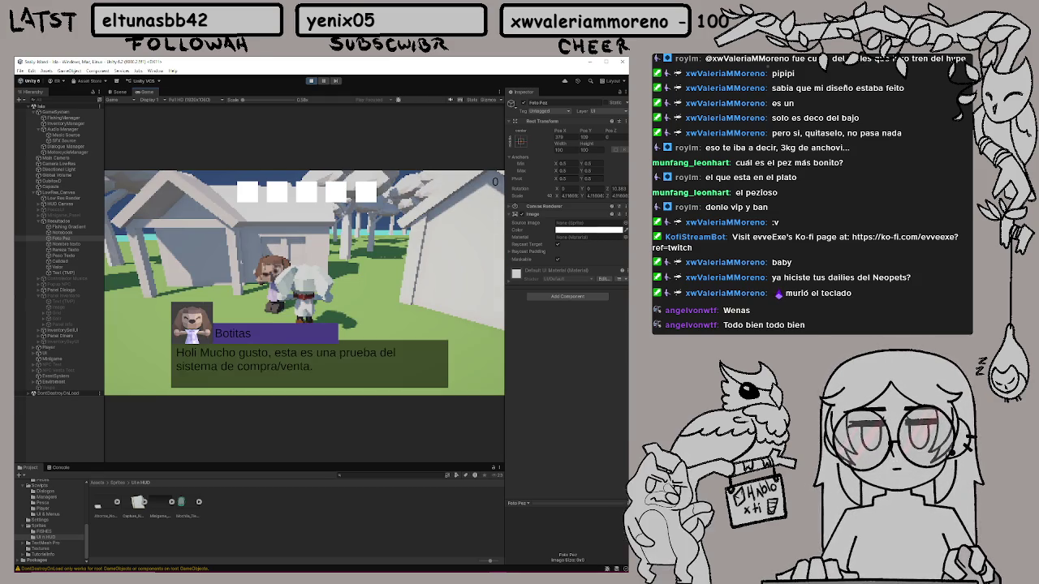
click(428, 344)
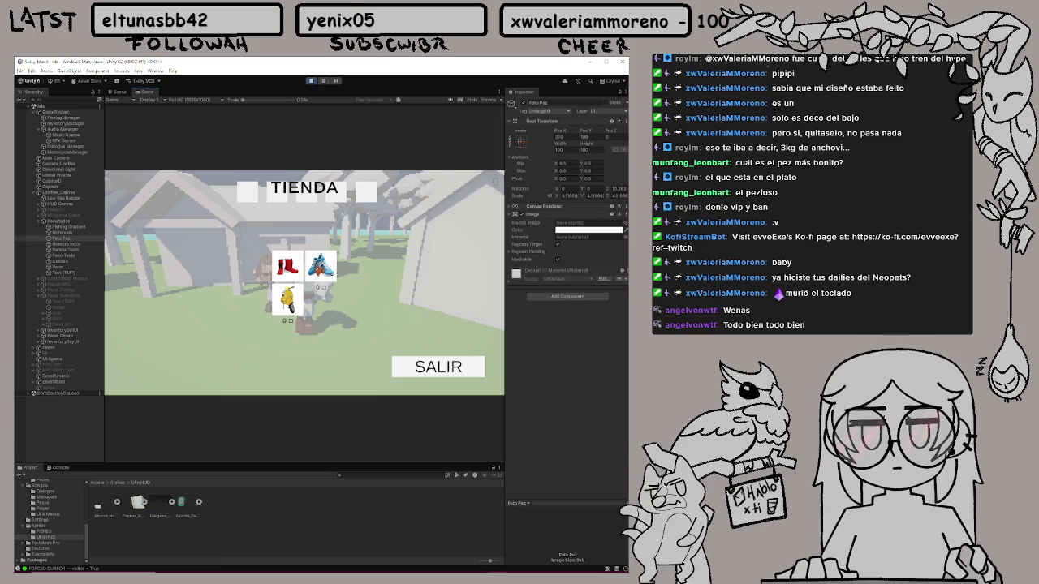
click(440, 315)
key(w)
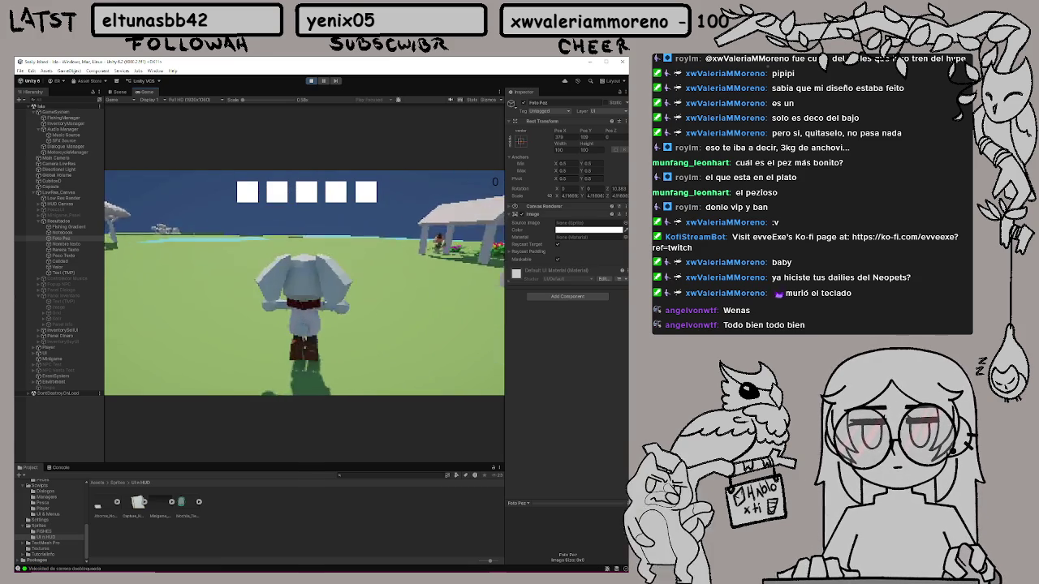
Walk the character across the field to the lake's edge
key(w)
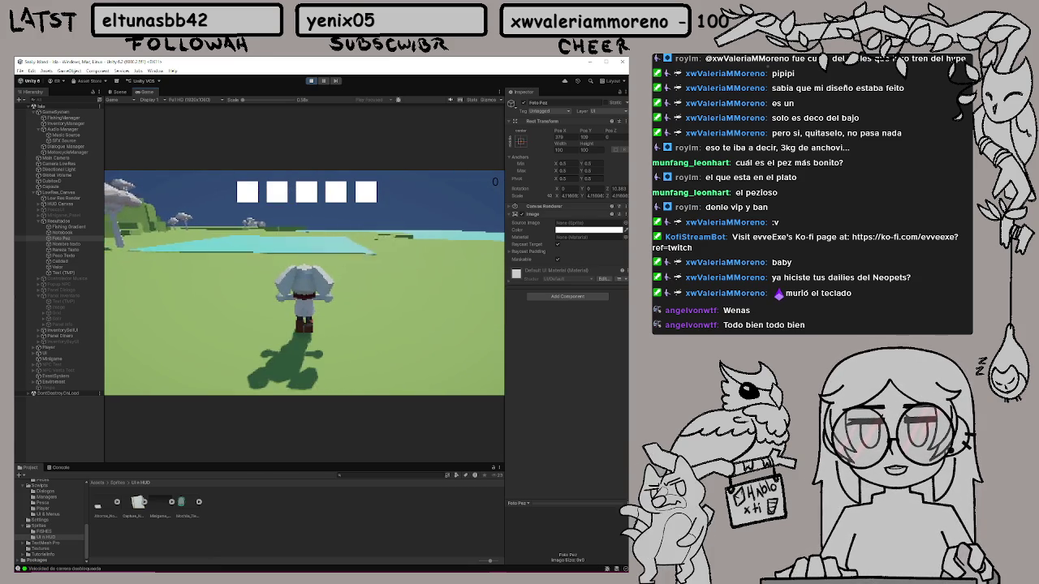
key(w)
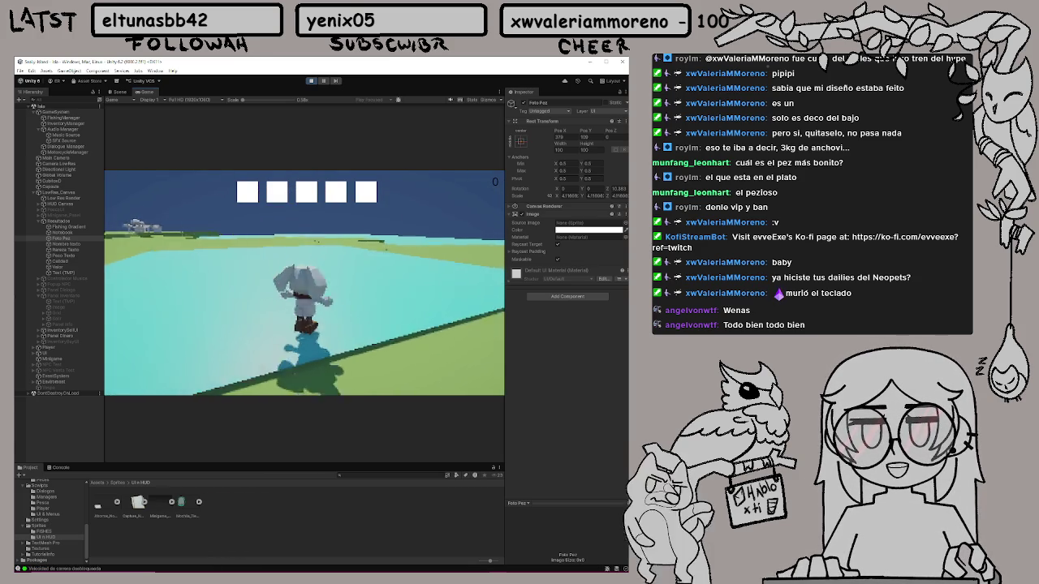
key(w)
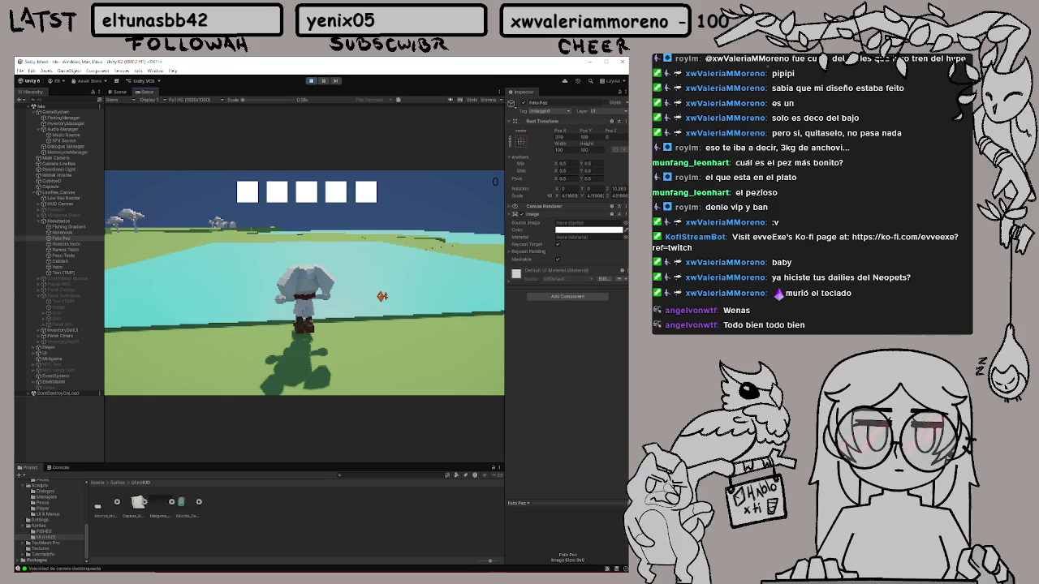
Catch an Ann Chubby fish twice, closing the journal page after each catch
click(352, 292)
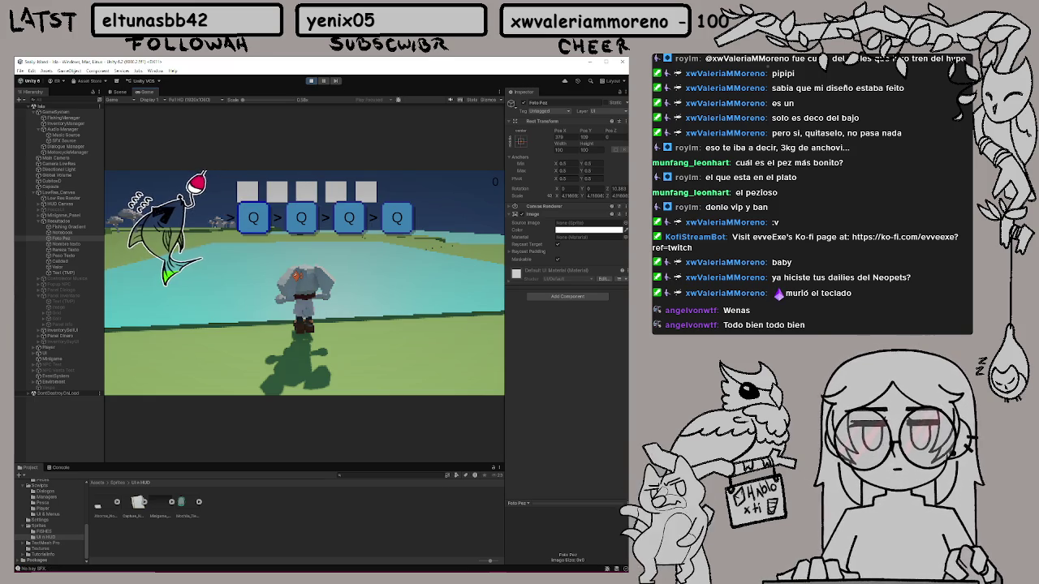
key(q)
key(q)
key(q)
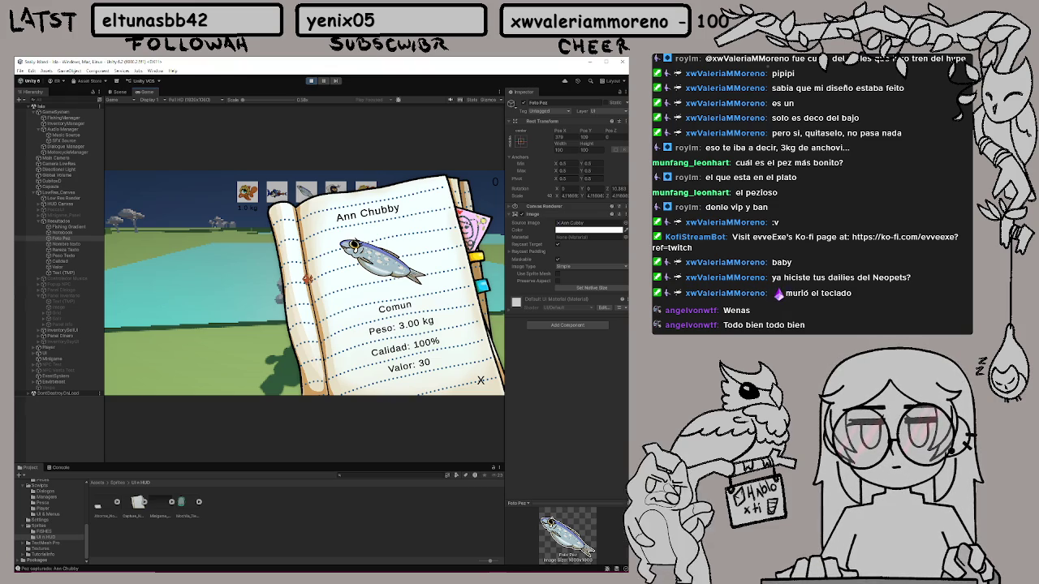
key(Escape)
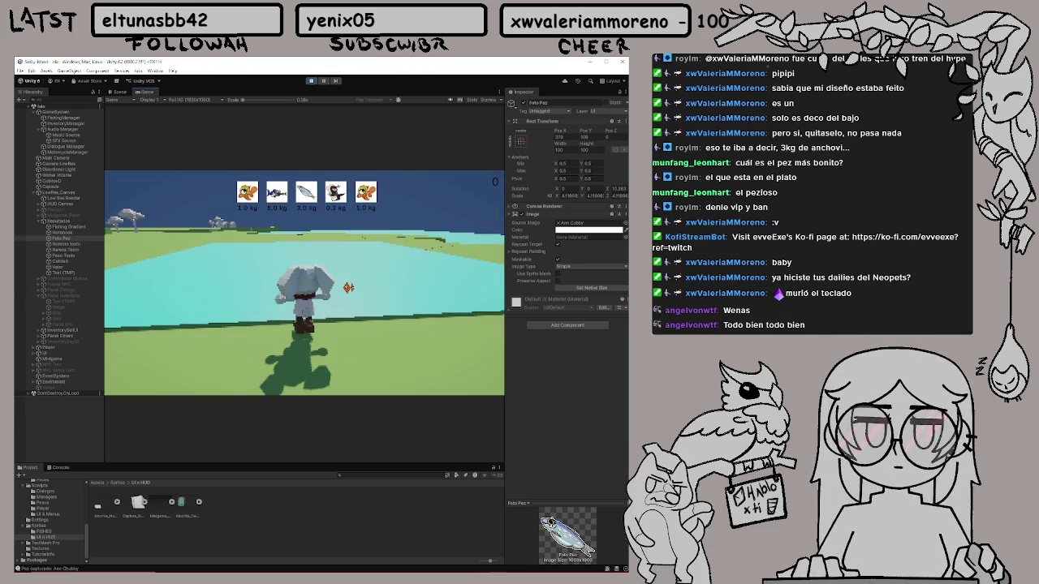
click(349, 289)
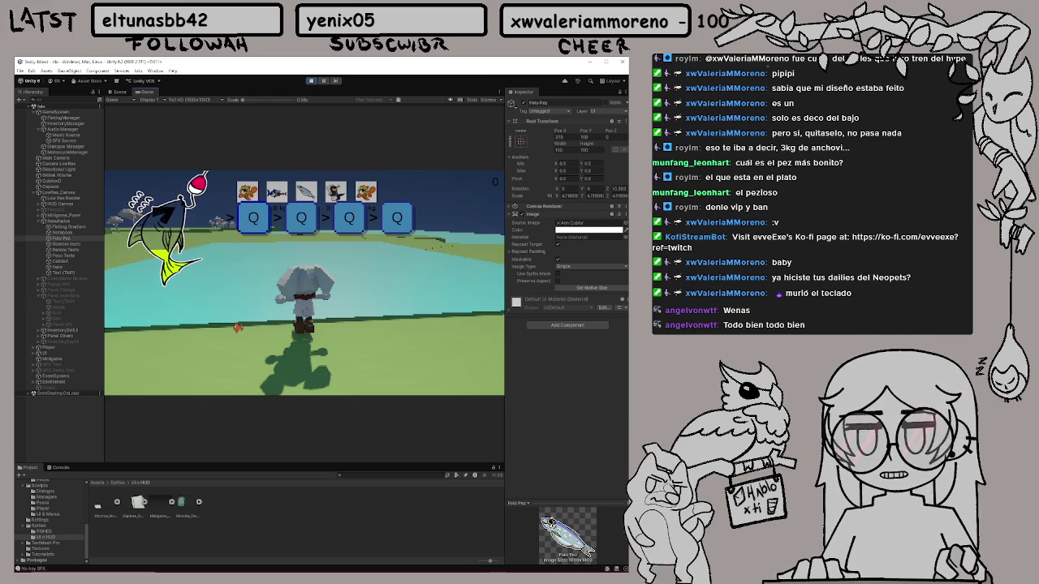
key(q)
key(q)
key(q)
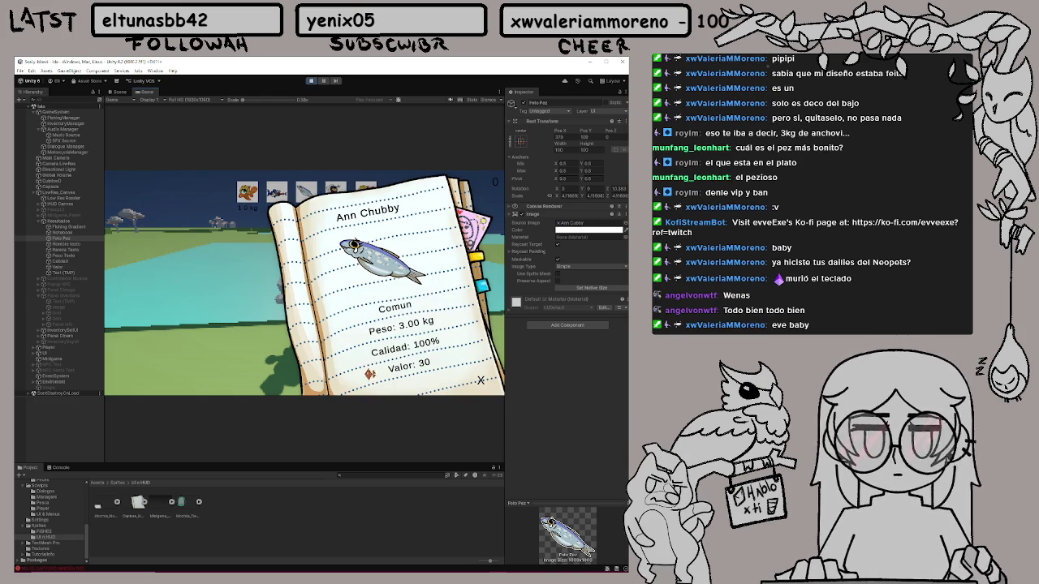
click(420, 382)
Walk back toward the village, then switch from Unity to the Neopets browser window
key(w)
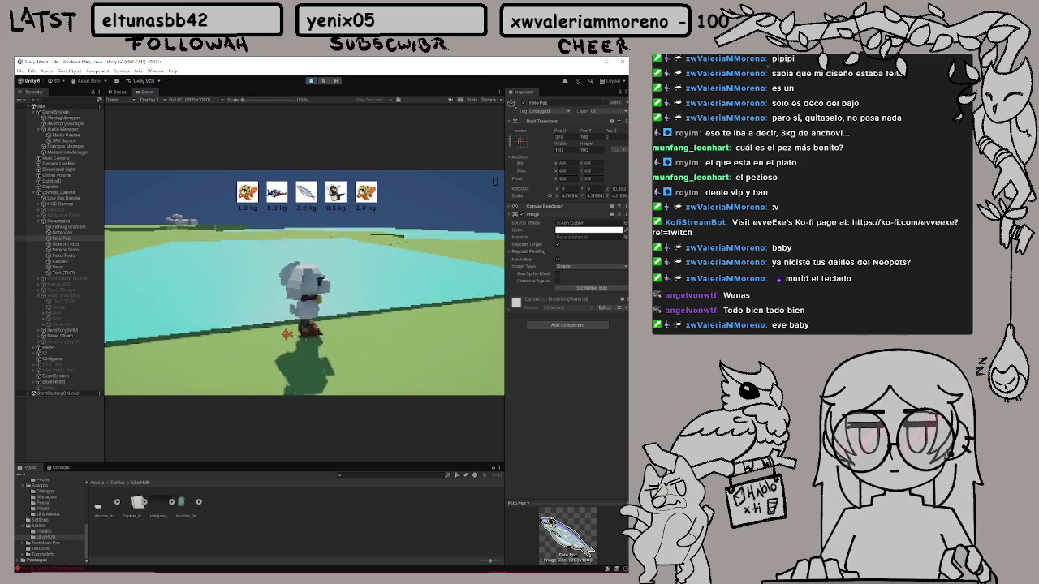
key(w)
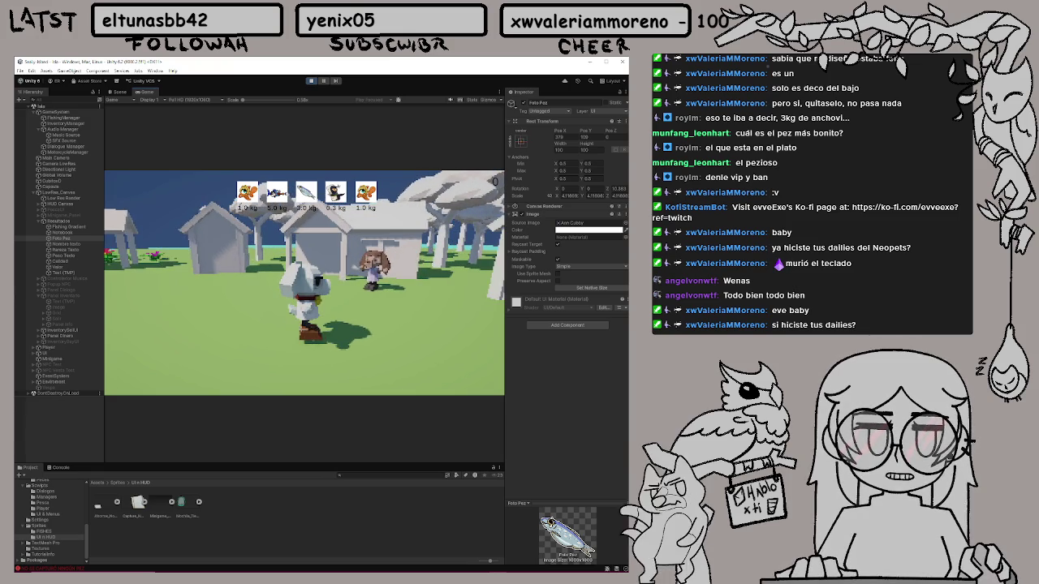
key(super)
key(Escape)
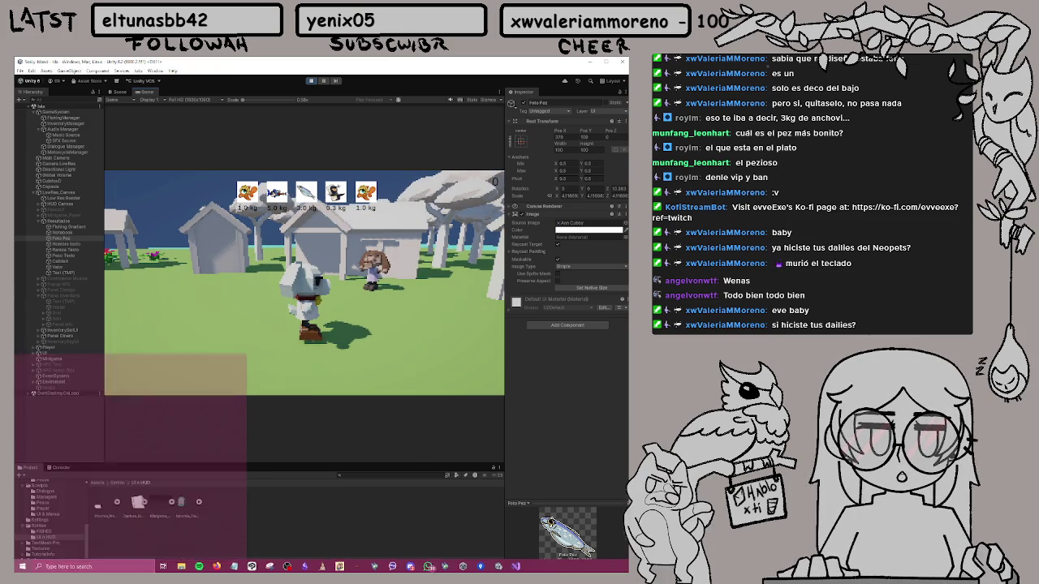
key(a)
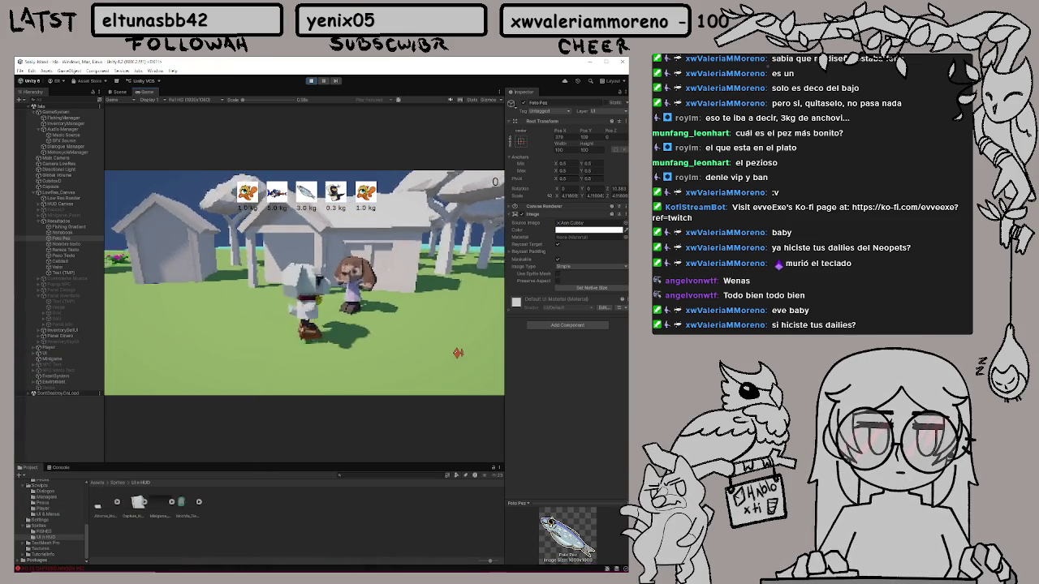
key(alt+Tab)
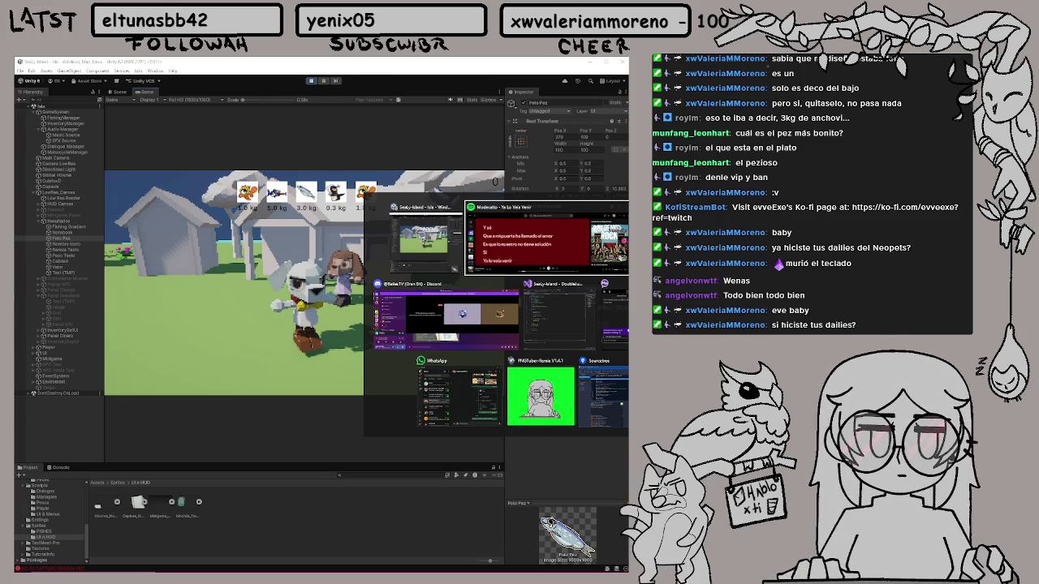
key(Escape)
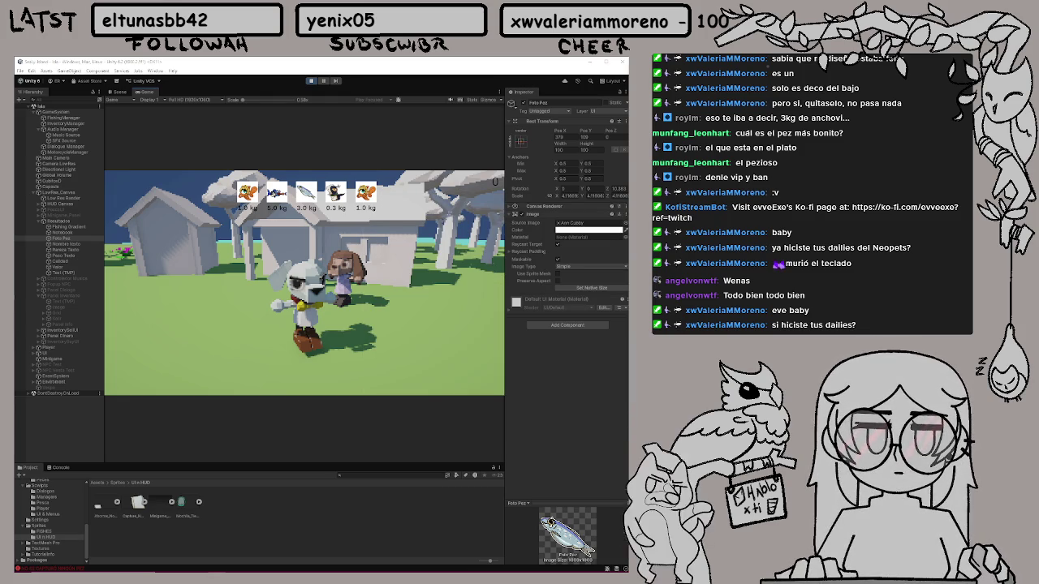
key(alt+Tab)
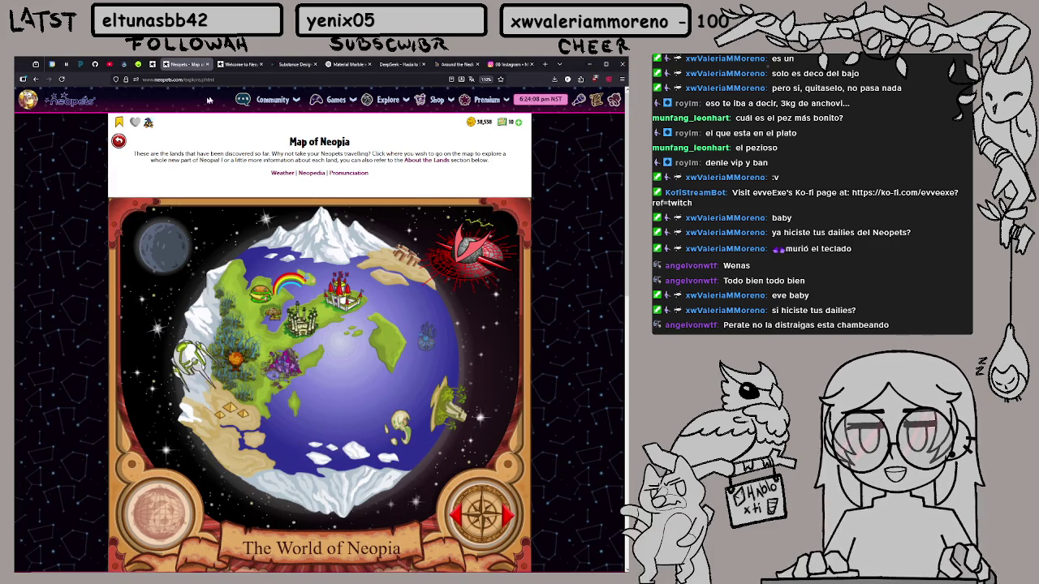
Switch to the Neopets tab and review the Daily Quests in the Quest Log
click(240, 64)
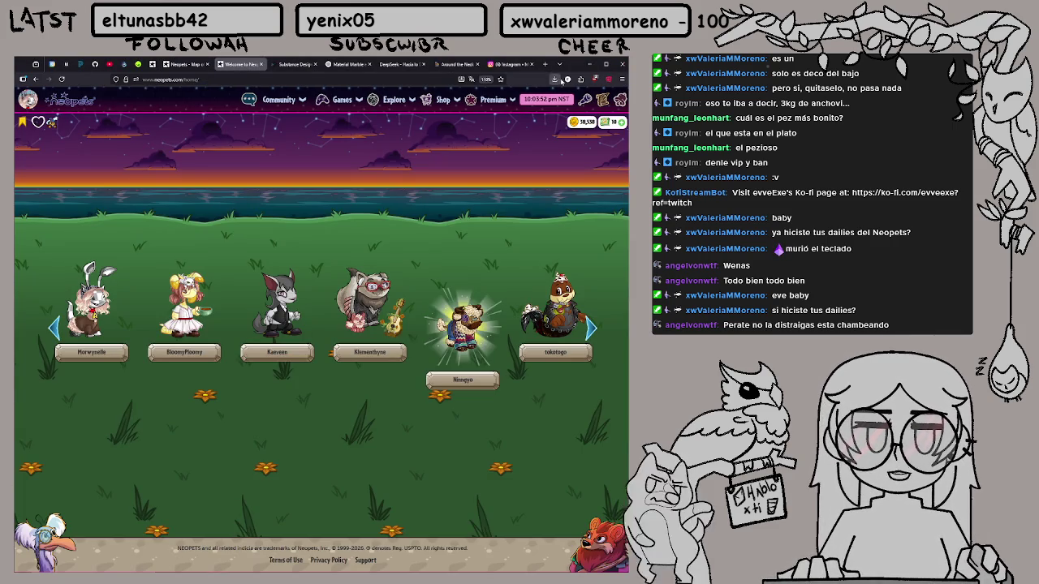
click(603, 102)
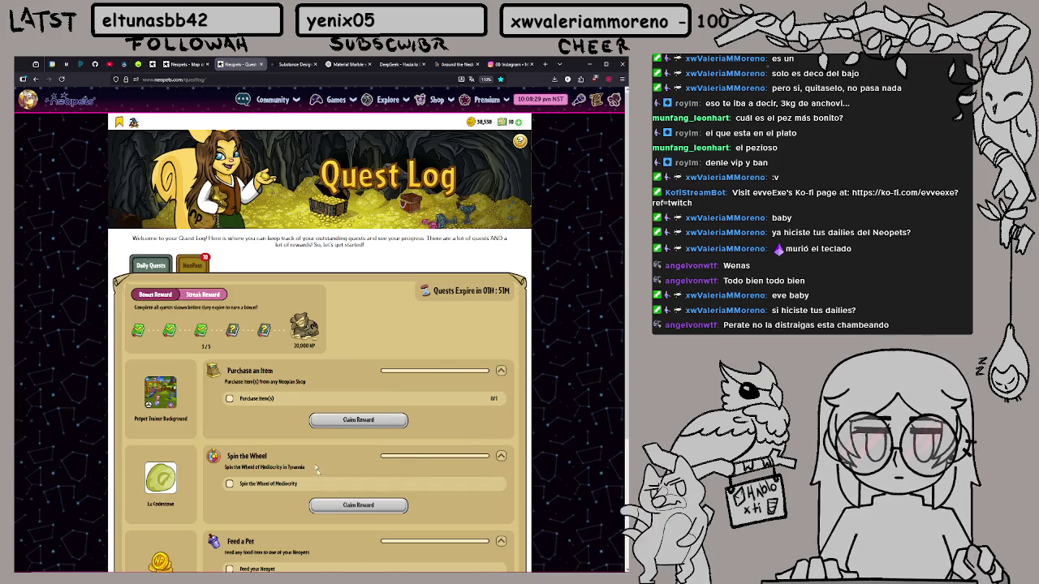
scroll(345, 366, down, 3)
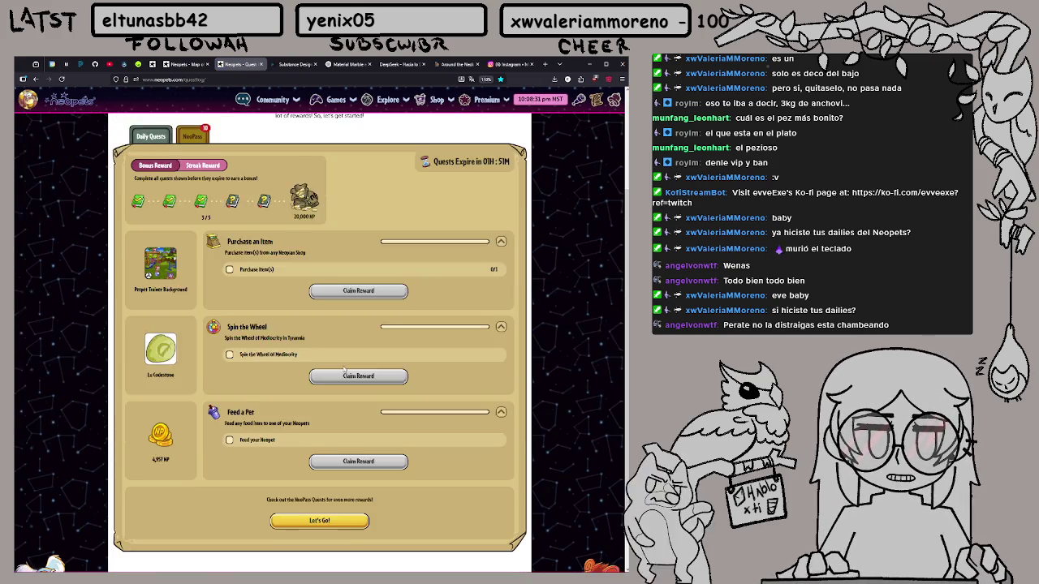
scroll(309, 345, up, 1)
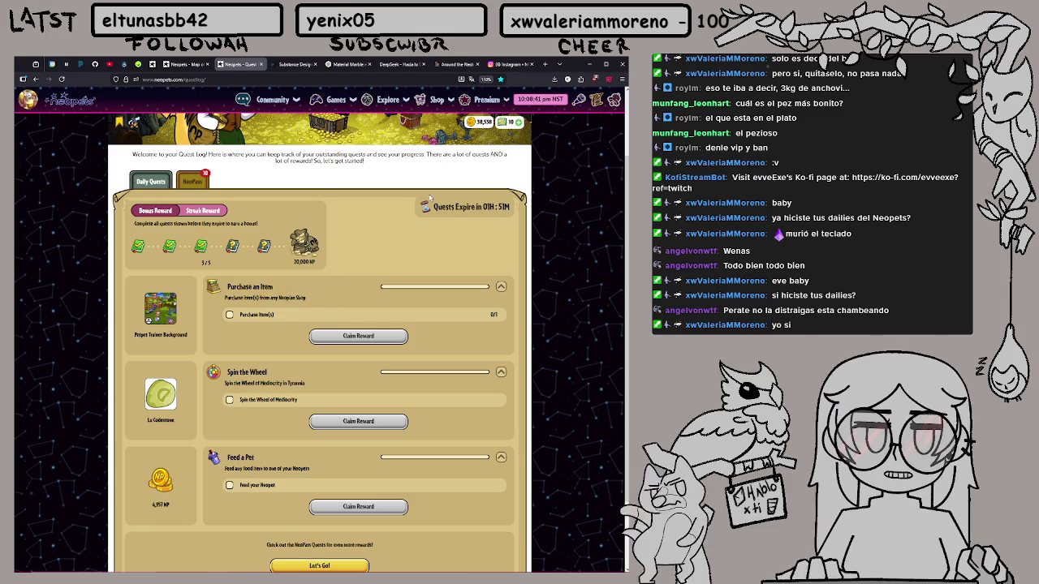
Highlight the Purchase an Item, Spin the Wheel and Feed a Pet quests, then return home
drag(244, 299, 313, 306)
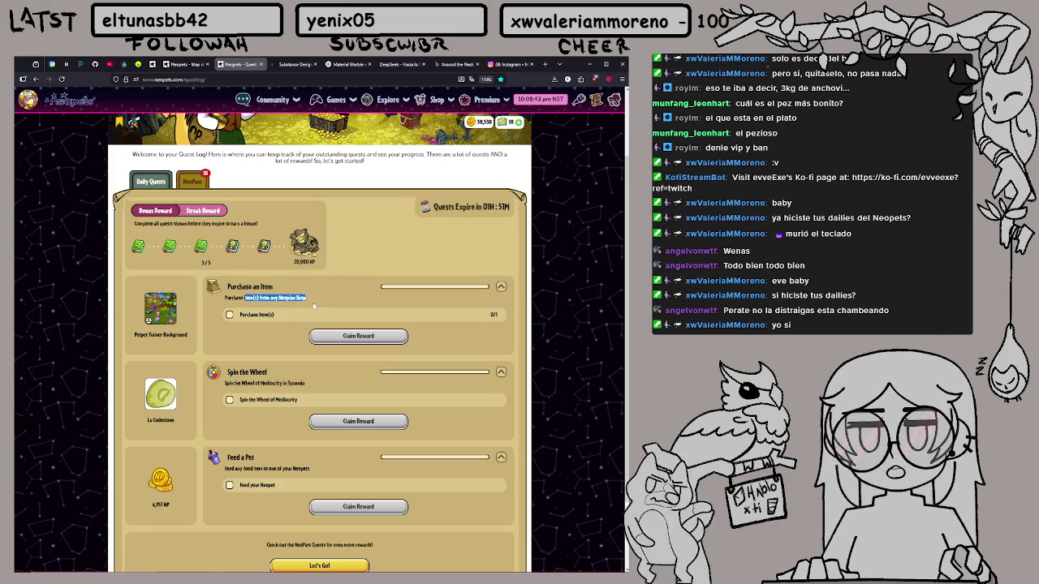
drag(263, 383, 298, 388)
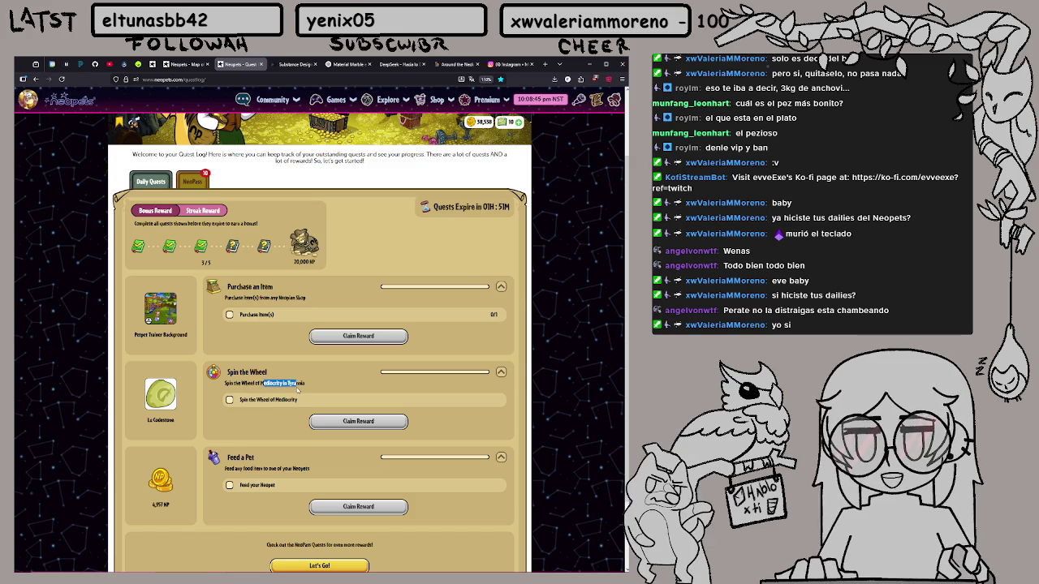
drag(269, 477, 308, 469)
click(313, 471)
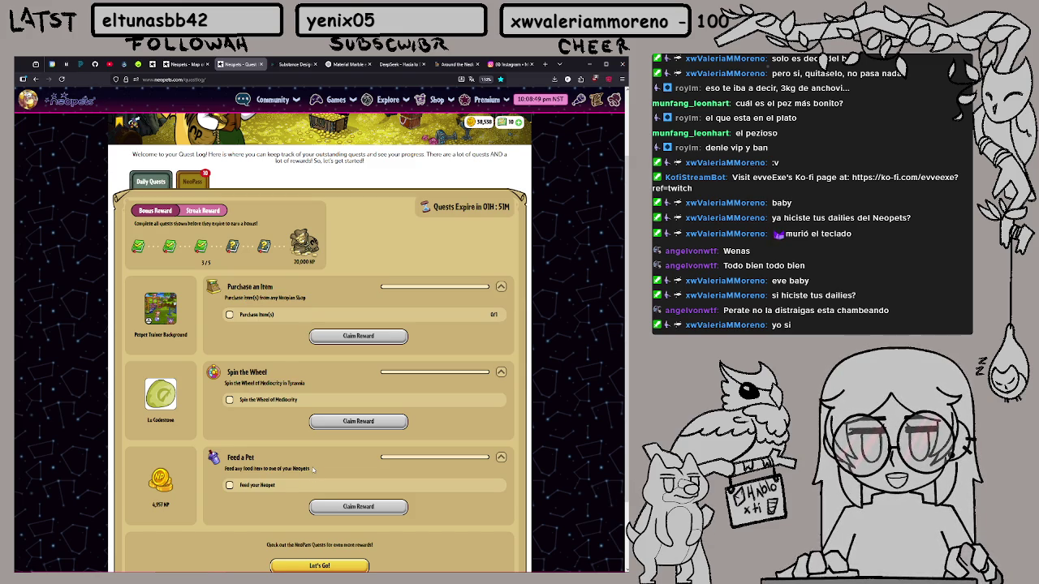
click(69, 99)
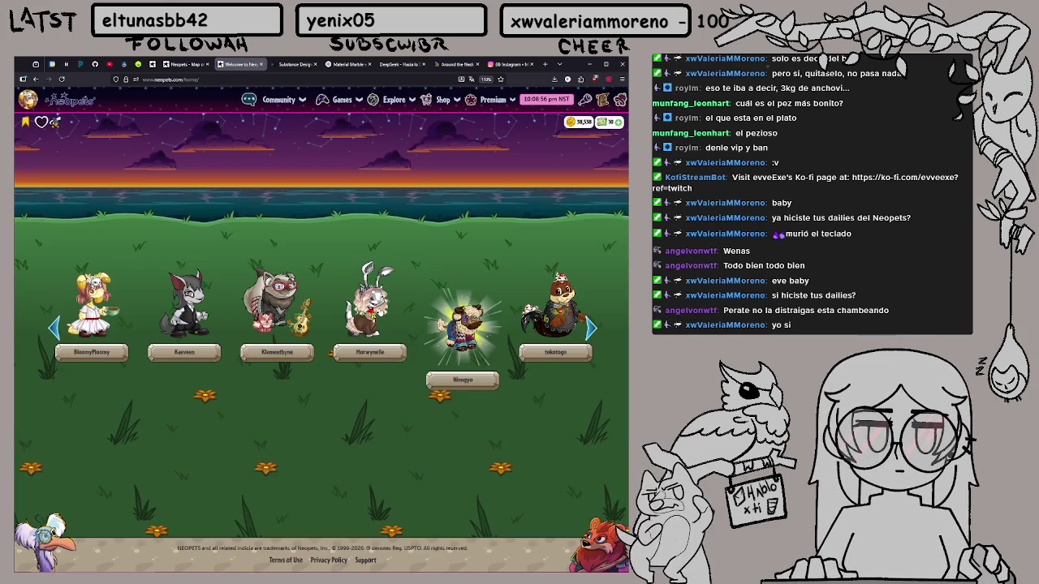
Feed Morwynelle an Apple Cherry Tarts, then go to the Map of Neopia
click(369, 309)
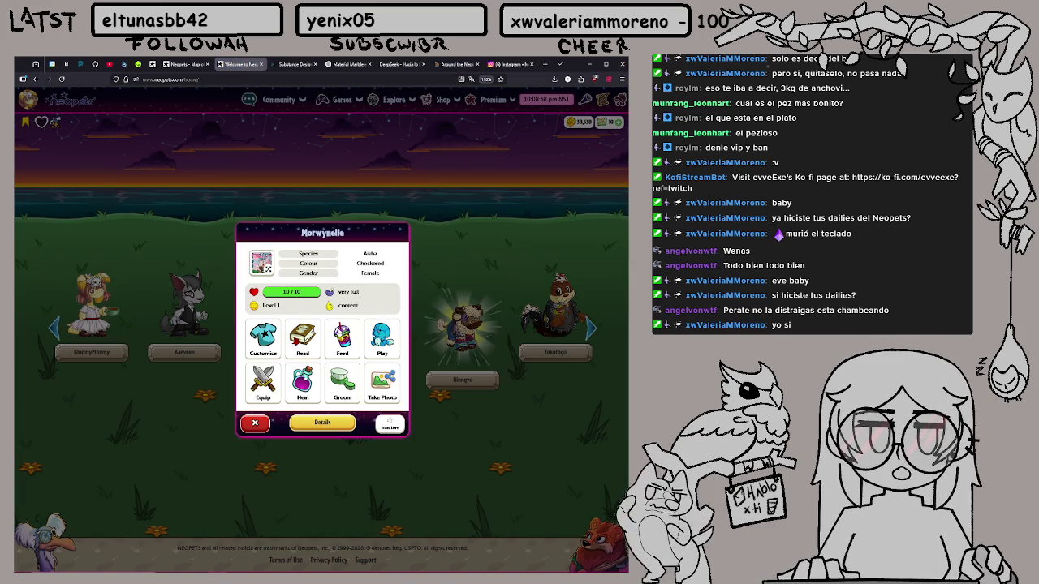
click(343, 340)
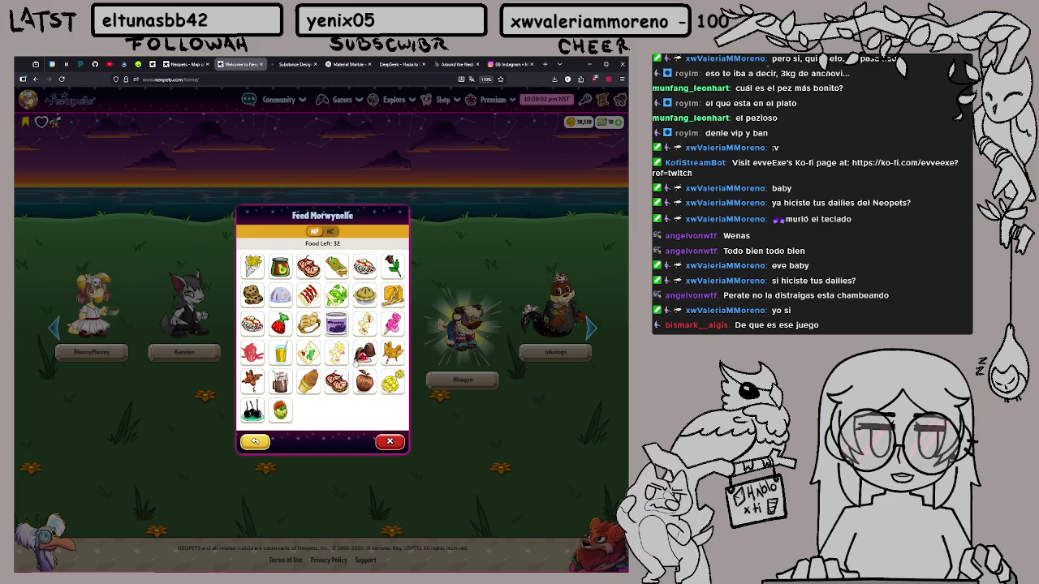
click(338, 381)
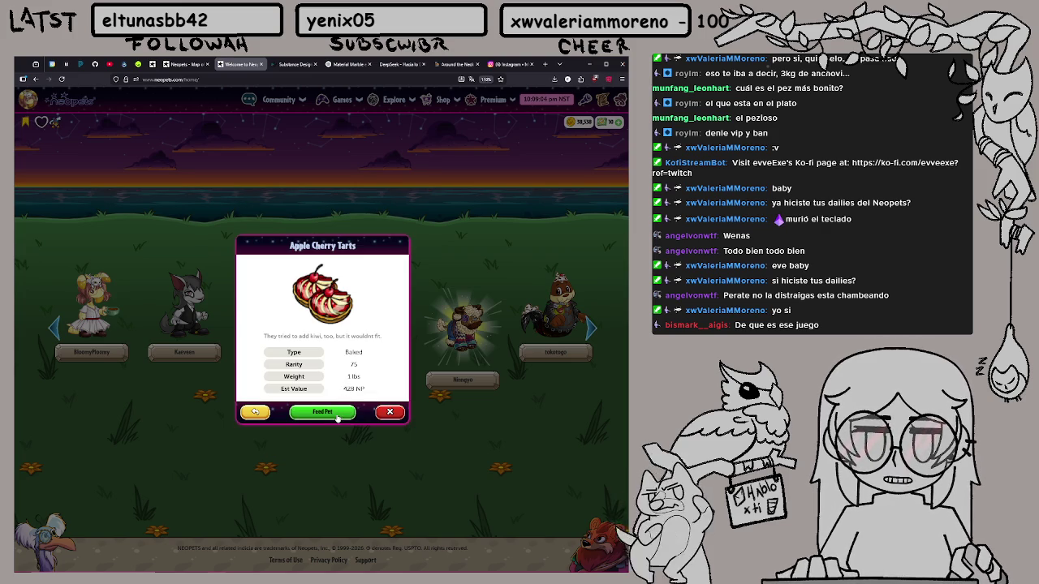
click(322, 412)
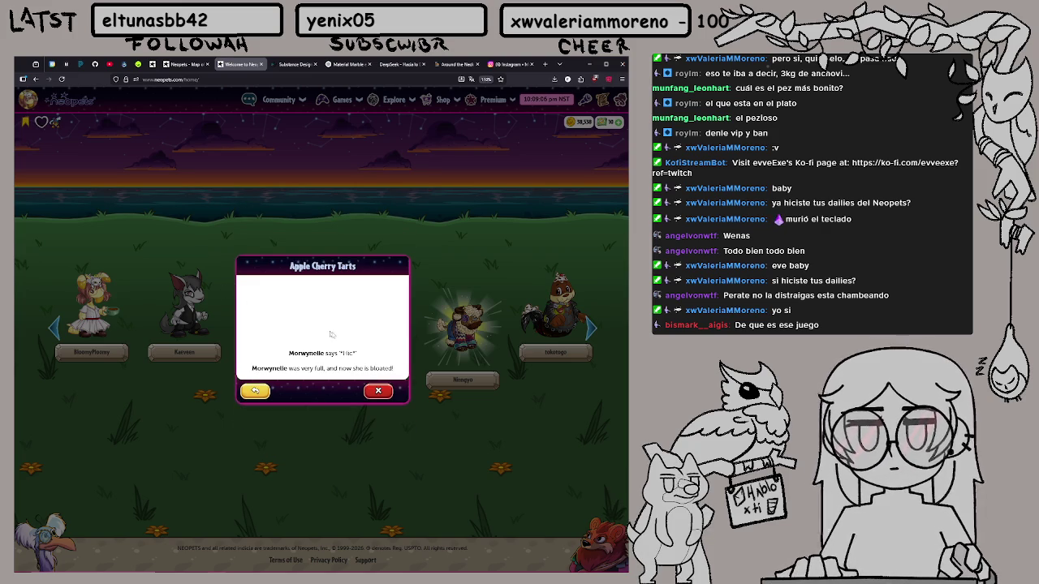
click(379, 389)
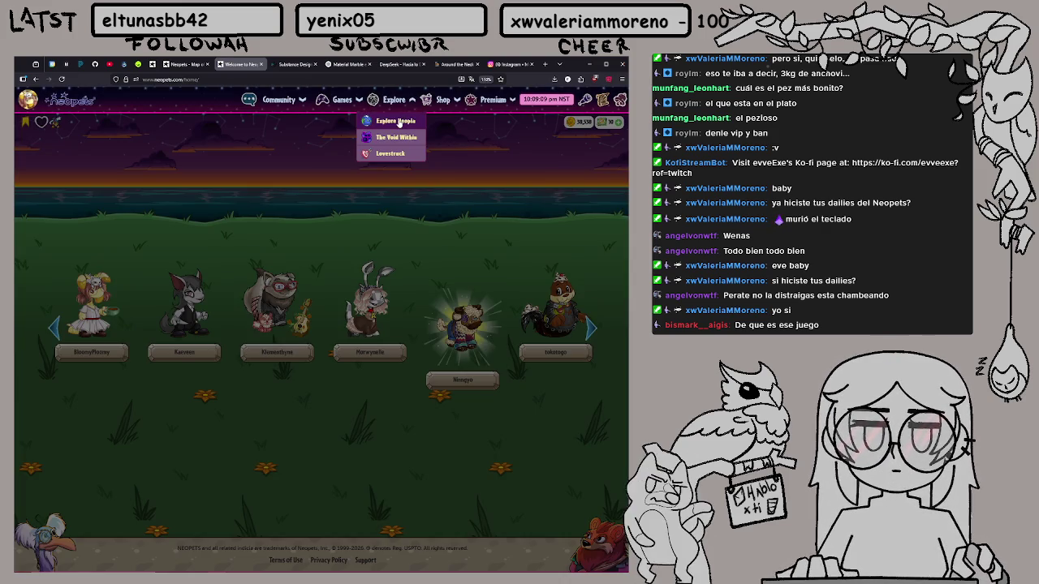
click(389, 120)
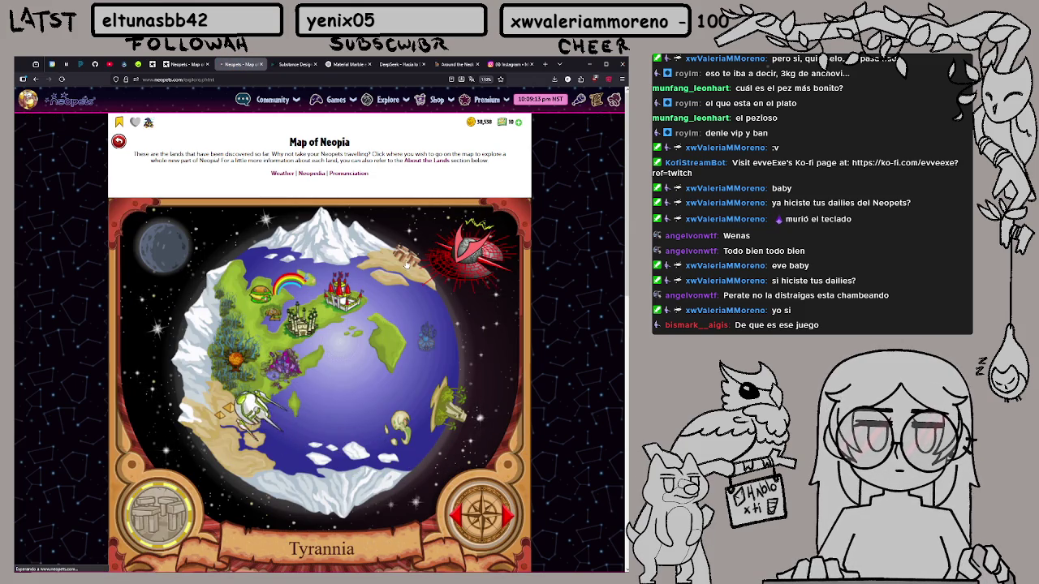
Visit Tyrannia's Wheel of Mediocrity and spin it twice, collecting 500 NP and 200 NP
click(406, 264)
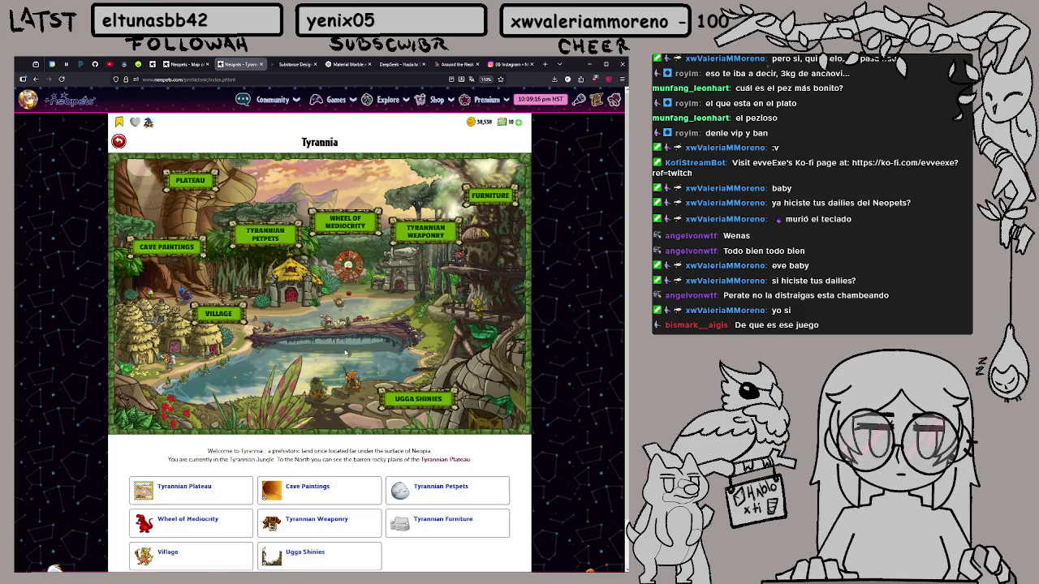
click(347, 258)
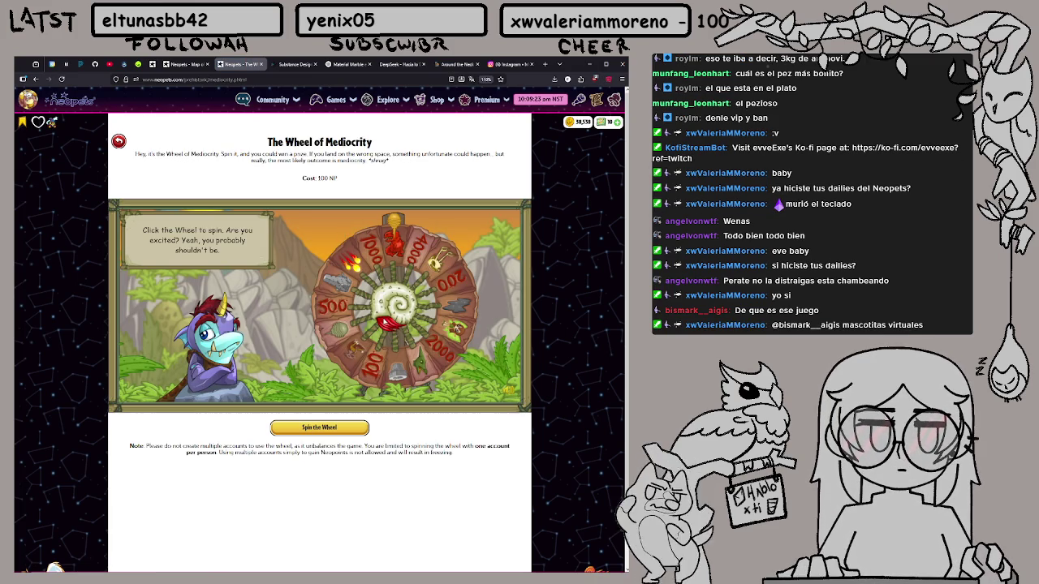
click(332, 373)
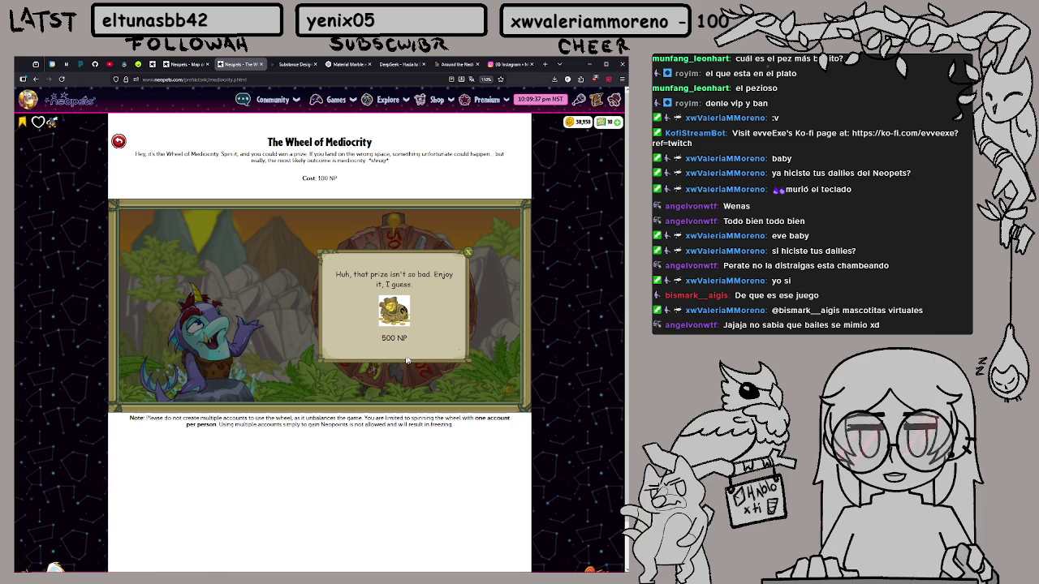
click(467, 255)
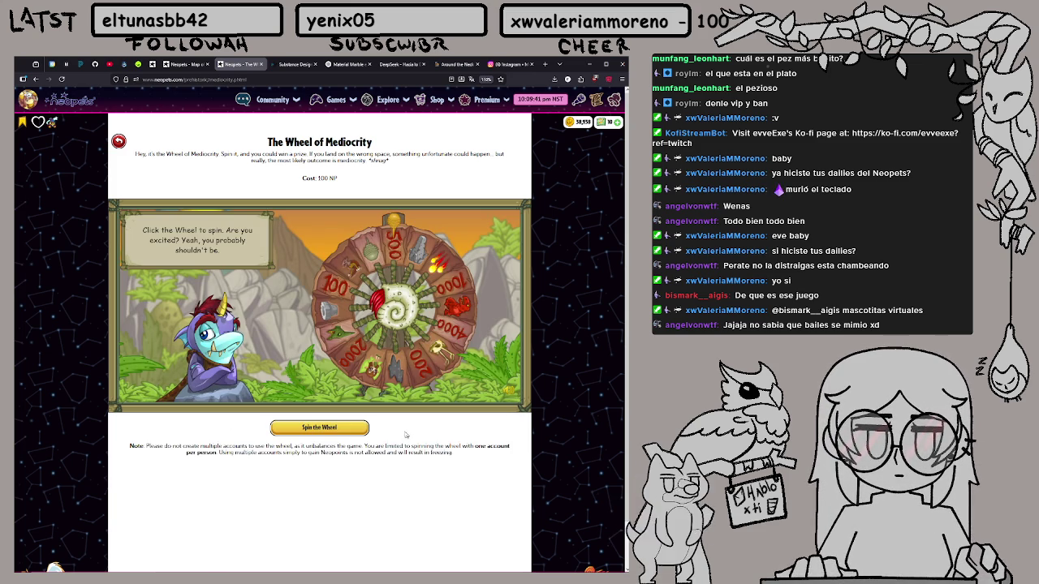
click(343, 425)
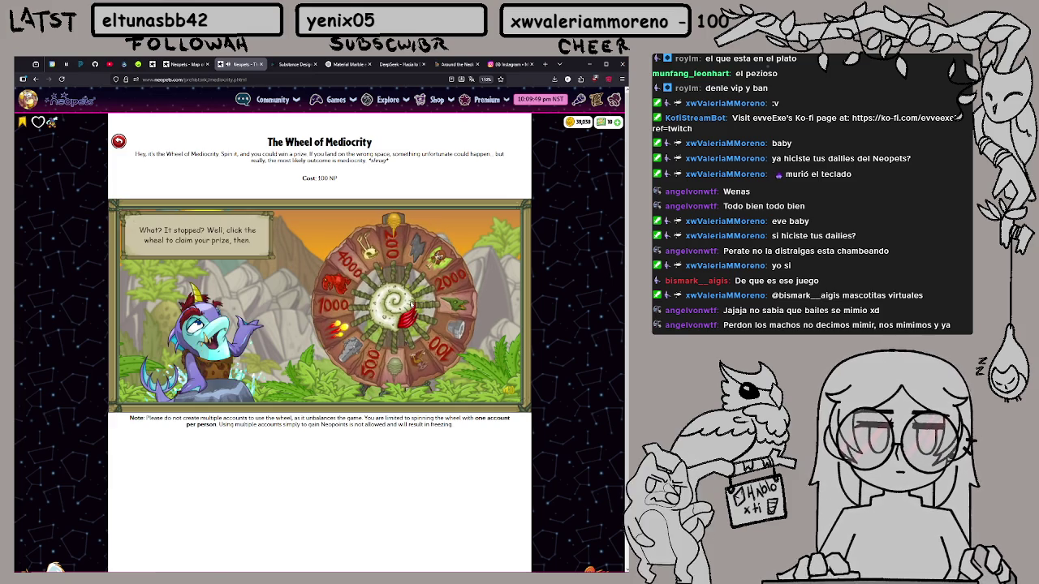
click(466, 255)
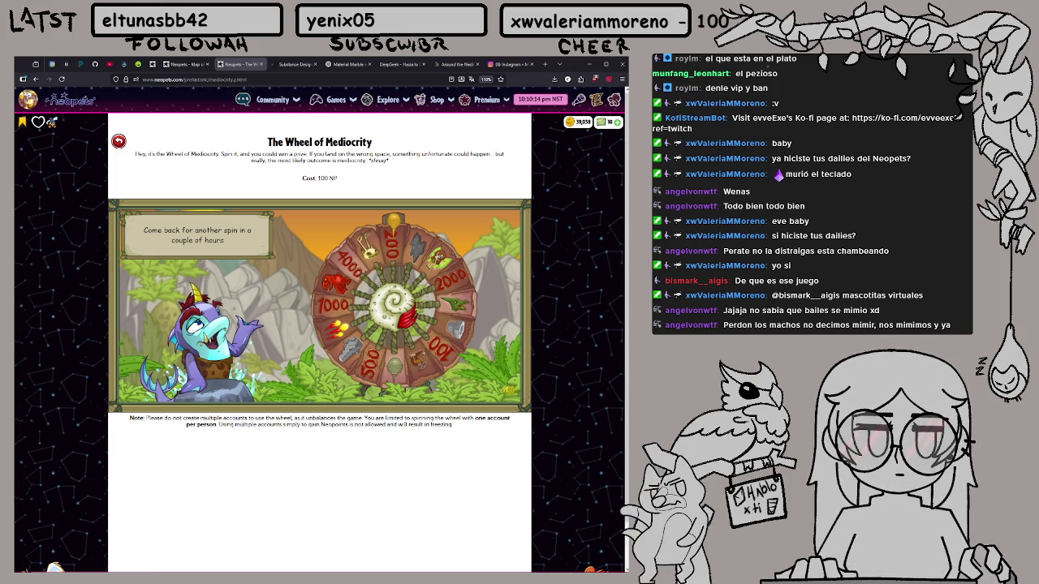
mouse_move(422, 566)
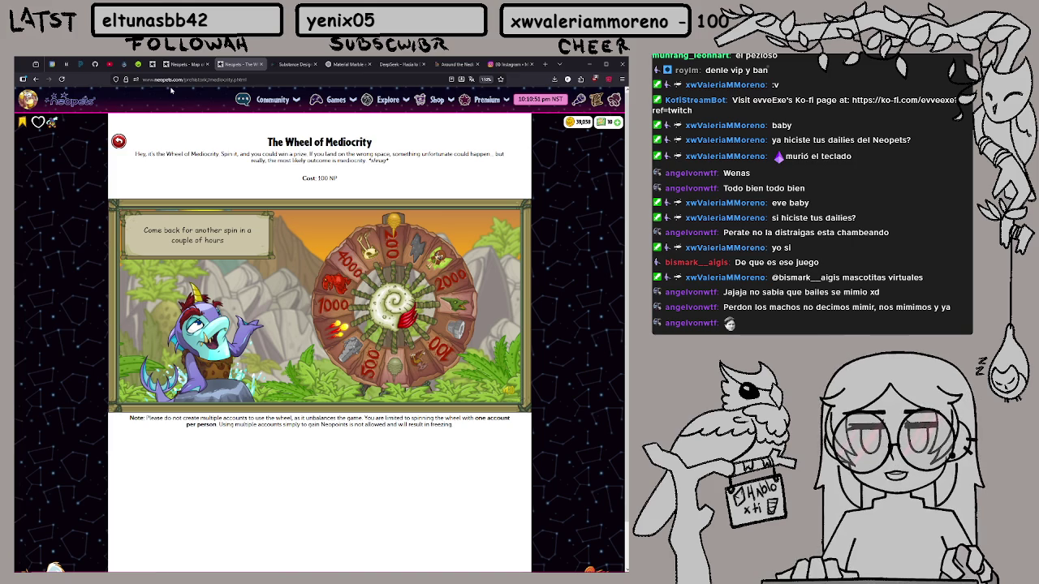
Claim the 20,000 NP quest bonus chest and the Feed a Pet quest reward from the Quest Log
click(594, 103)
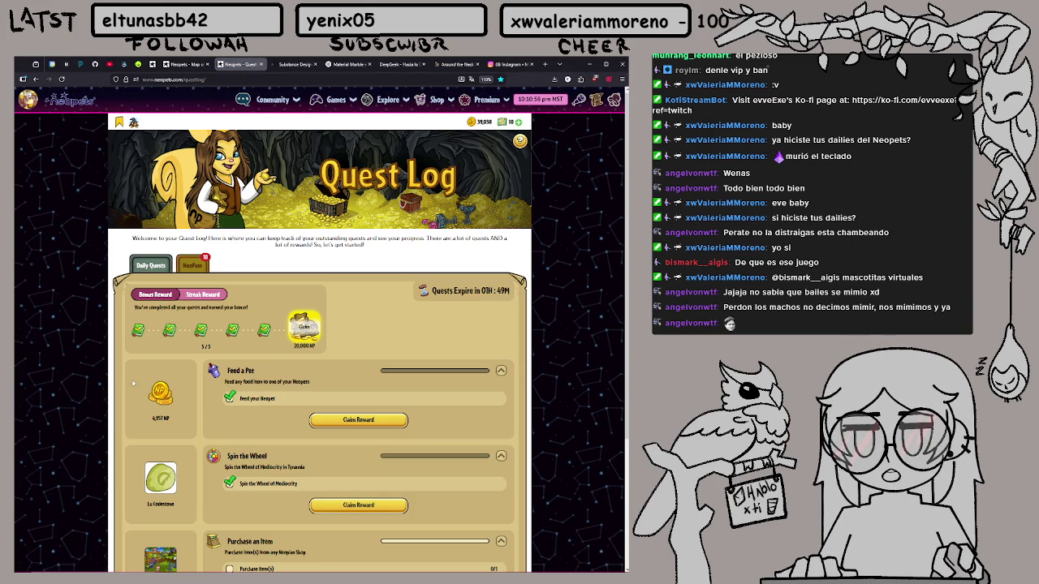
scroll(233, 404, down, 1)
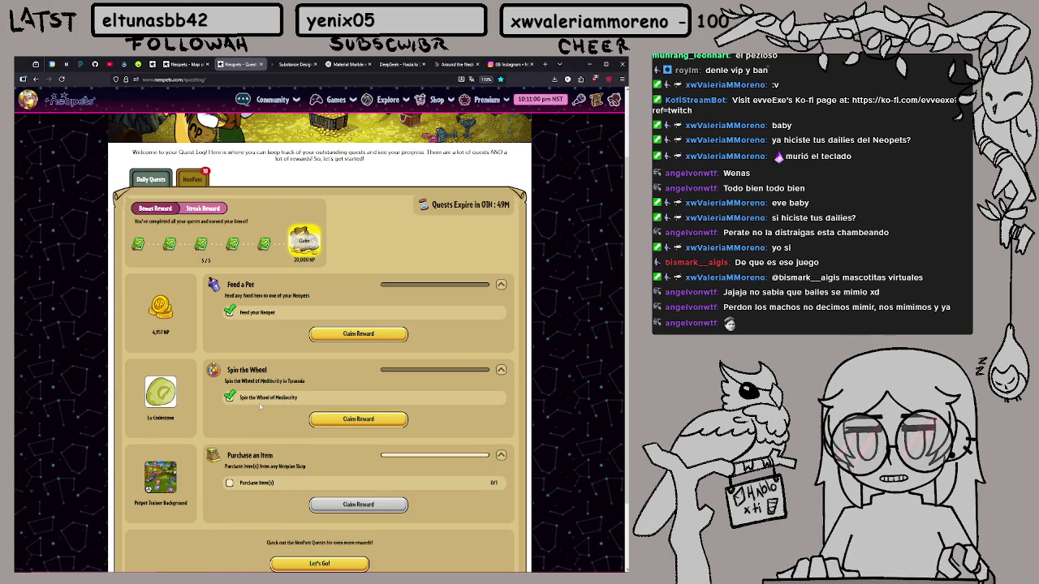
click(307, 242)
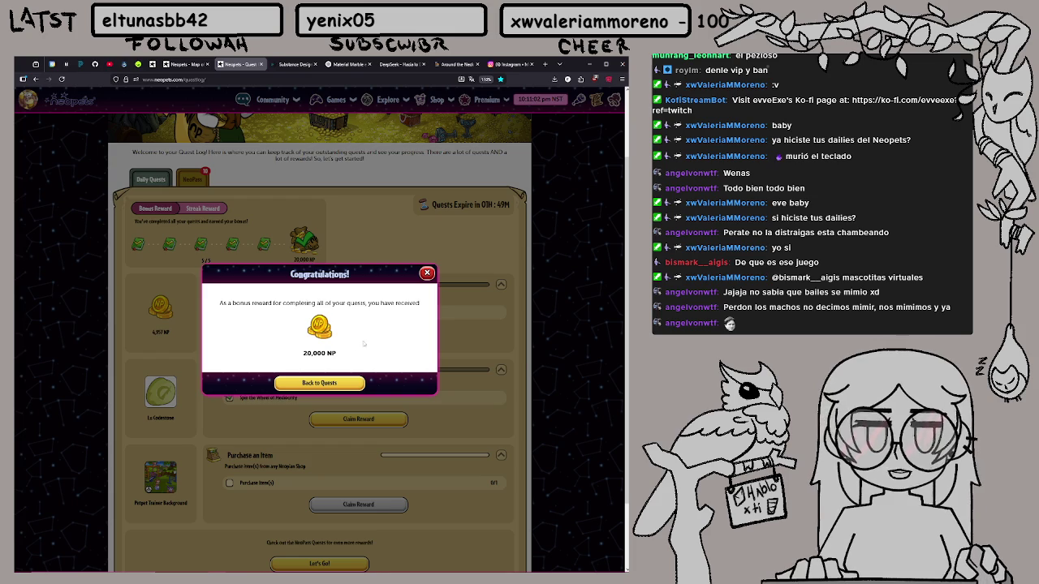
click(319, 382)
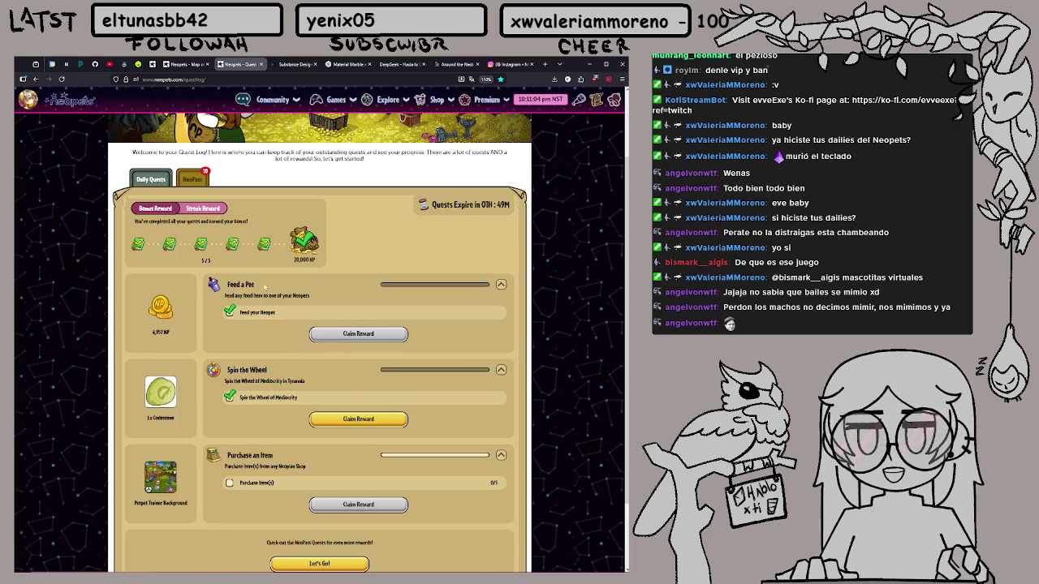
click(358, 333)
click(319, 382)
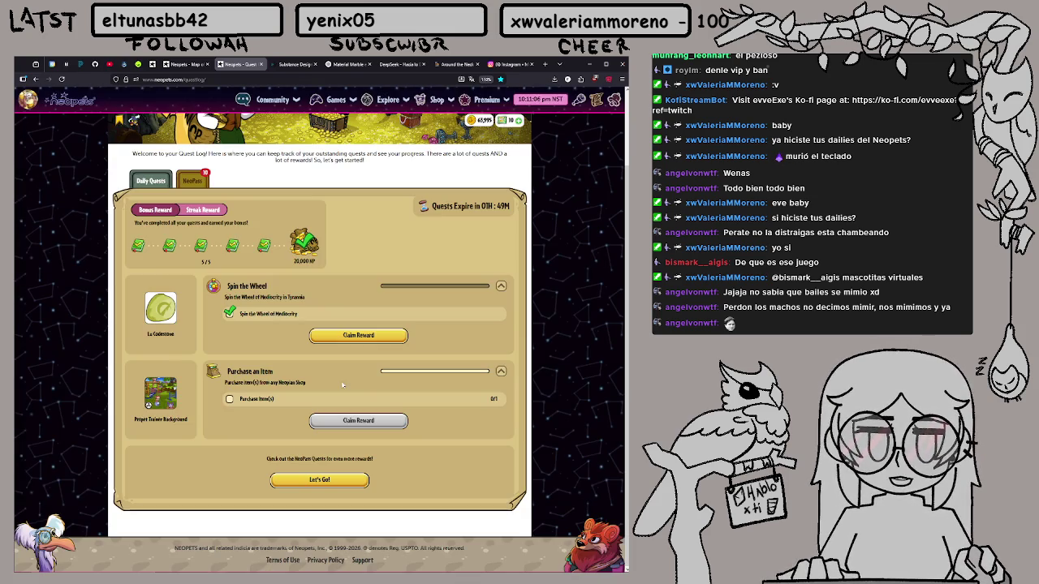
Claim the Spin the Wheel reward, a Lu Codestone, then open the Neopets home page in a new tab
click(358, 335)
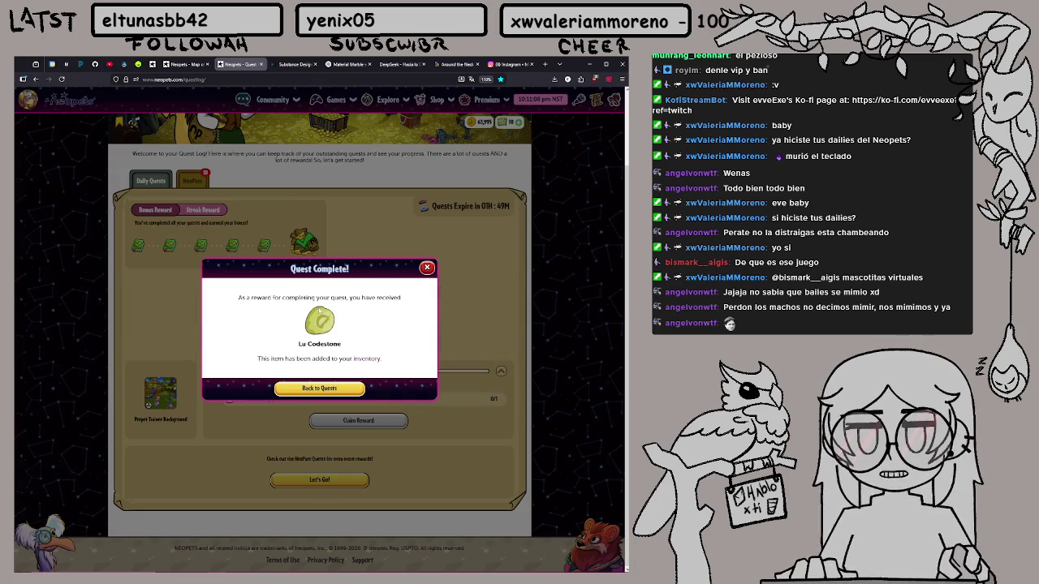
click(323, 393)
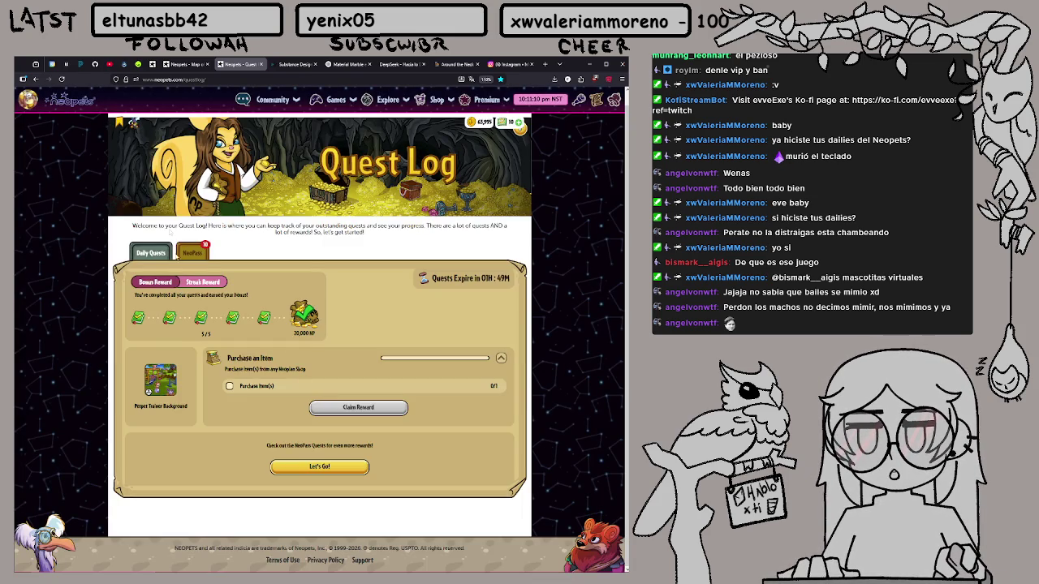
middle_click(76, 107)
click(278, 64)
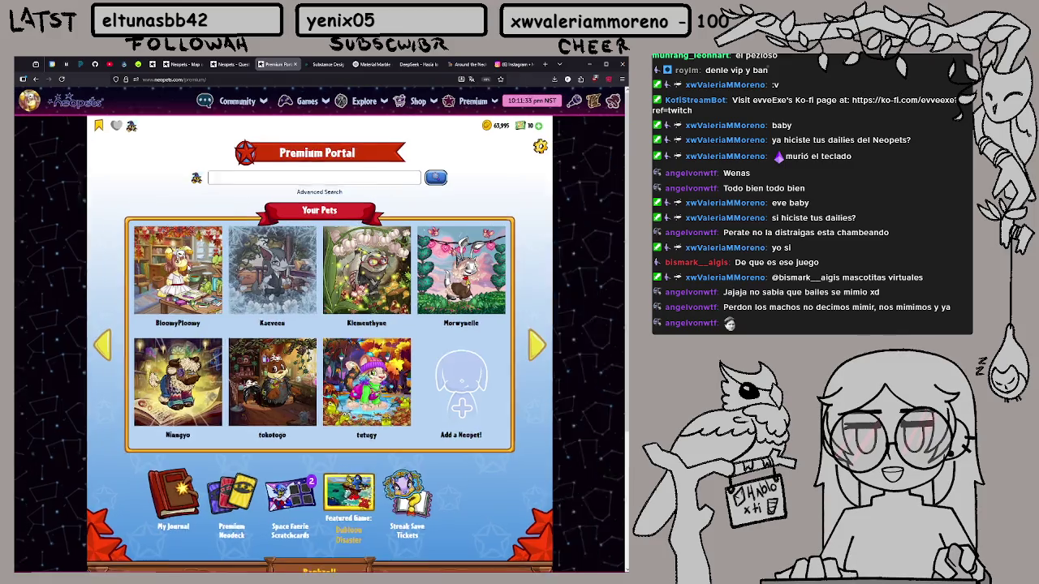
Scratch both Space Faerie scratchcards at once for 3,936 and 3,932 NP, then return to the Quest Log
scroll(210, 270, down, 1)
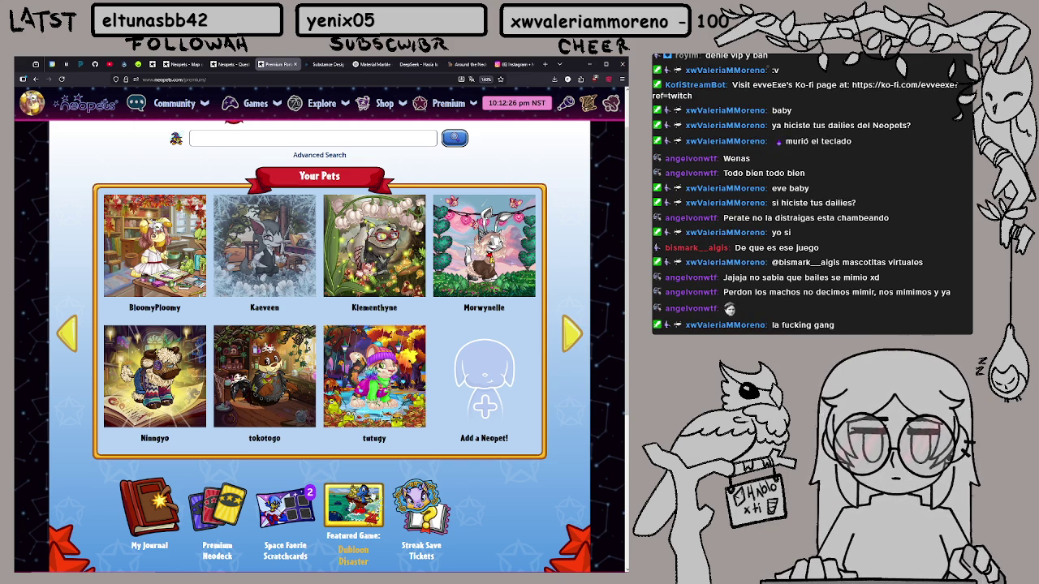
click(297, 513)
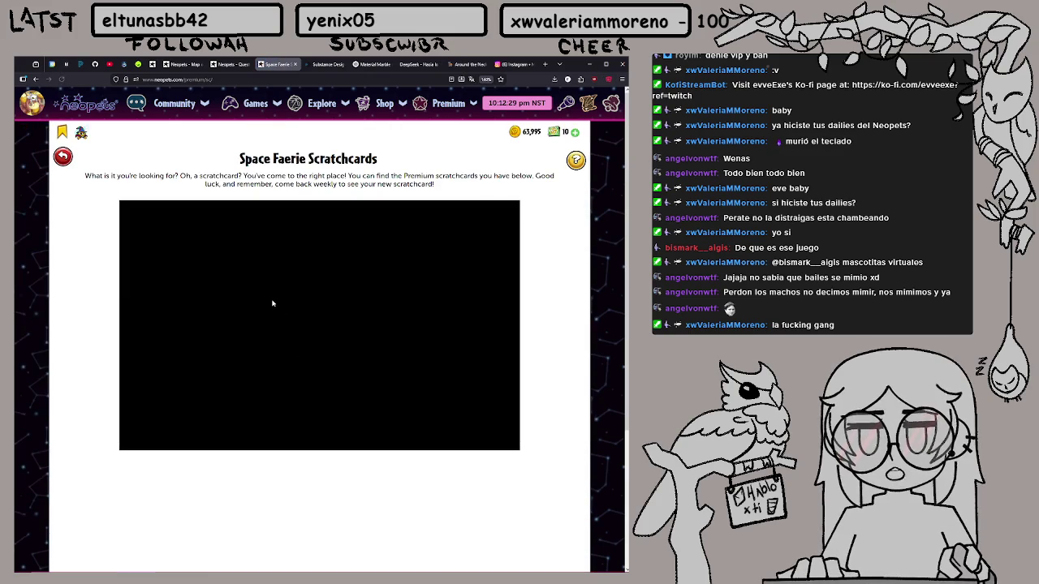
click(395, 431)
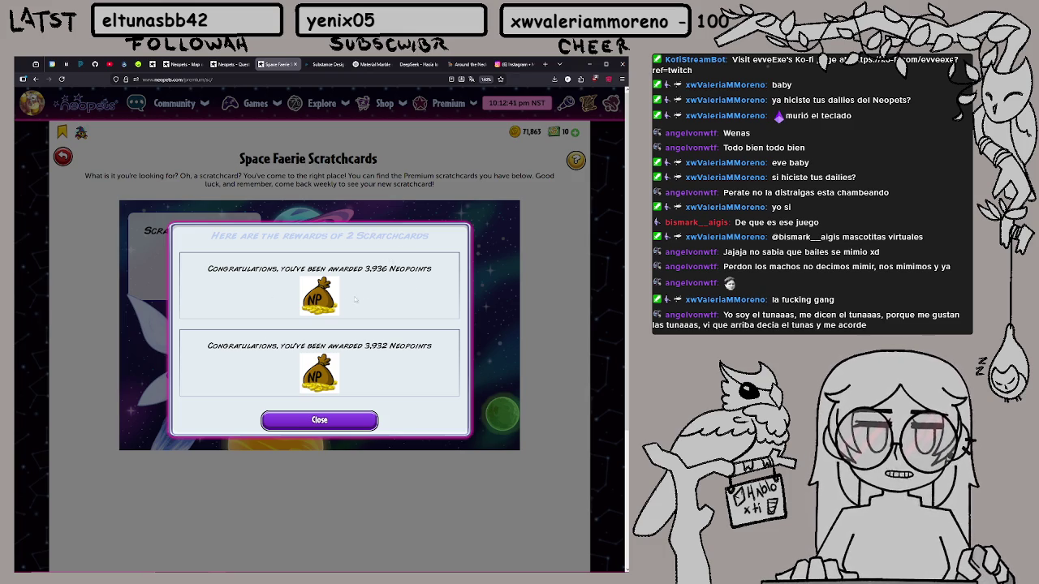
click(365, 417)
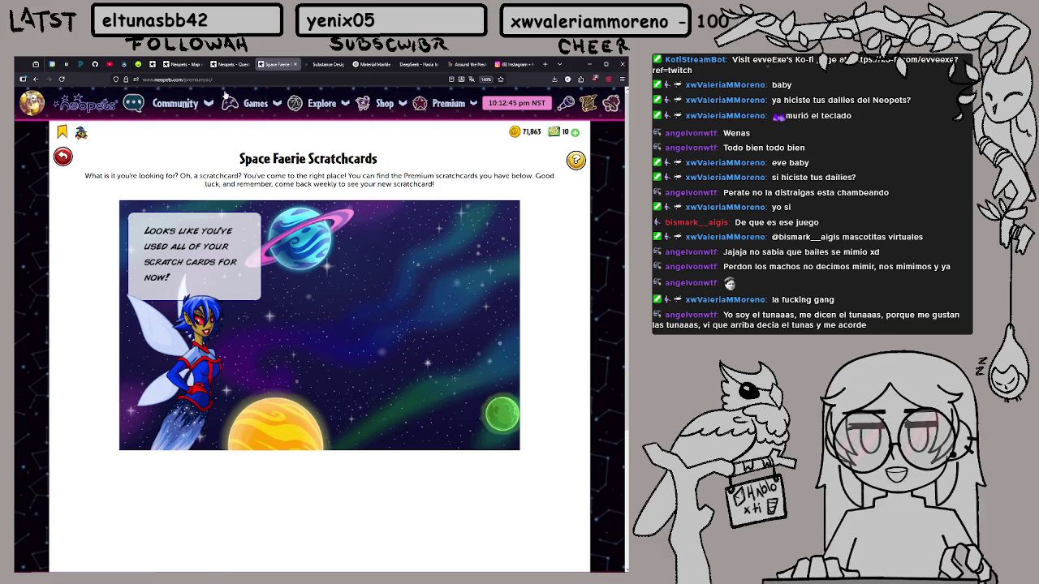
click(226, 65)
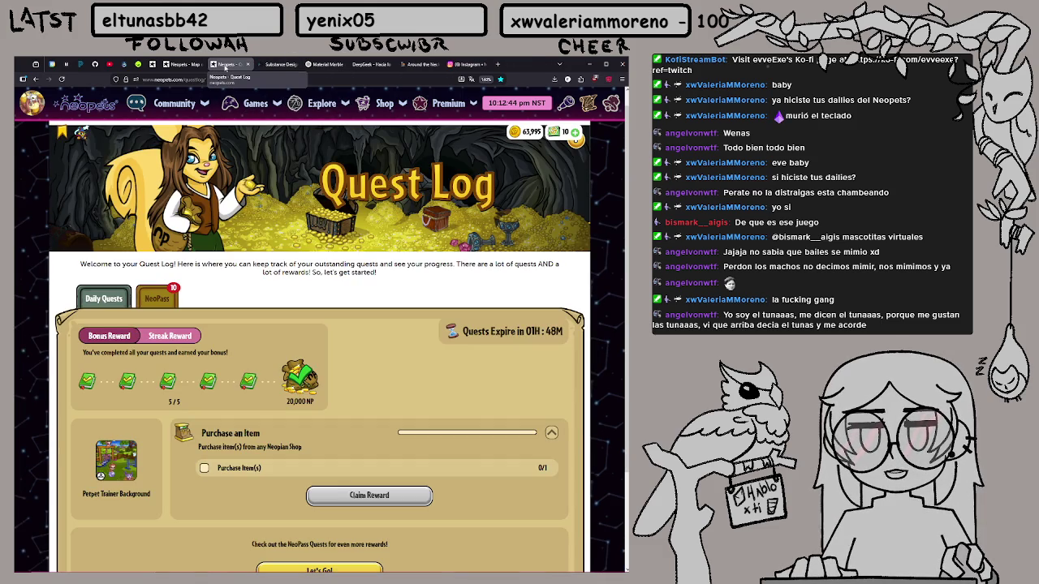
Go from the Map of Neopia through Neopia Central and the Neopian Bazaar into the Unis Clothing Shop
mouse_move(340, 108)
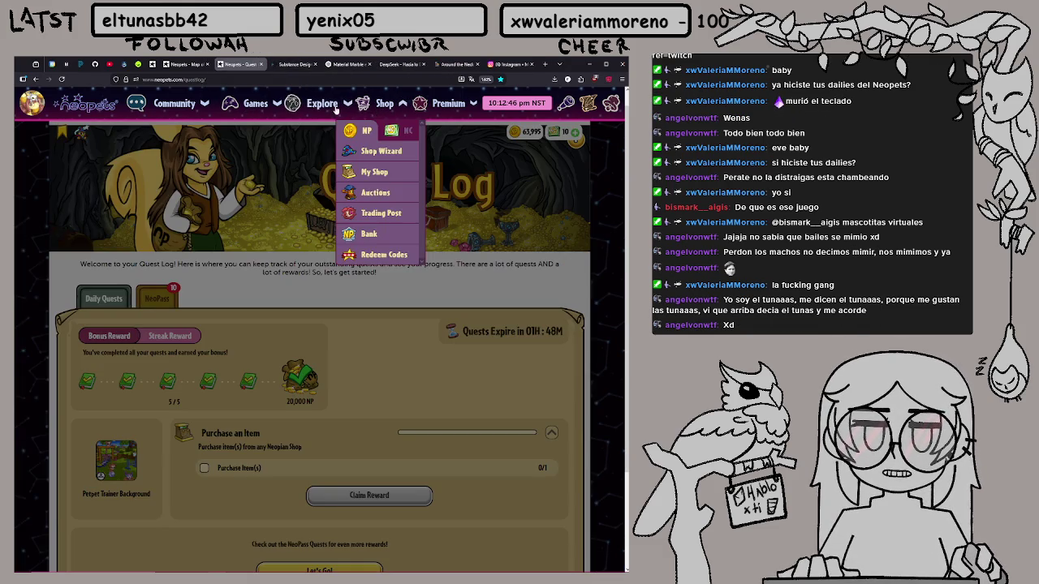
click(290, 172)
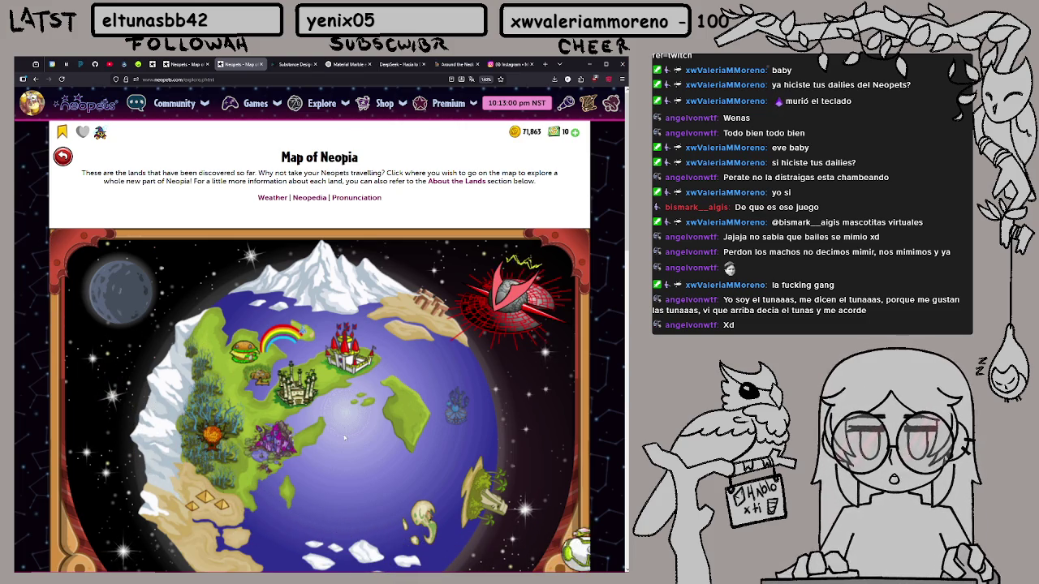
click(252, 357)
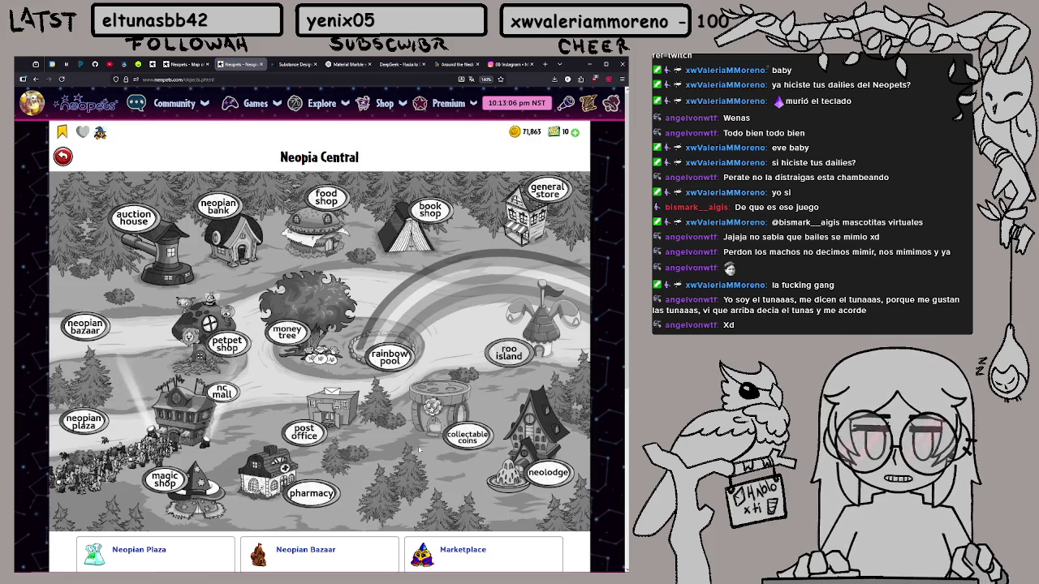
click(88, 333)
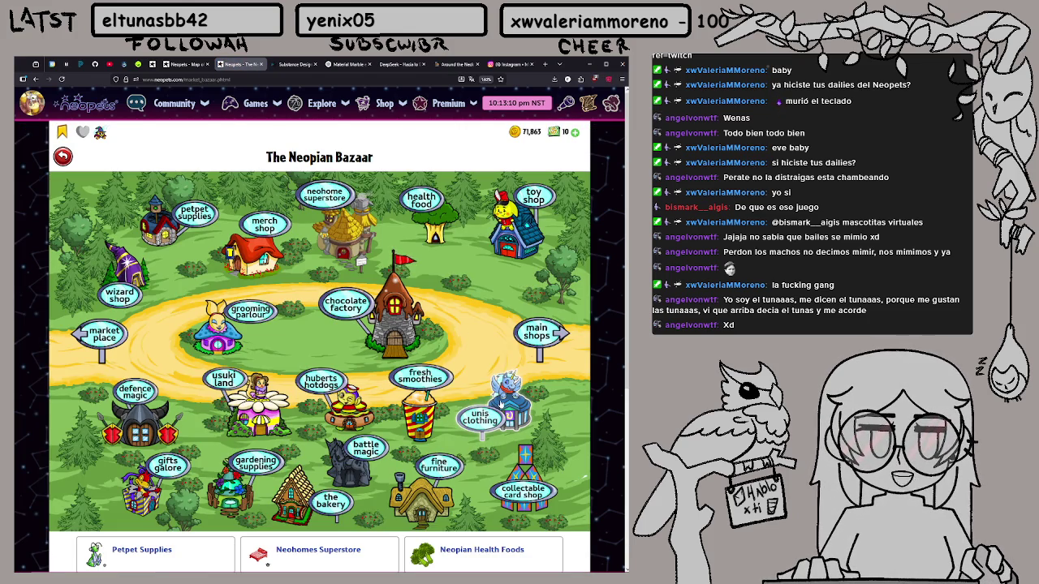
click(495, 410)
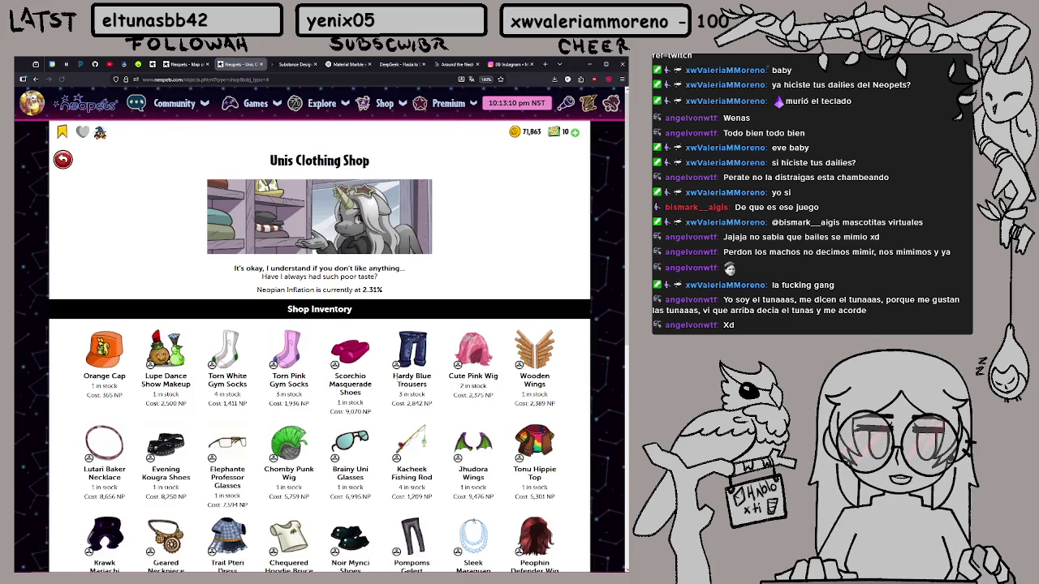
Haggle for the Cute Pink Wig, raising the offer from 2,000 to 2,060 NP
scroll(398, 376, down, 1)
click(479, 307)
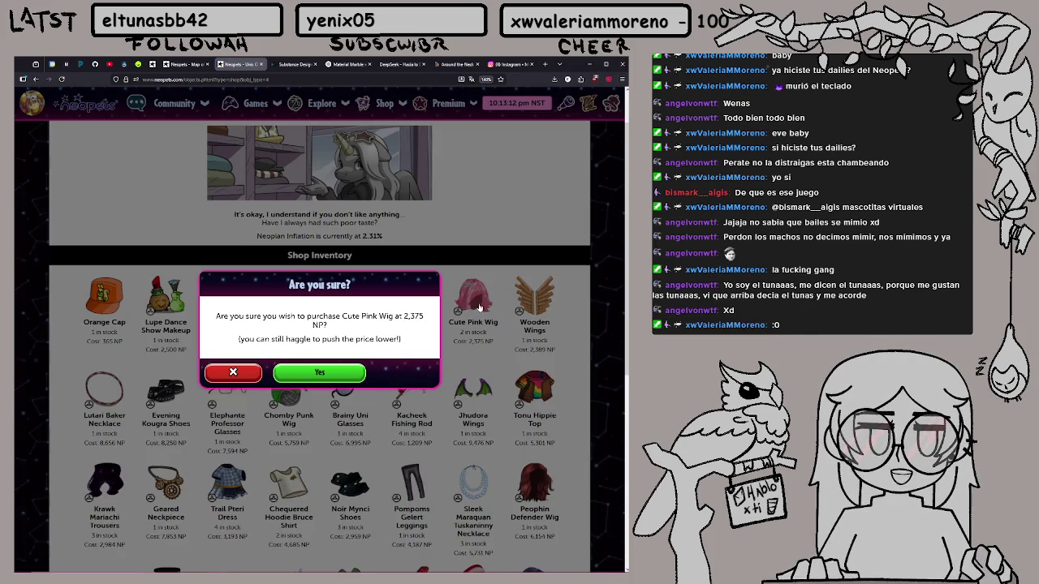
click(338, 370)
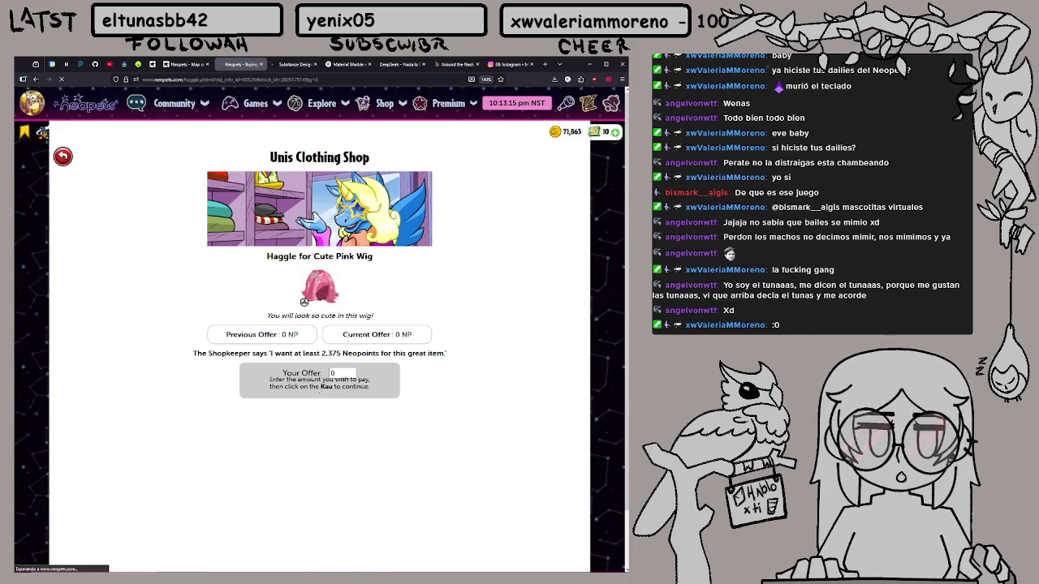
text(2)
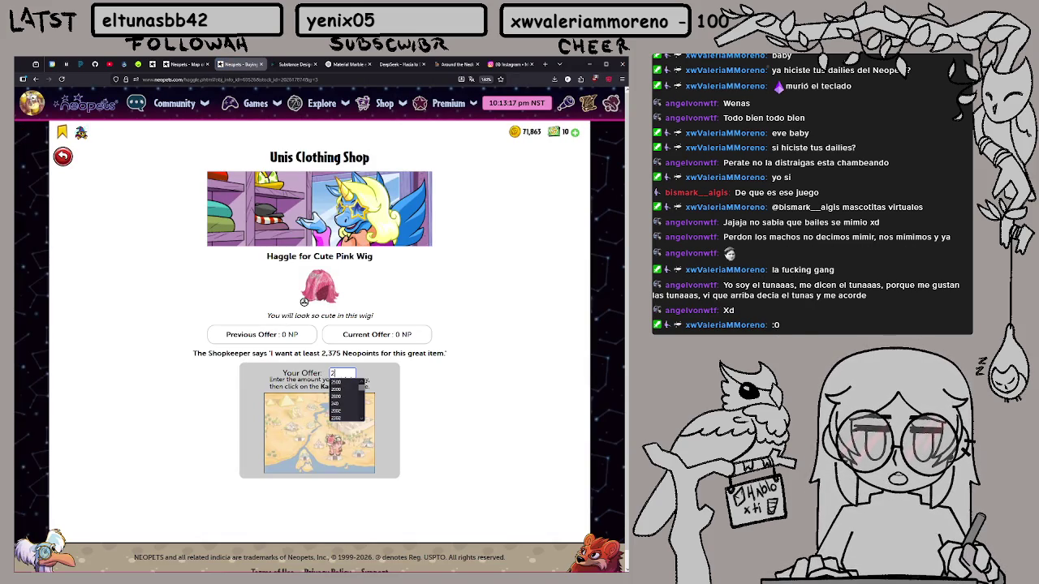
text(30000)
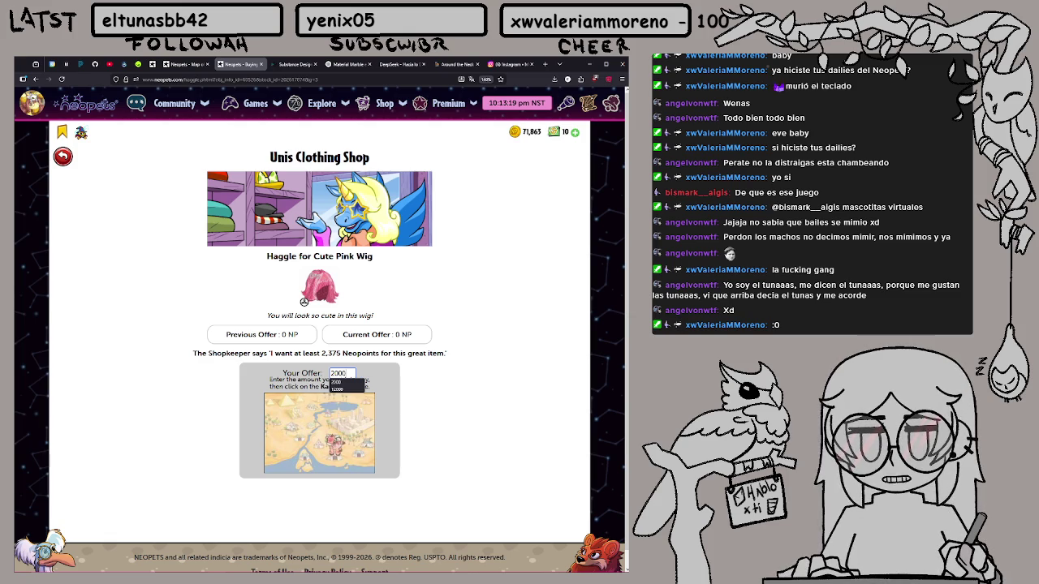
click(332, 446)
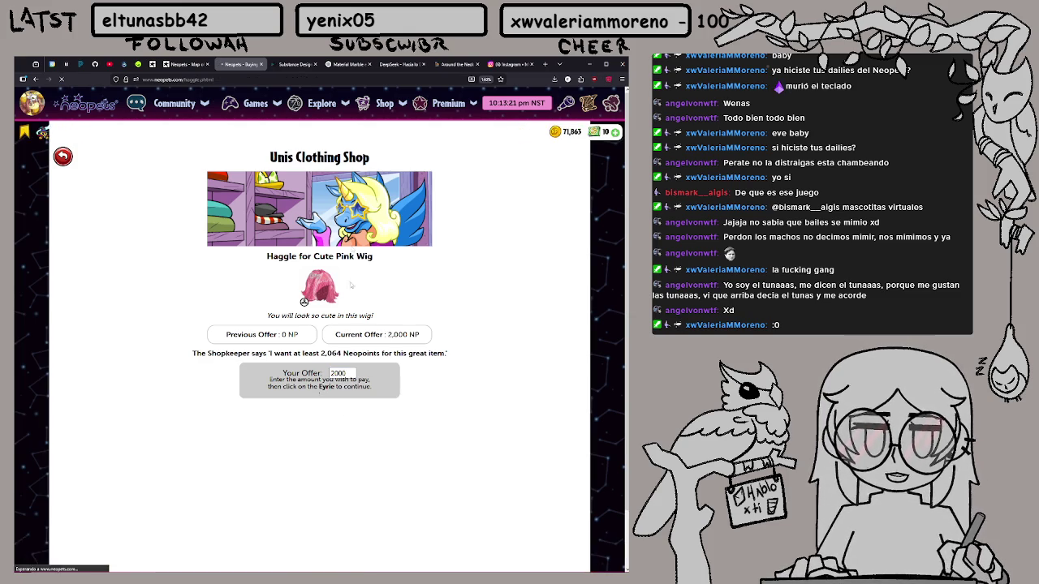
double_click(341, 374)
text(2060)
click(329, 446)
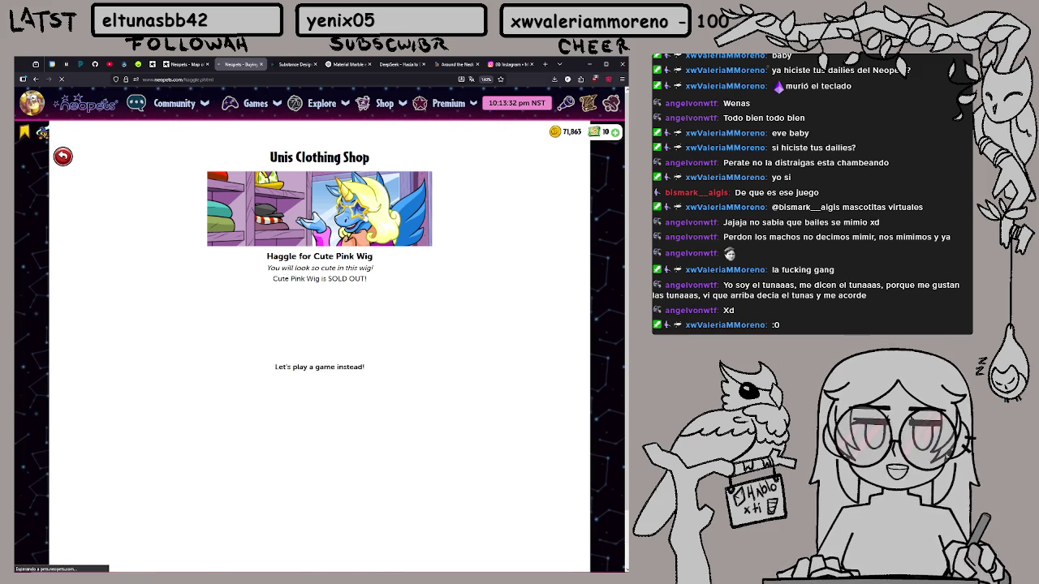
click(370, 215)
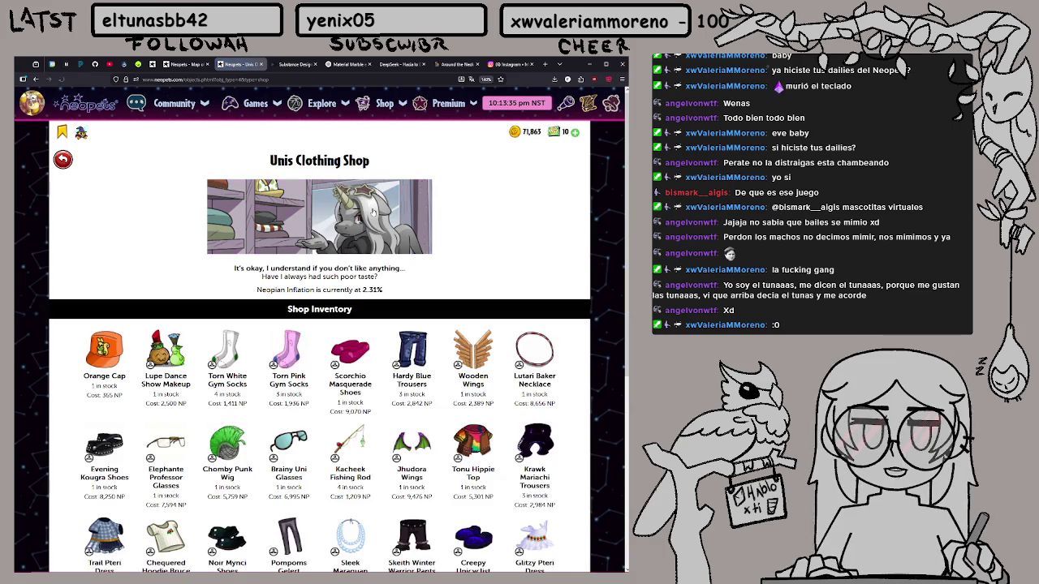
Try to buy the Jhudora Wings, which turn out to be sold out
scroll(442, 280, down, 3)
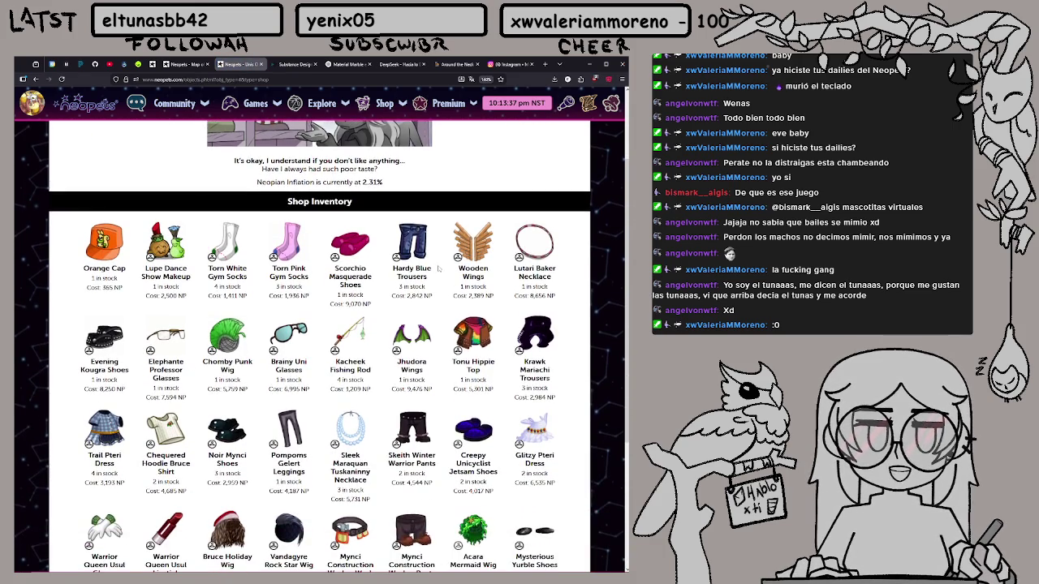
mouse_move(418, 281)
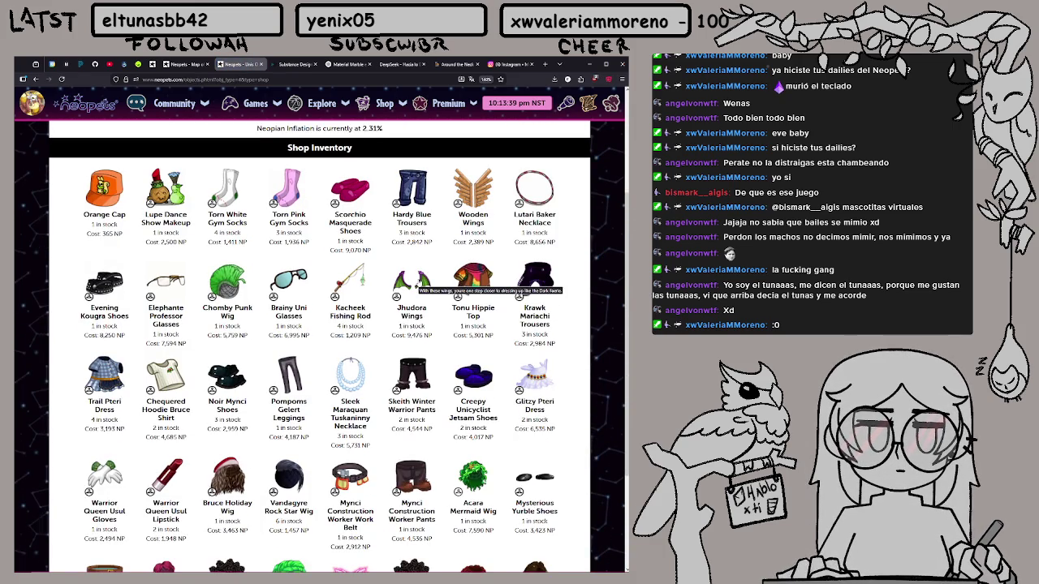
scroll(418, 282, down, 1)
click(422, 246)
click(346, 371)
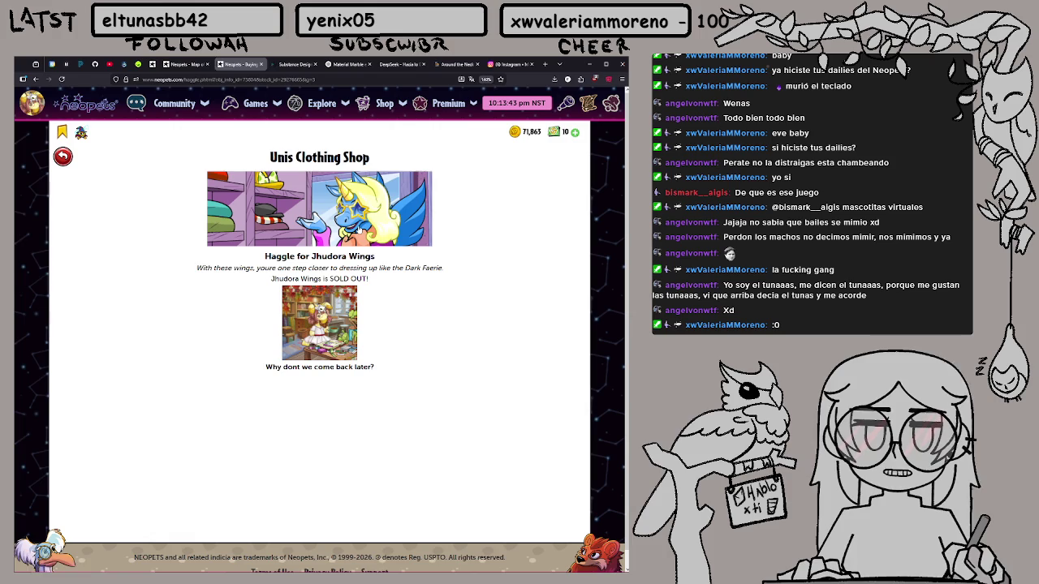
scroll(345, 401, down, 3)
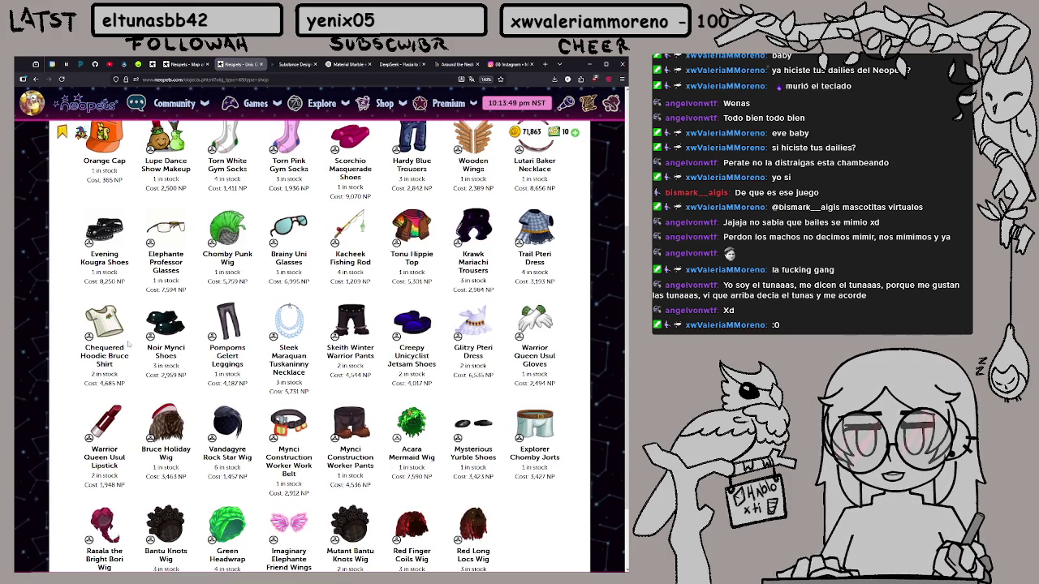
scroll(138, 344, up, 1)
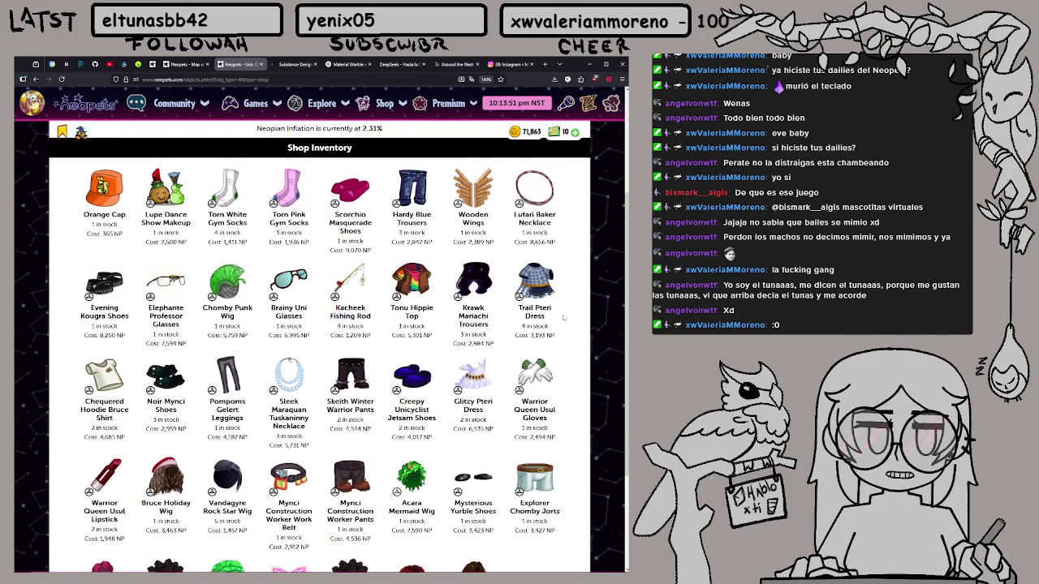
scroll(563, 319, down, 2)
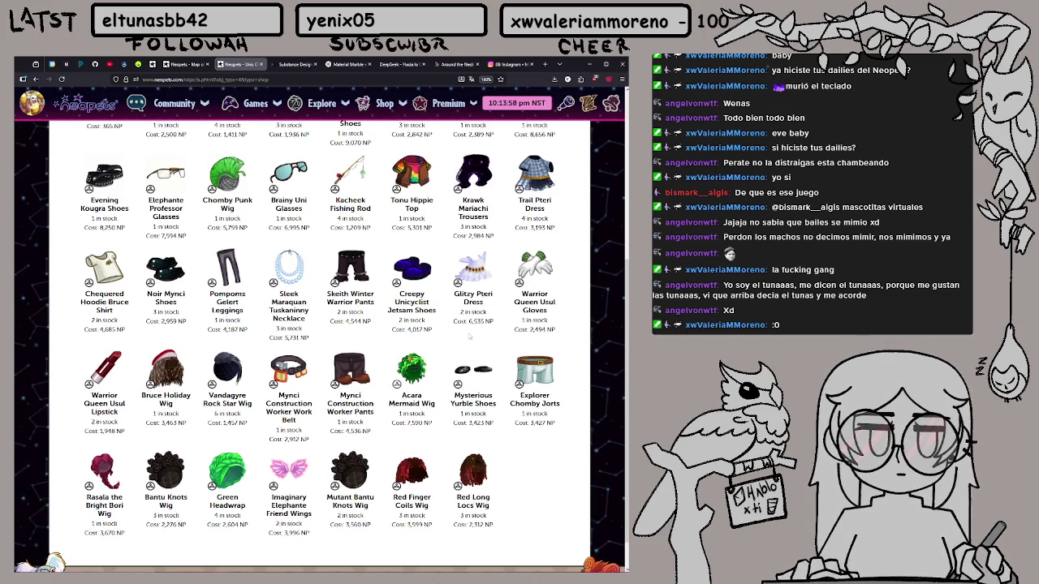
scroll(516, 345, up, 1)
scroll(516, 345, up, 1)
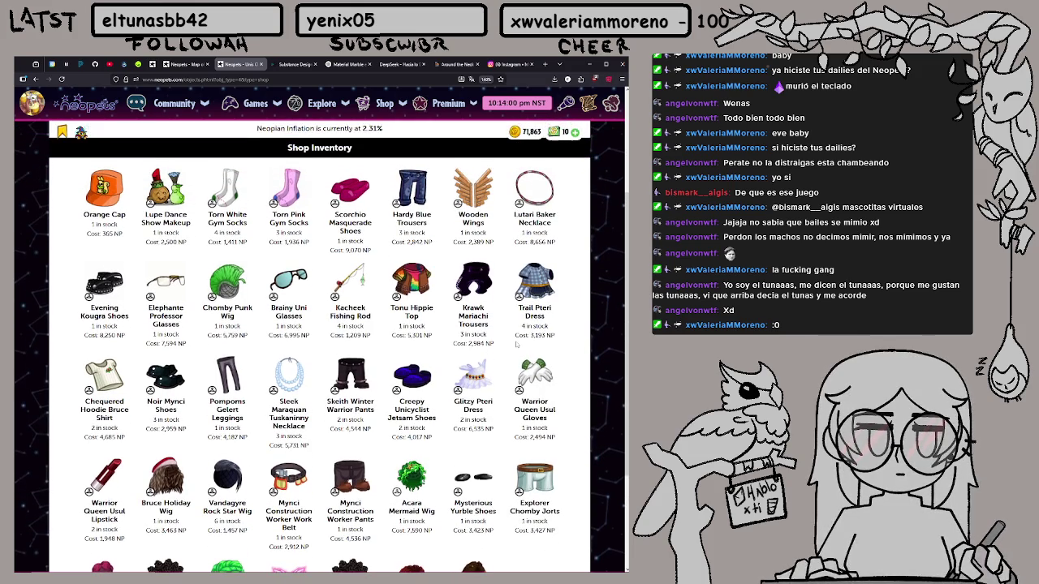
scroll(516, 344, up, 1)
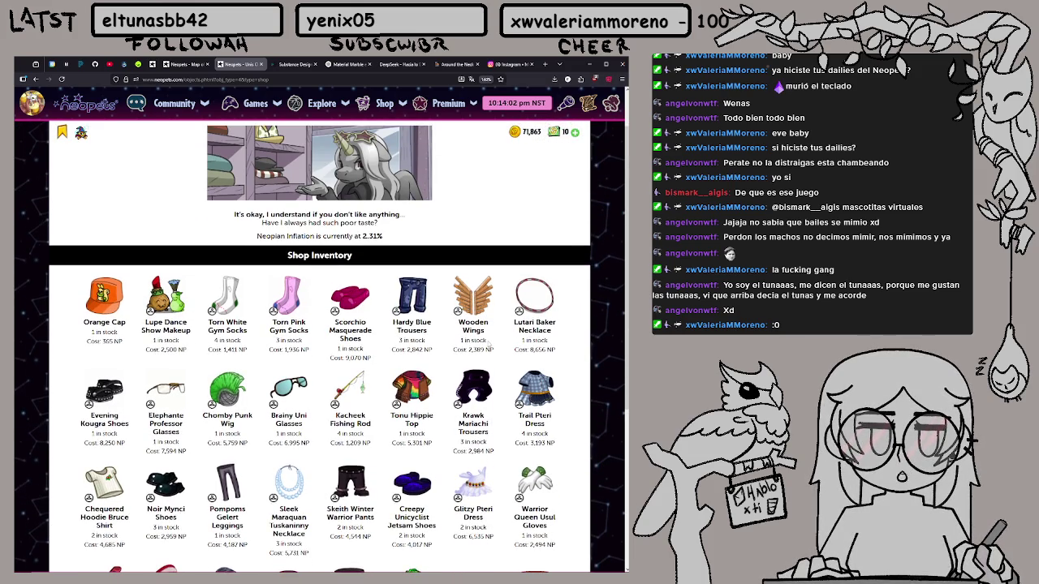
Refresh the Unis Clothing Shop for new stock, then head back to the Neopian Bazaar
key(F5)
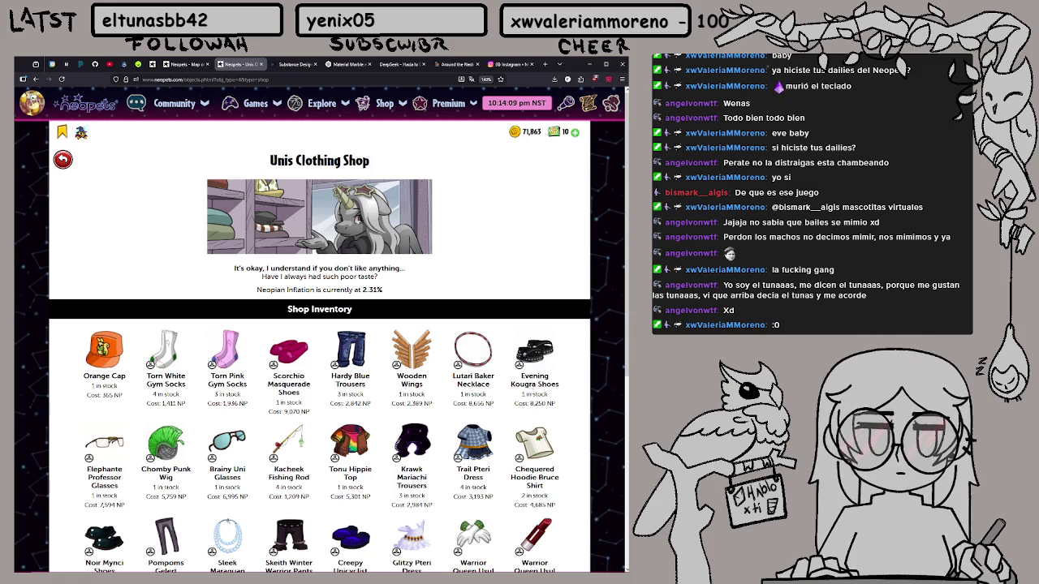
scroll(406, 369, down, 1)
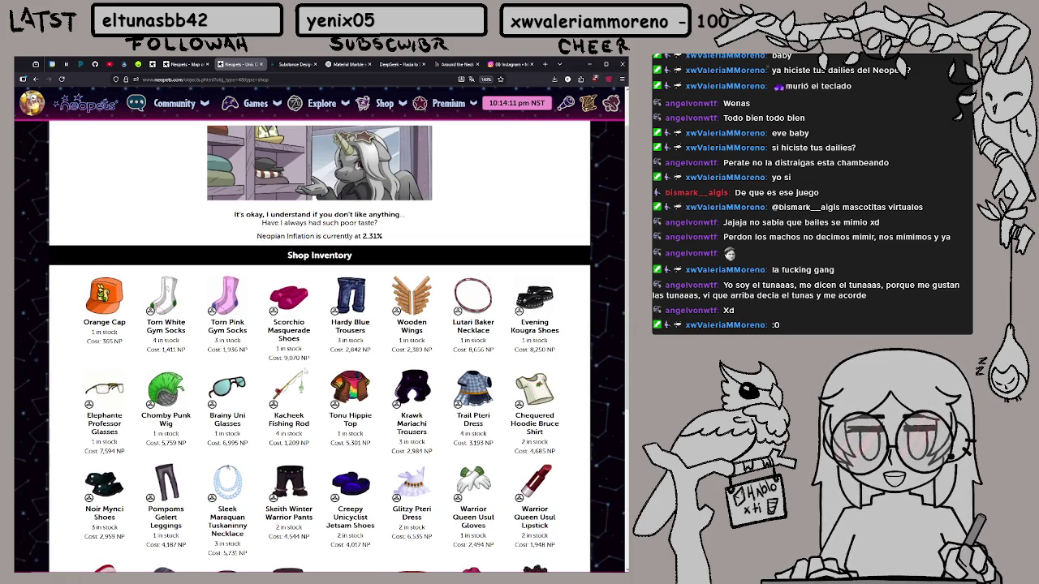
scroll(329, 363, down, 2)
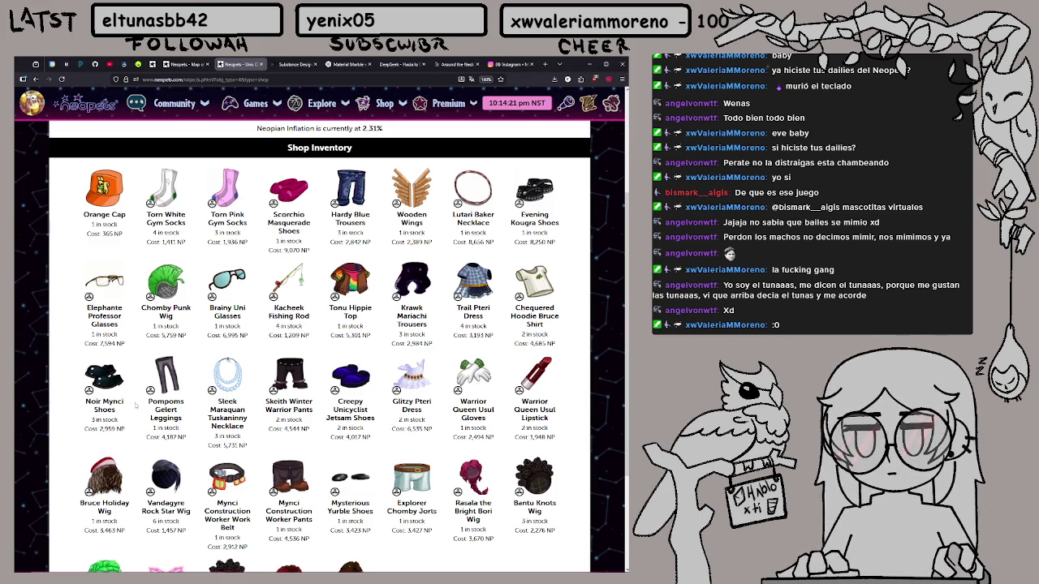
scroll(128, 400, down, 1)
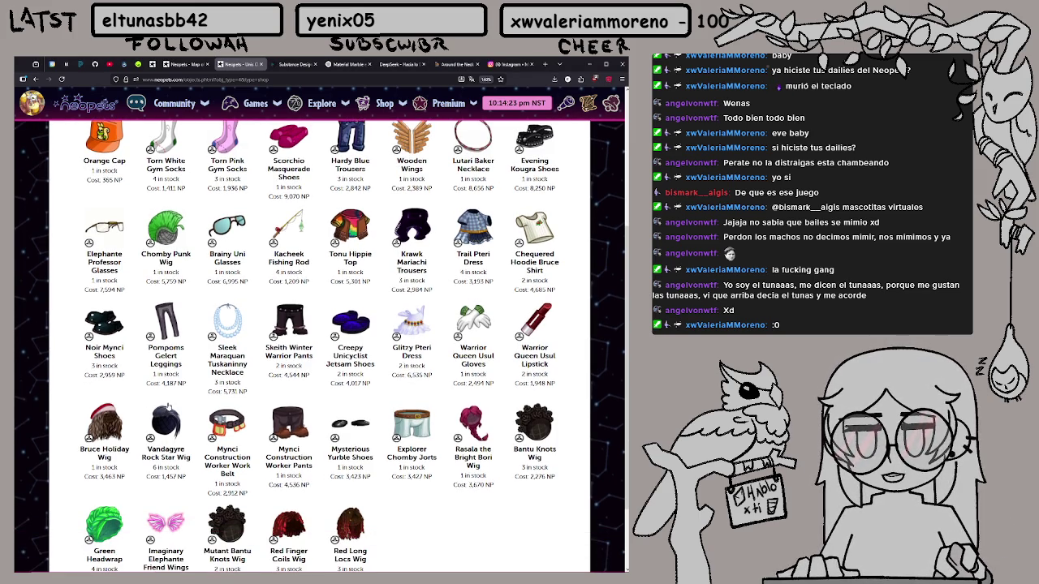
scroll(258, 401, up, 4)
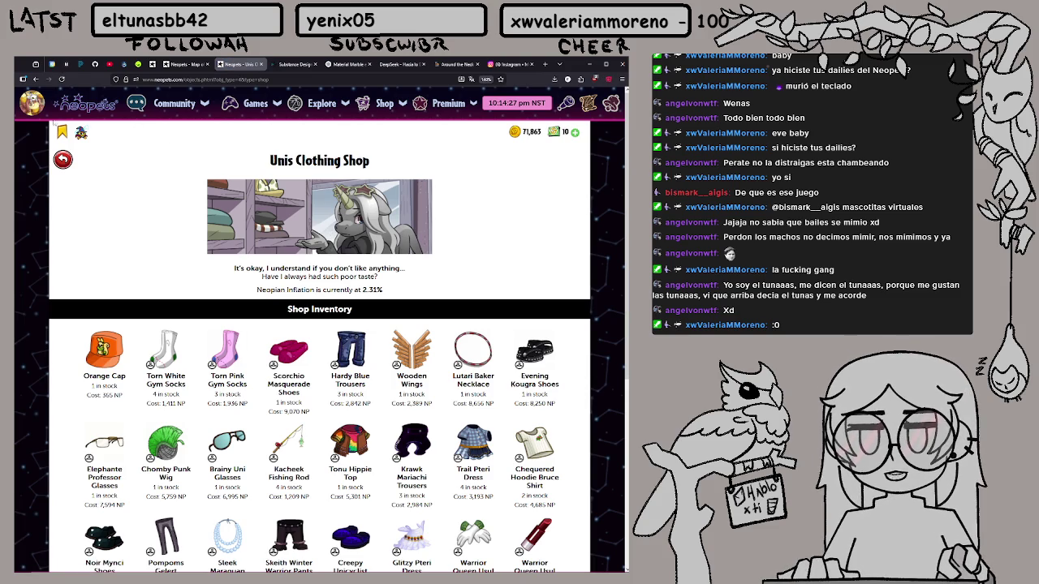
click(63, 159)
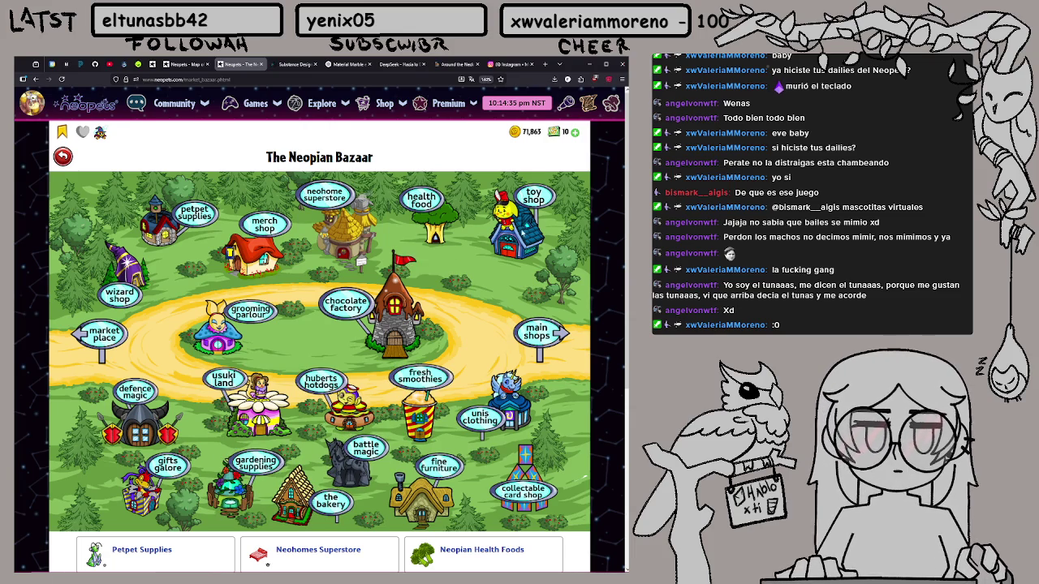
click(512, 232)
scroll(283, 329, down, 2)
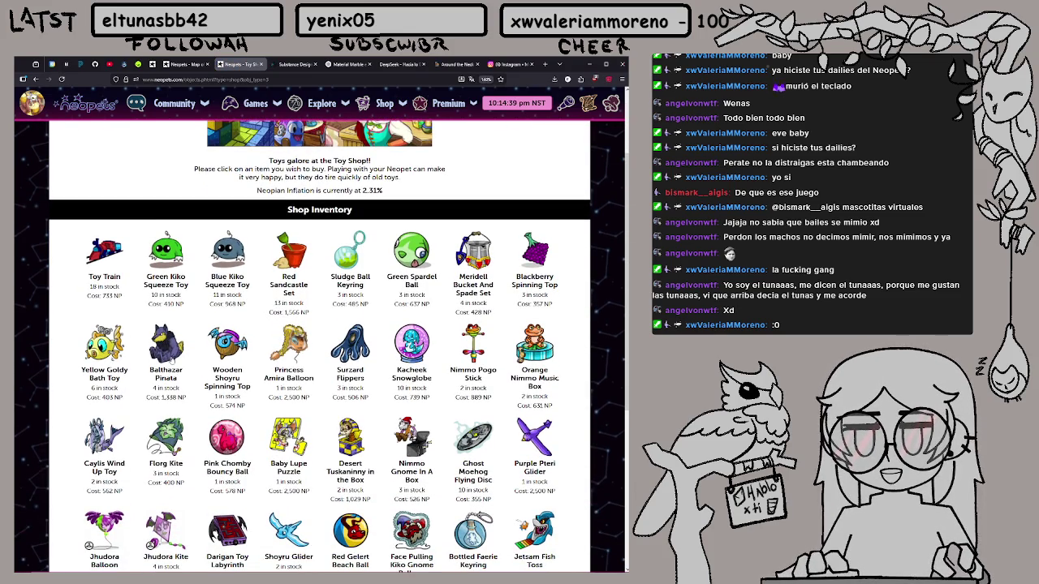
scroll(319, 349, down, 2)
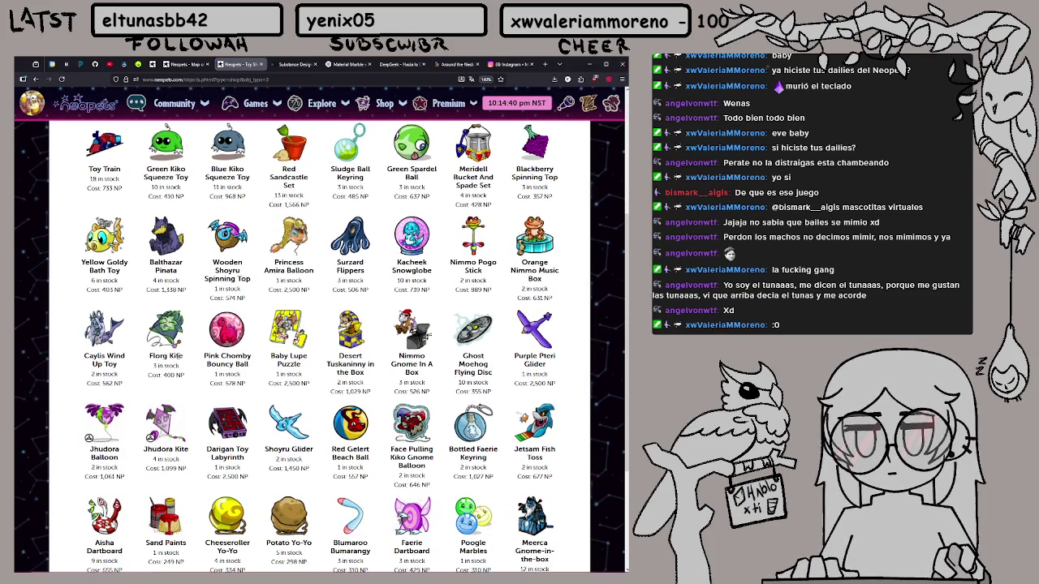
scroll(319, 349, down, 2)
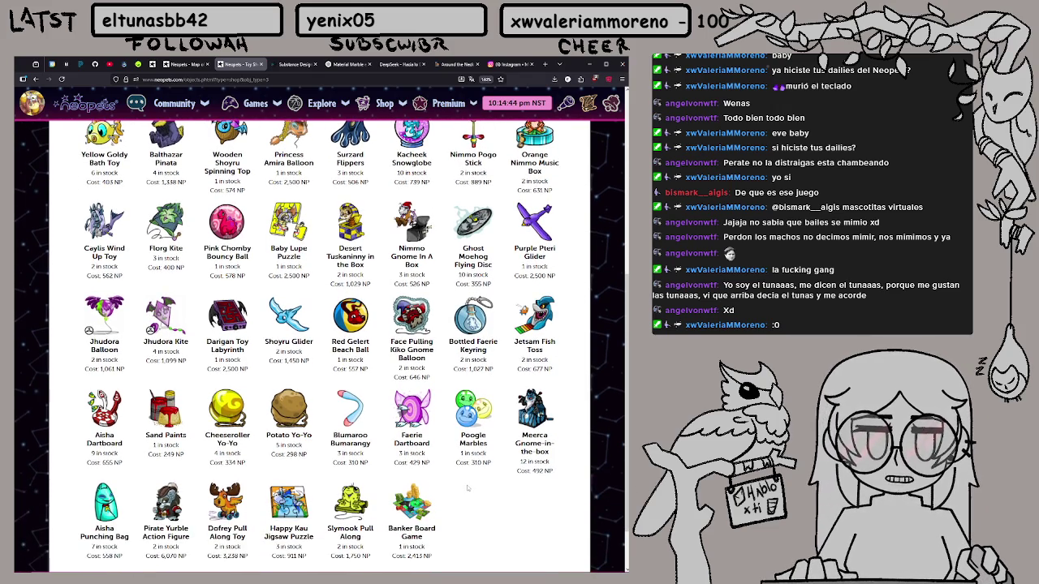
scroll(461, 491, down, 1)
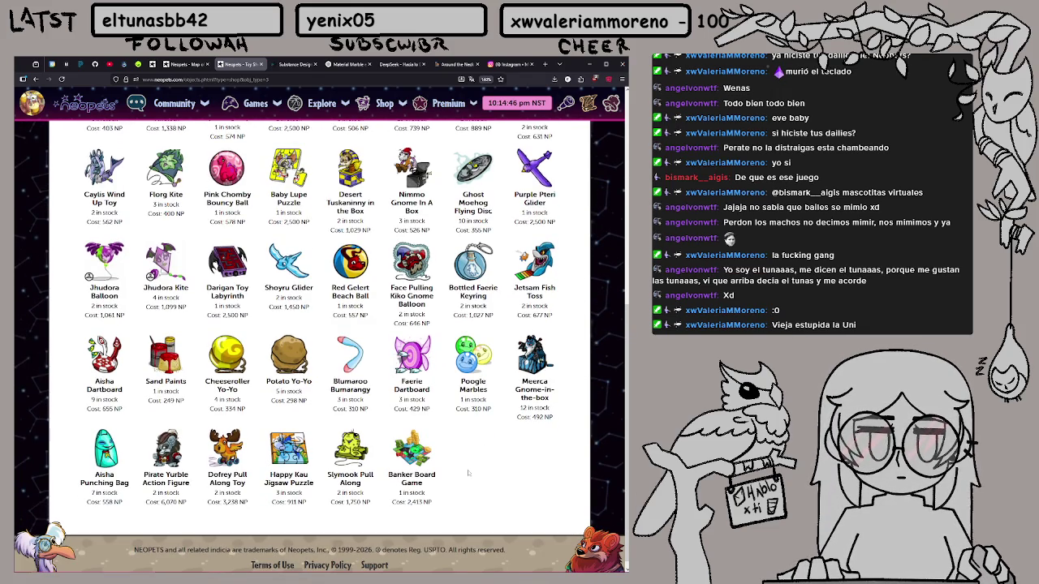
scroll(462, 475, up, 1)
scroll(463, 475, up, 5)
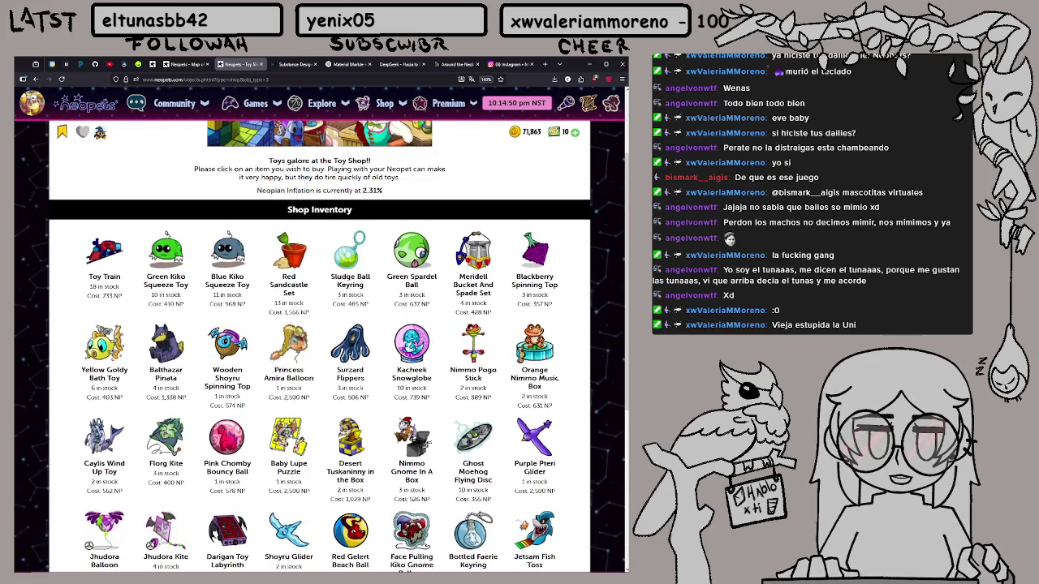
scroll(461, 475, up, 1)
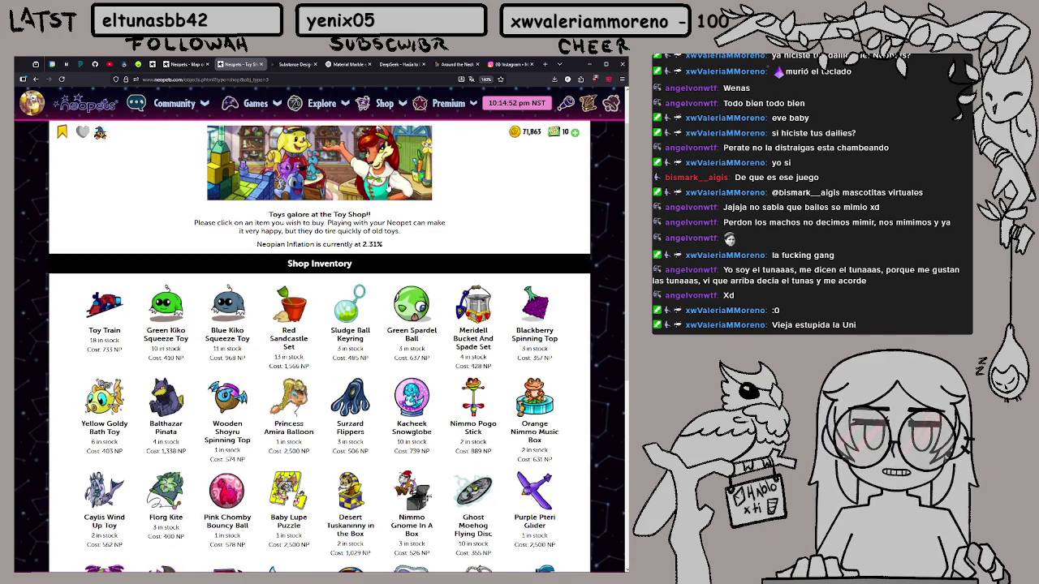
click(386, 183)
scroll(384, 260, down, 2)
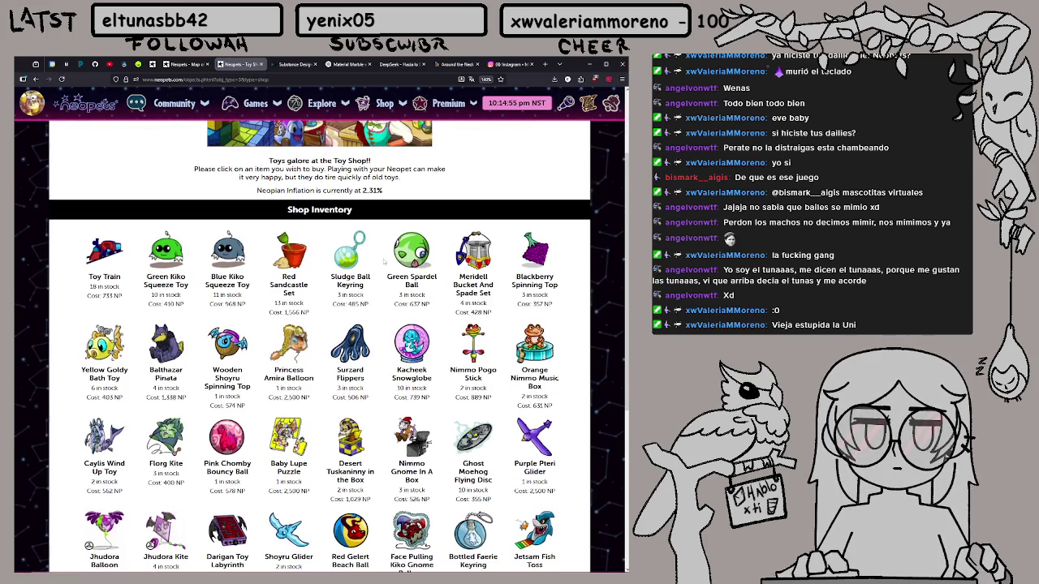
scroll(227, 211, up, 2)
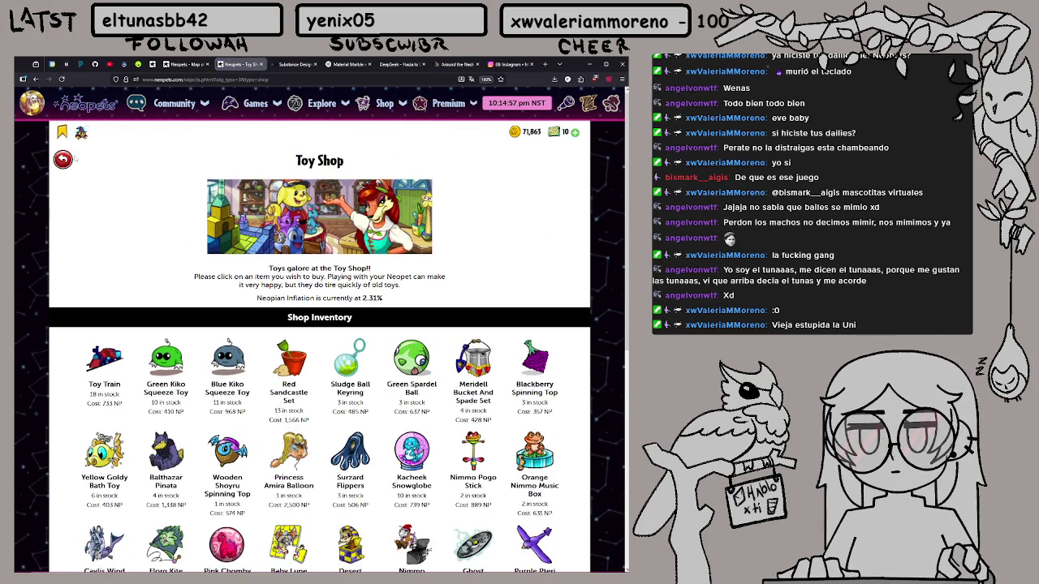
click(68, 158)
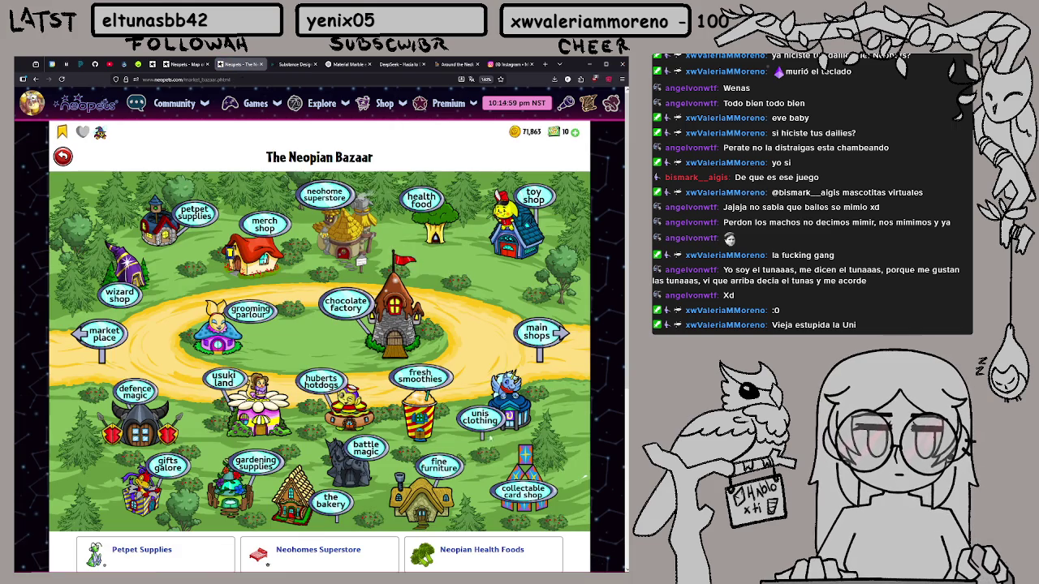
click(480, 418)
scroll(480, 418, down, 3)
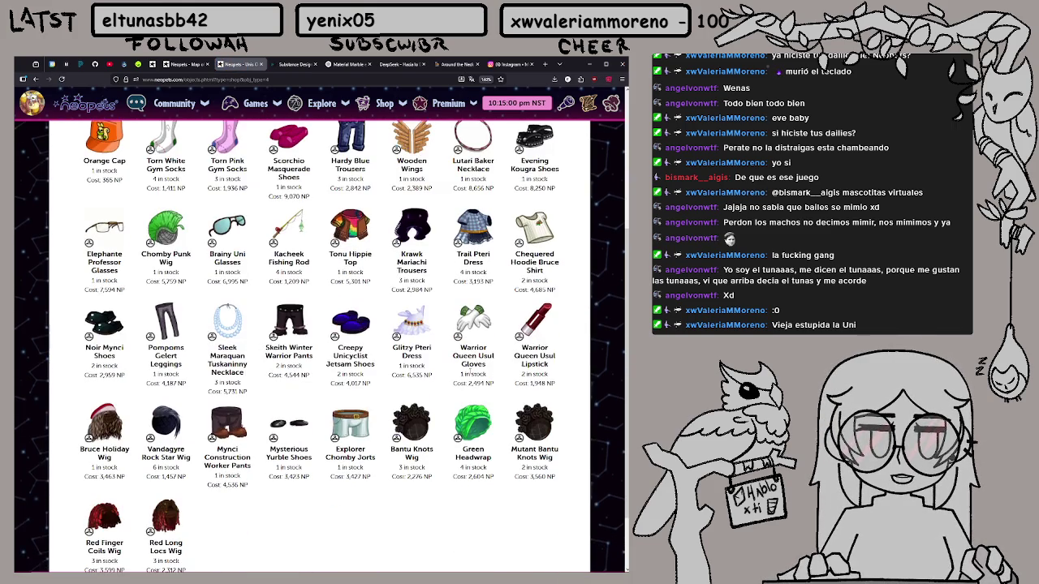
scroll(214, 217, up, 3)
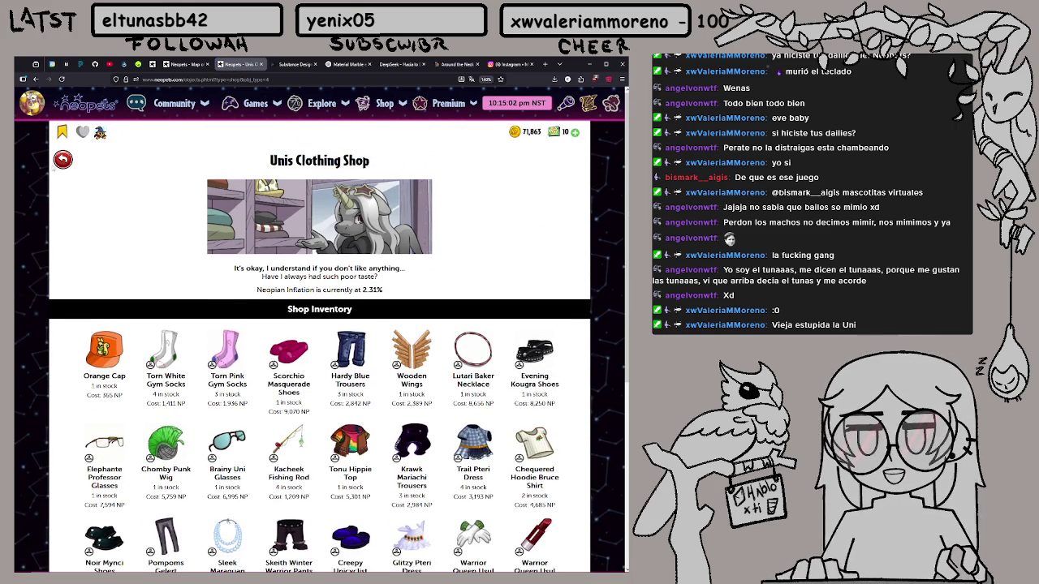
click(63, 162)
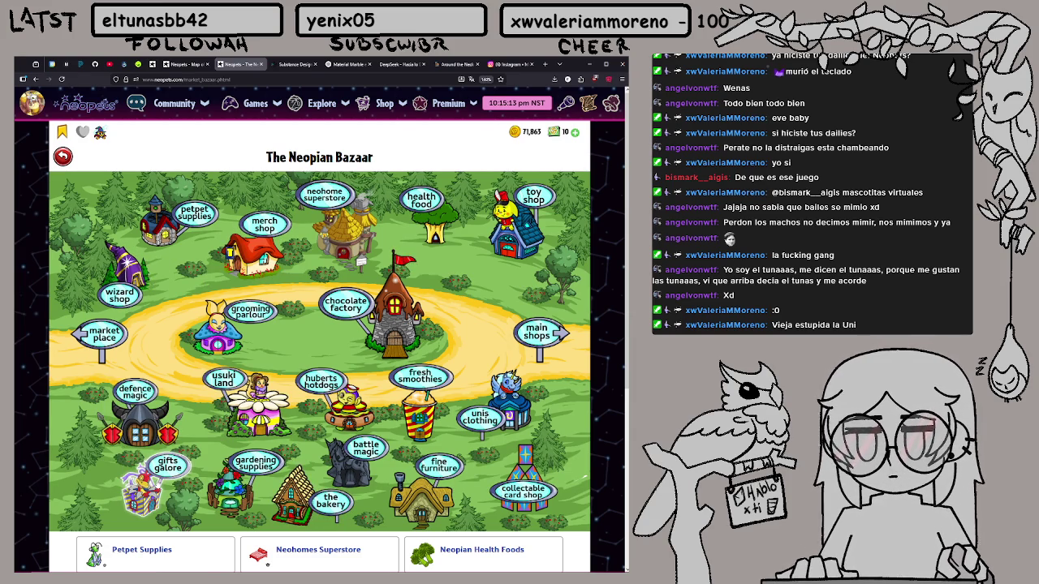
click(142, 491)
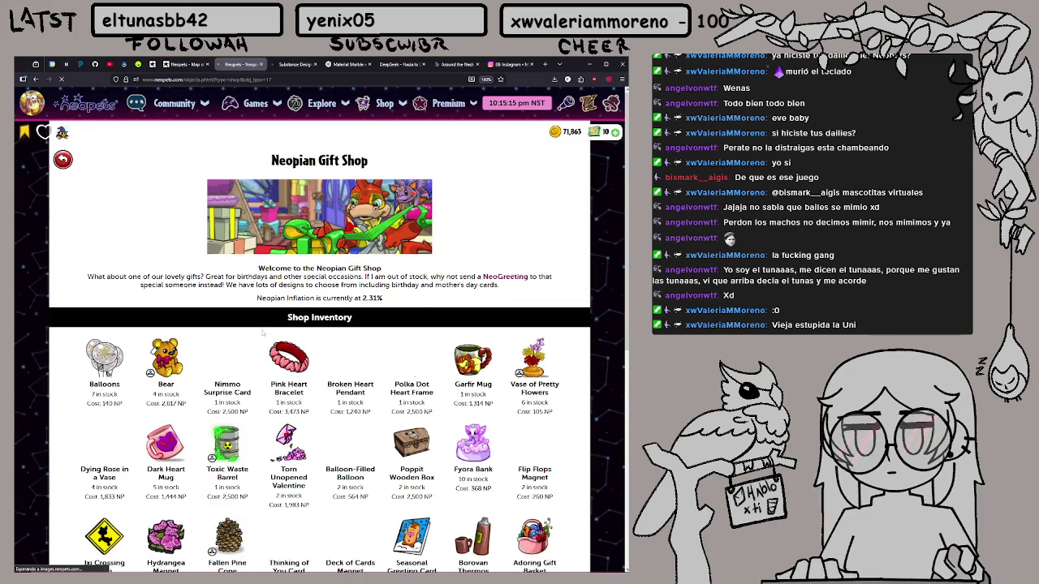
Buy the Chocolate Frame with a 1,700 NP offer
scroll(319, 405, down, 2)
scroll(308, 314, down, 1)
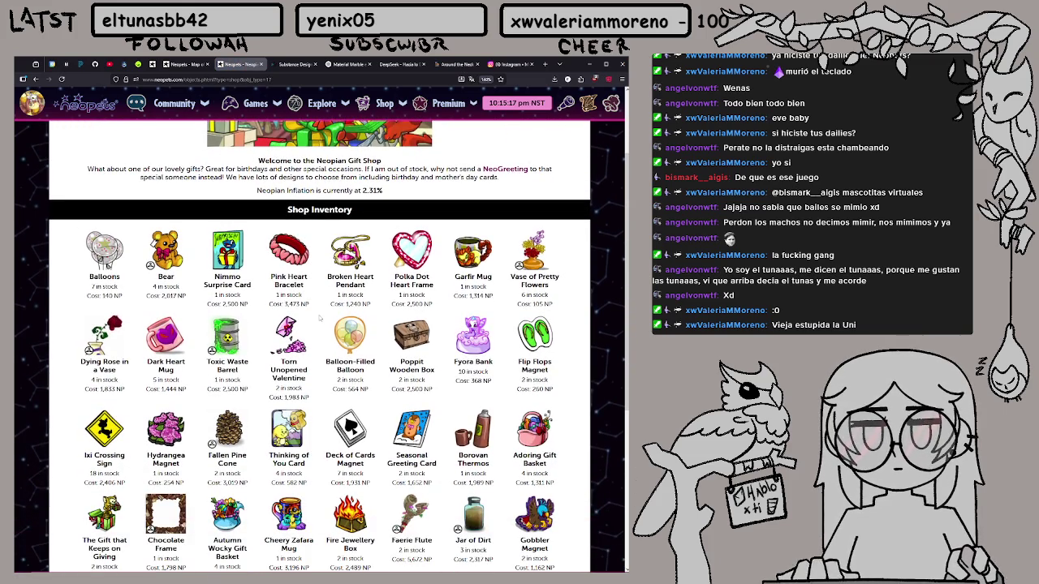
scroll(321, 304, down, 2)
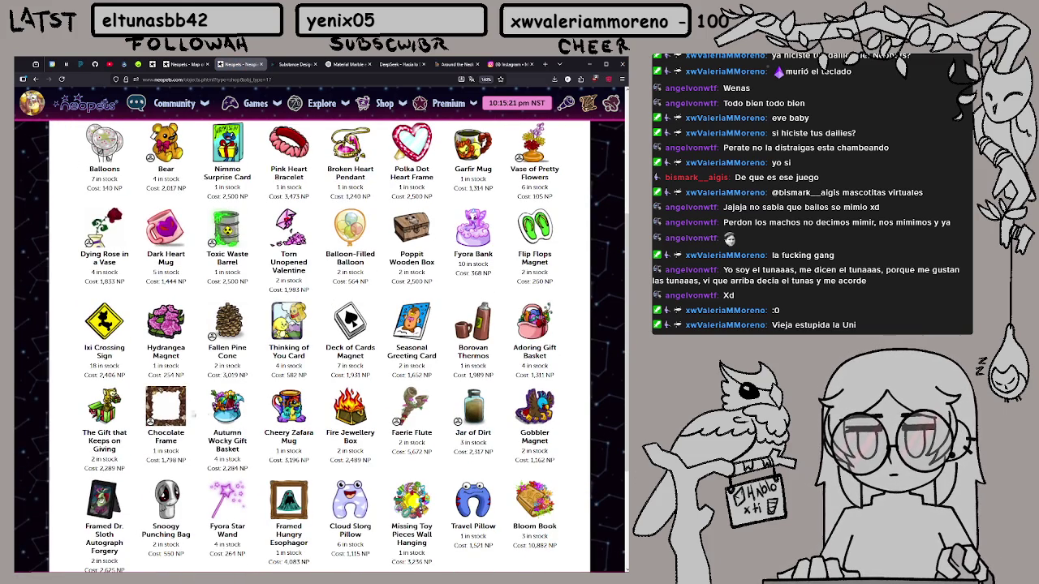
click(169, 412)
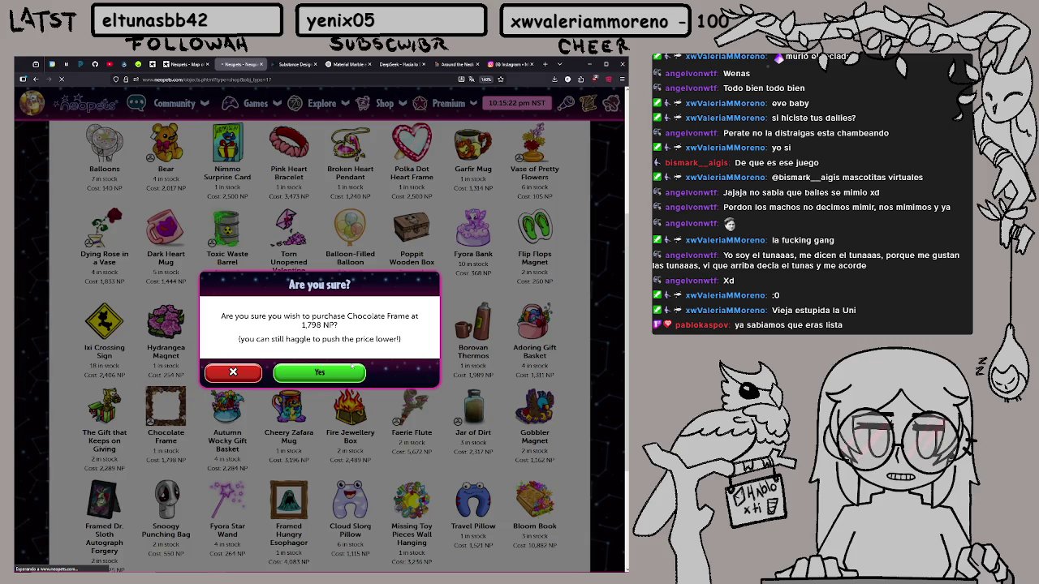
click(351, 370)
click(342, 373)
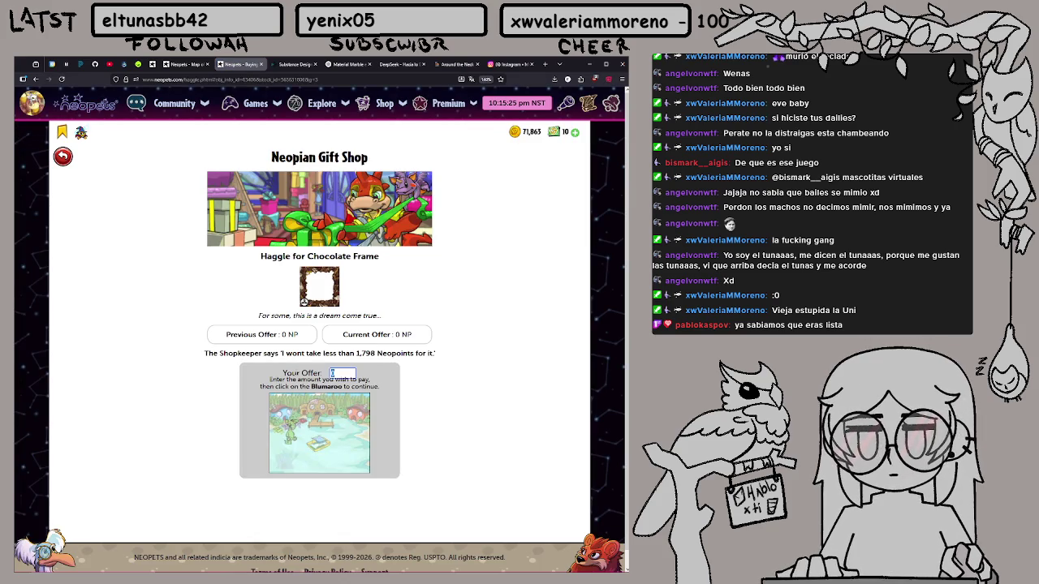
text(1700)
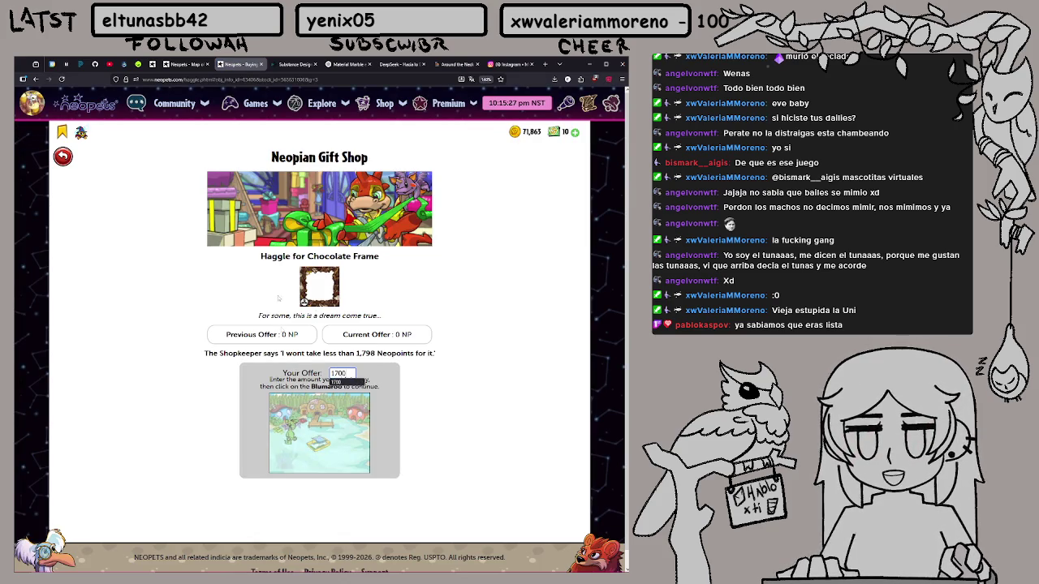
click(290, 434)
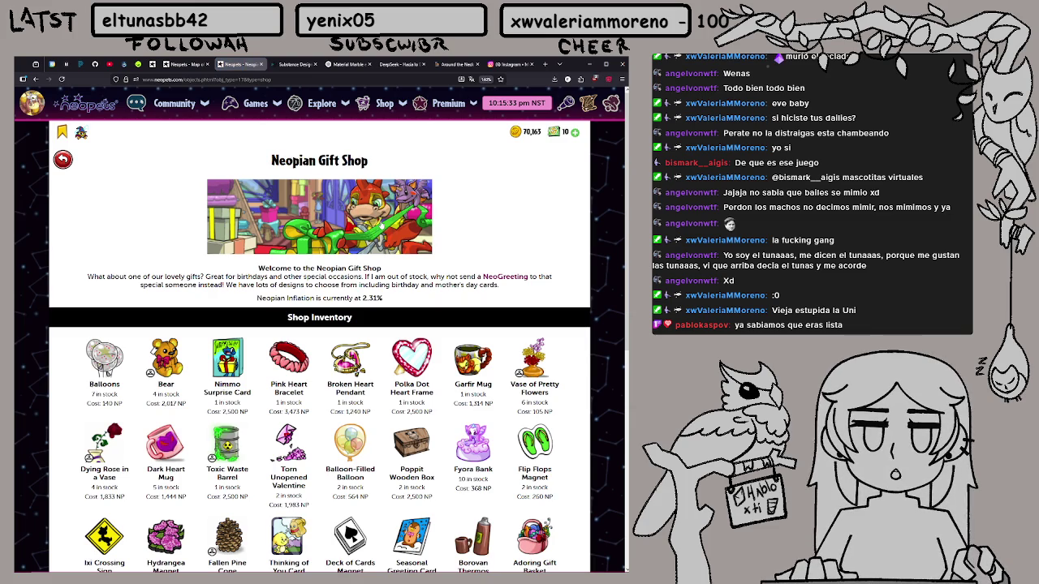
Find the Jar of Dirt further down the Gift Shop and start buying it
scroll(320, 349, down, 1)
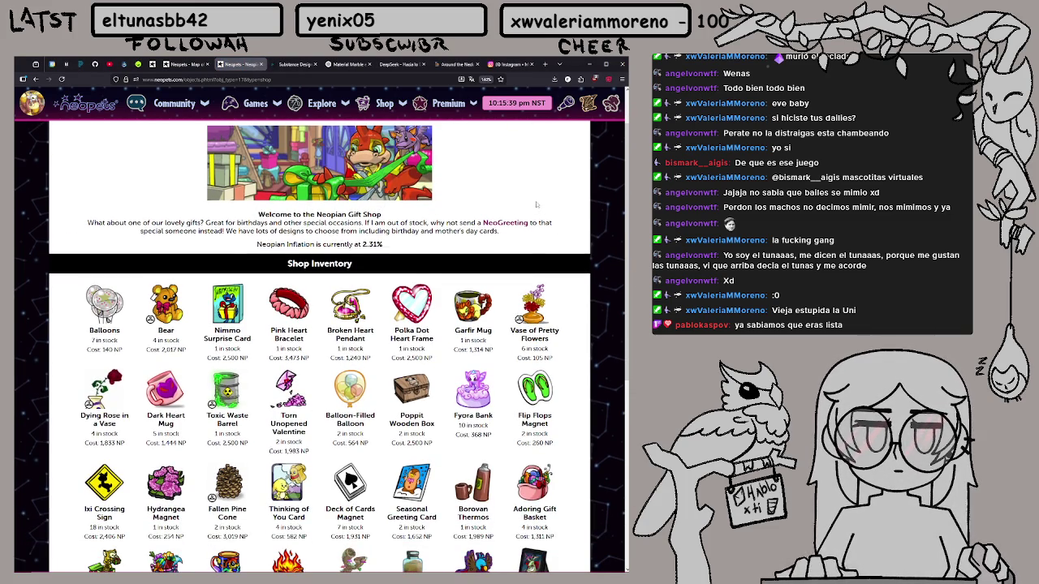
scroll(539, 206, down, 3)
scroll(325, 341, down, 1)
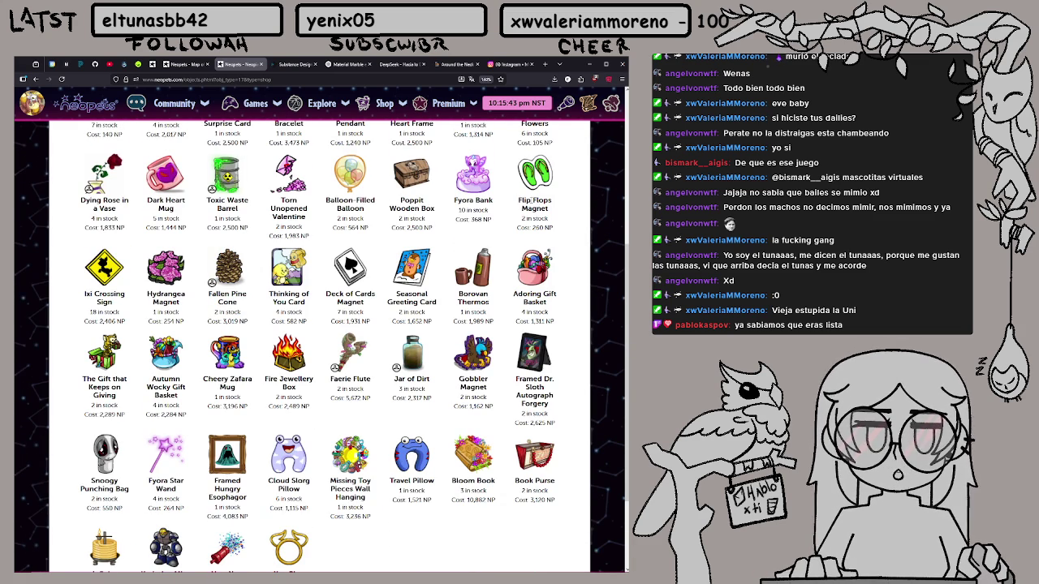
scroll(322, 346, down, 1)
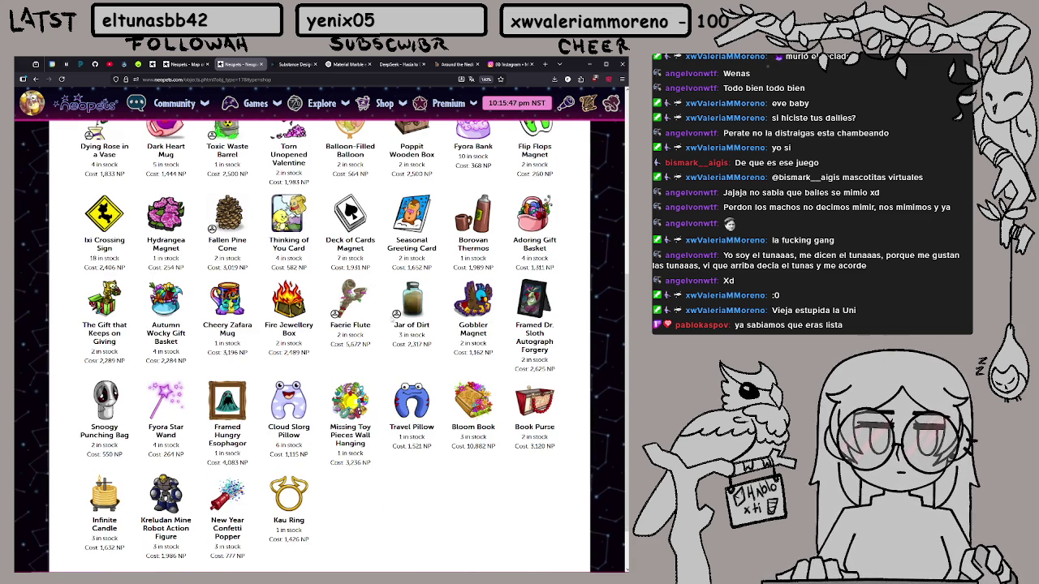
click(412, 311)
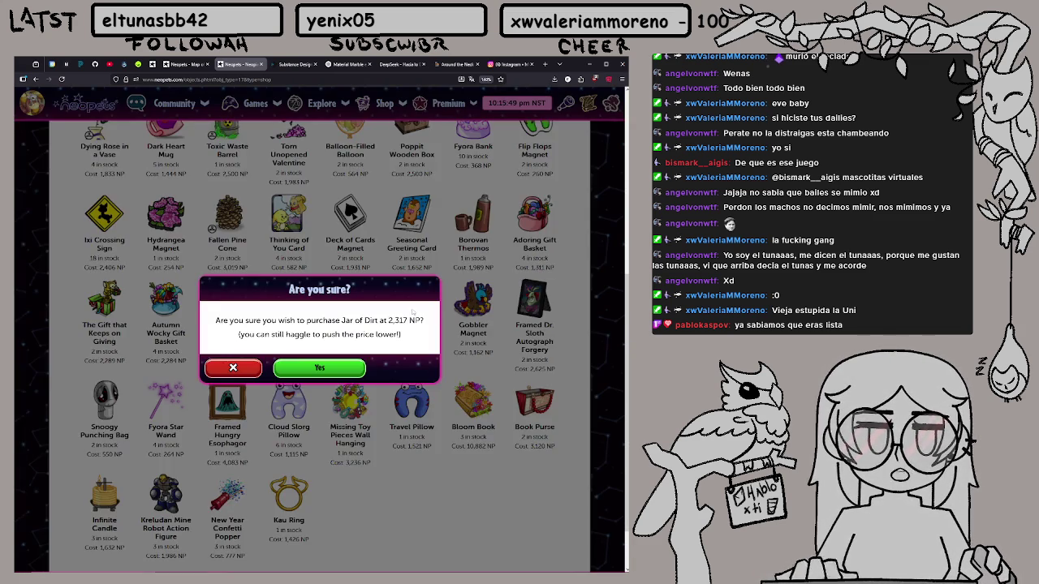
Set the Jar of Dirt aside and buy the Faerie Flute for 5,500 NP
click(252, 371)
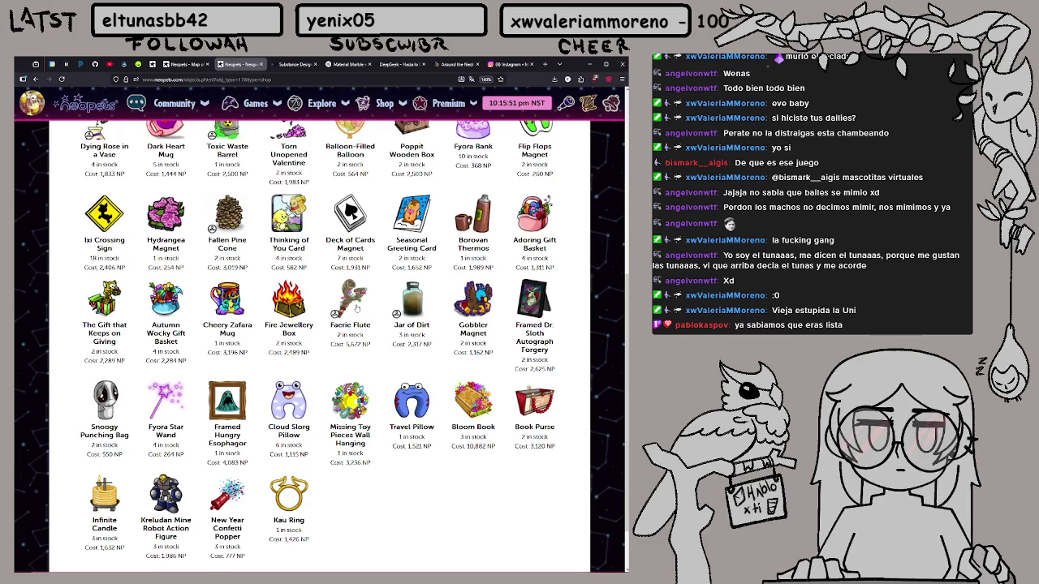
click(355, 308)
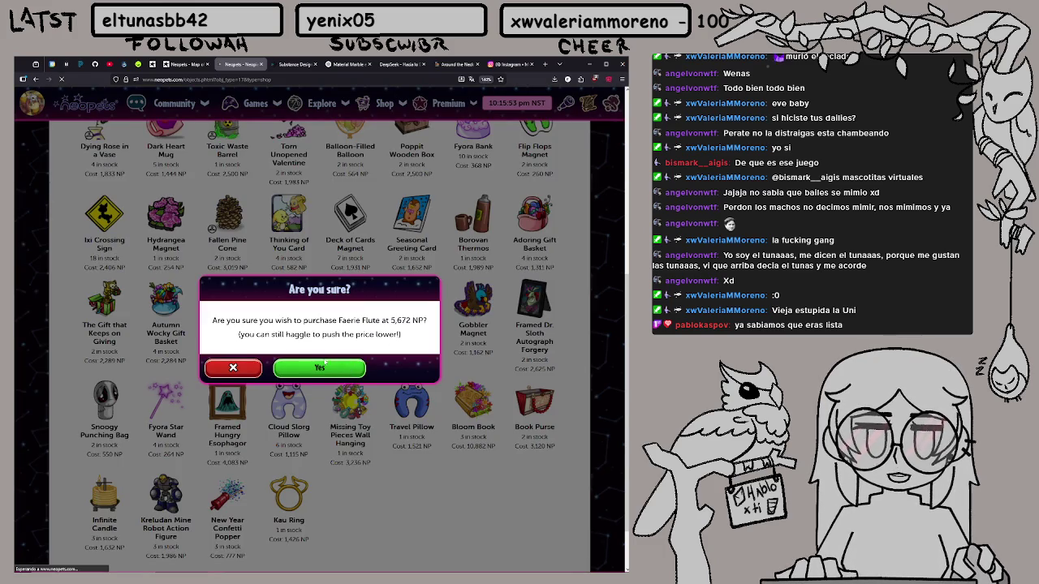
text(5500)
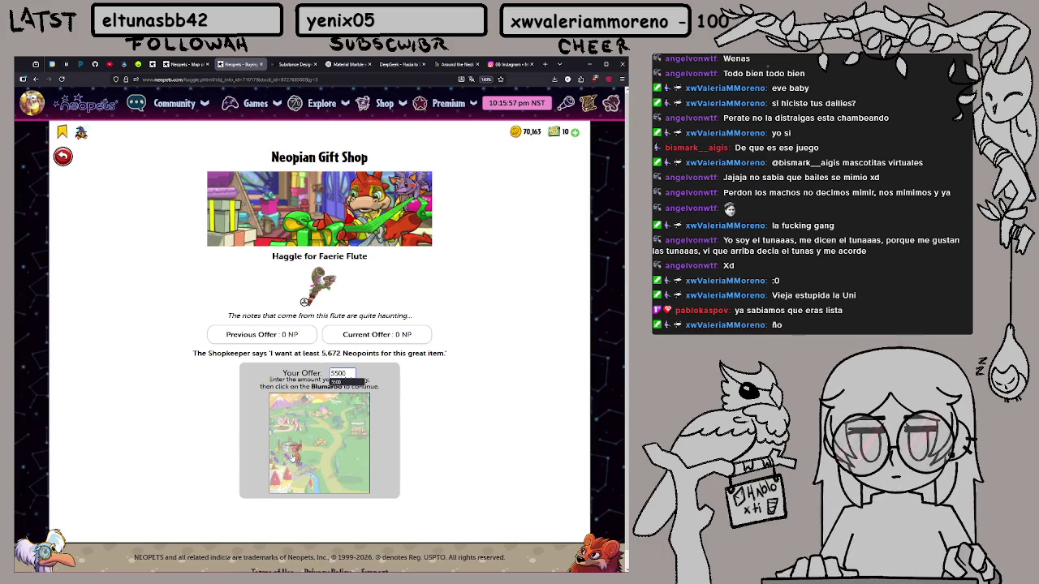
click(290, 456)
click(62, 156)
Buy the Jar of Dirt with a 2,300 NP offer
scroll(106, 210, down, 5)
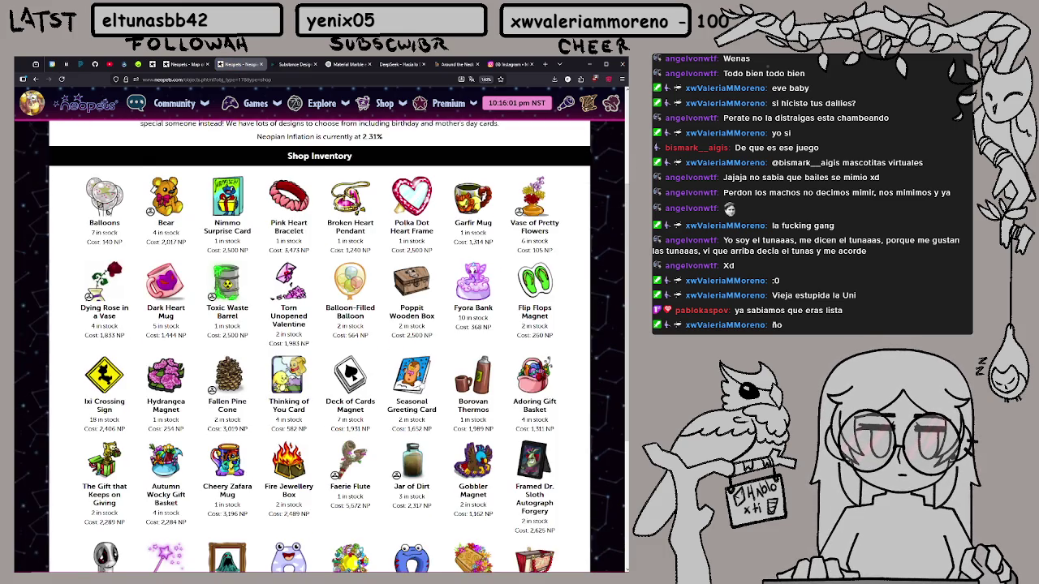
click(420, 412)
click(346, 369)
double_click(345, 372)
text(2300)
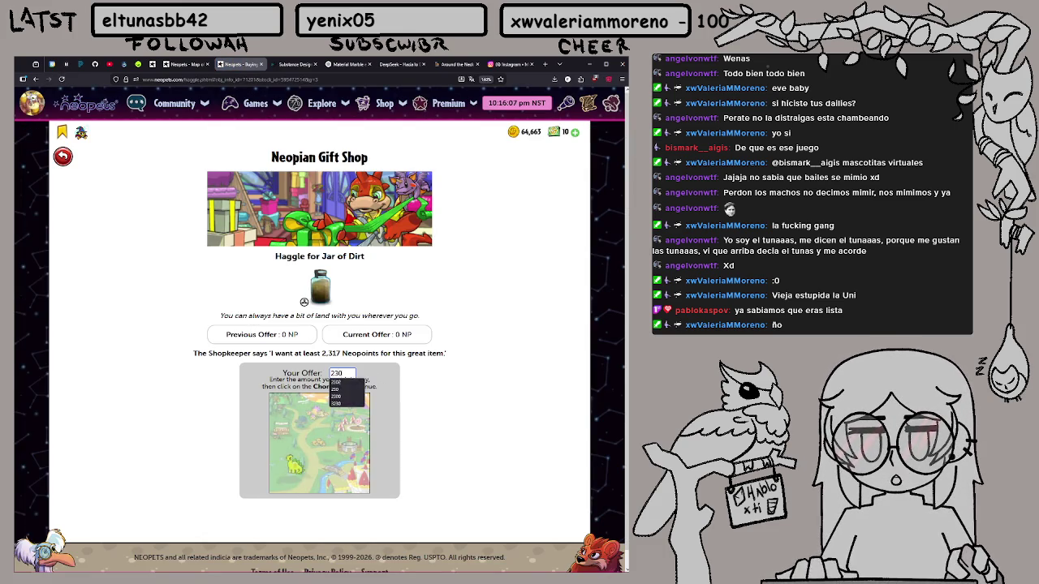
click(297, 467)
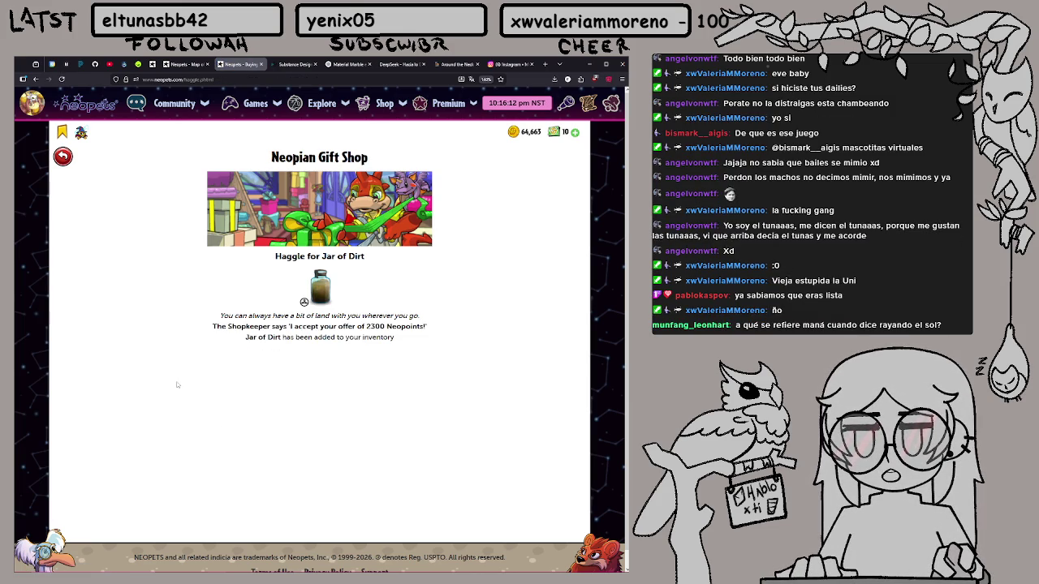
click(277, 222)
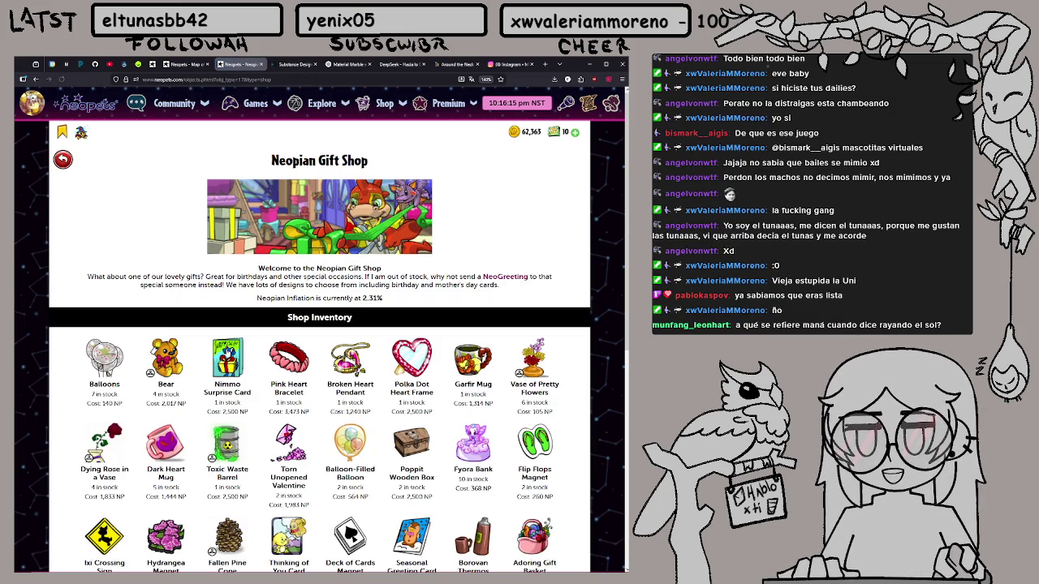
Find the Bloom Book in the Gift Shop and start buying it
scroll(319, 349, down, 3)
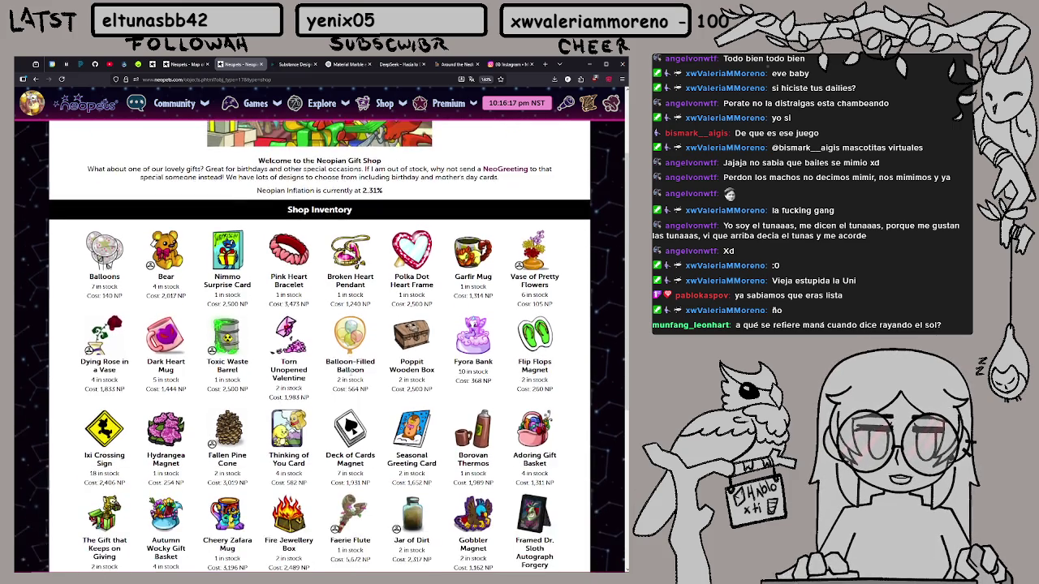
scroll(352, 372, down, 2)
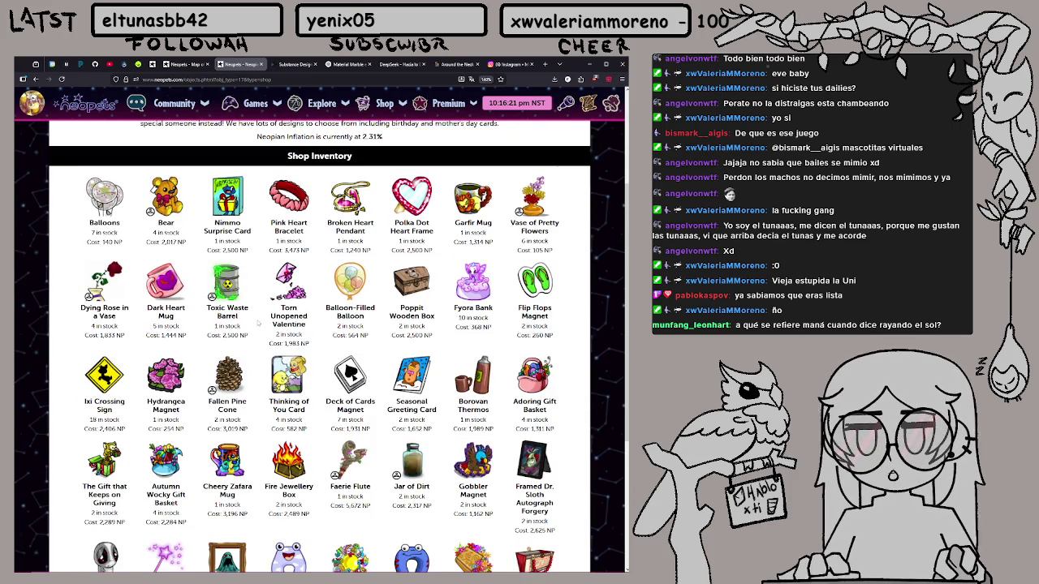
scroll(257, 322, down, 2)
scroll(276, 296, down, 4)
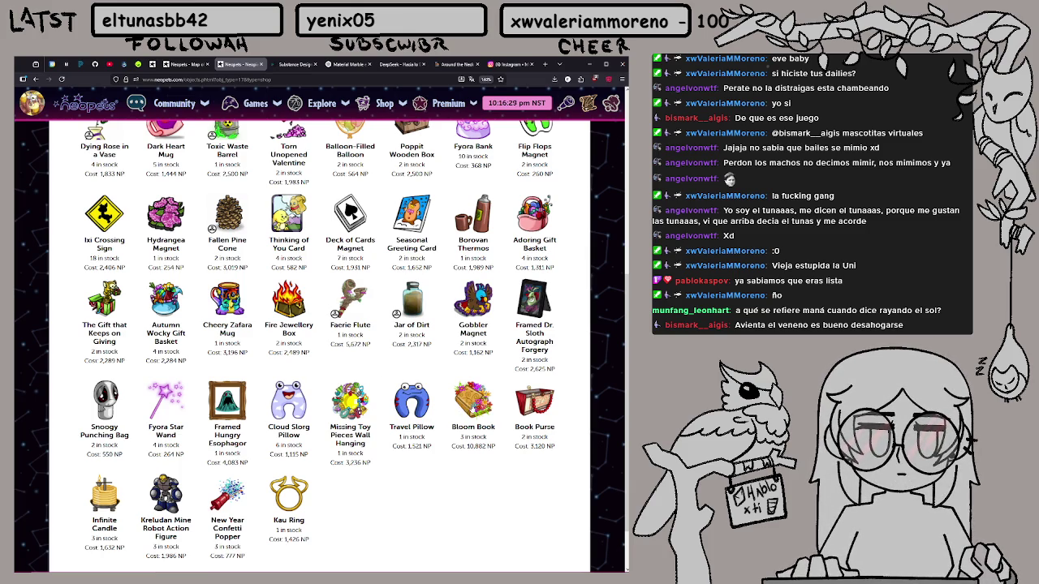
click(473, 408)
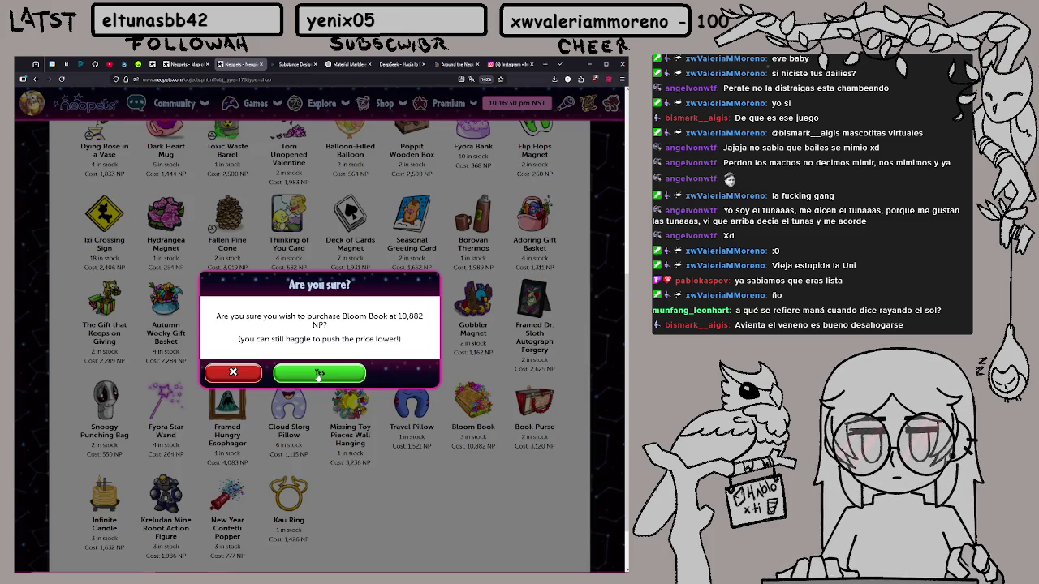
Look up 'Bloom Book' on itemdb (about 8,870 NP), then return to its purchase prompt
drag(341, 316, 388, 316)
key(ctrl+c)
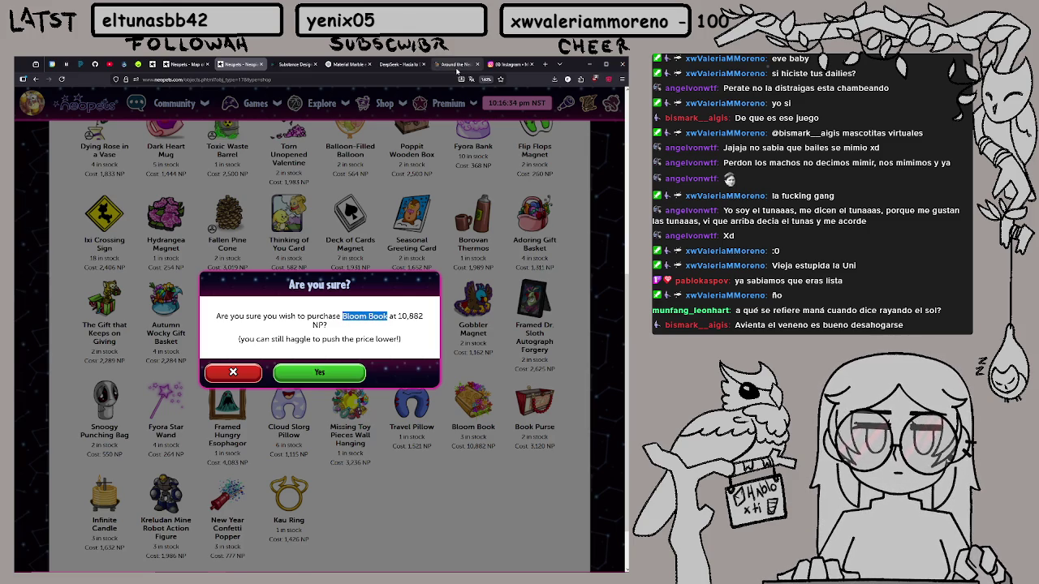
click(457, 64)
click(257, 116)
key(ctrl+v)
click(236, 138)
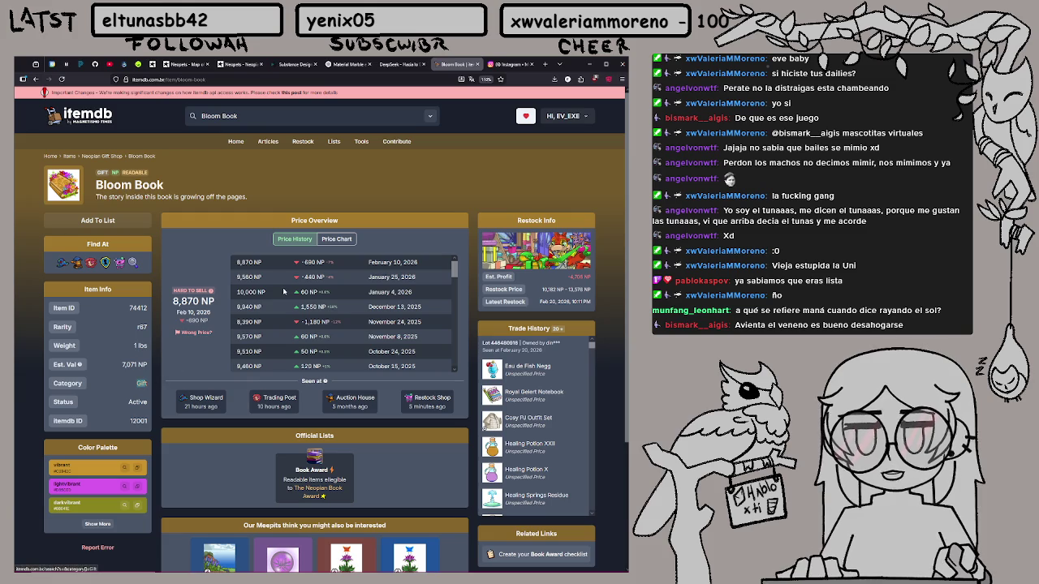
scroll(284, 290, down, 5)
scroll(284, 289, up, 5)
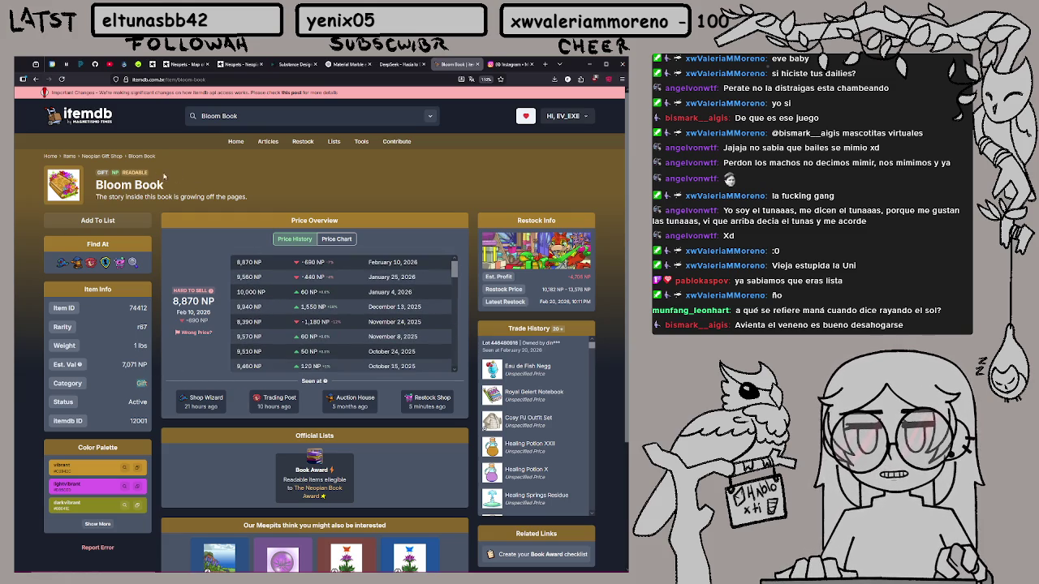
click(401, 64)
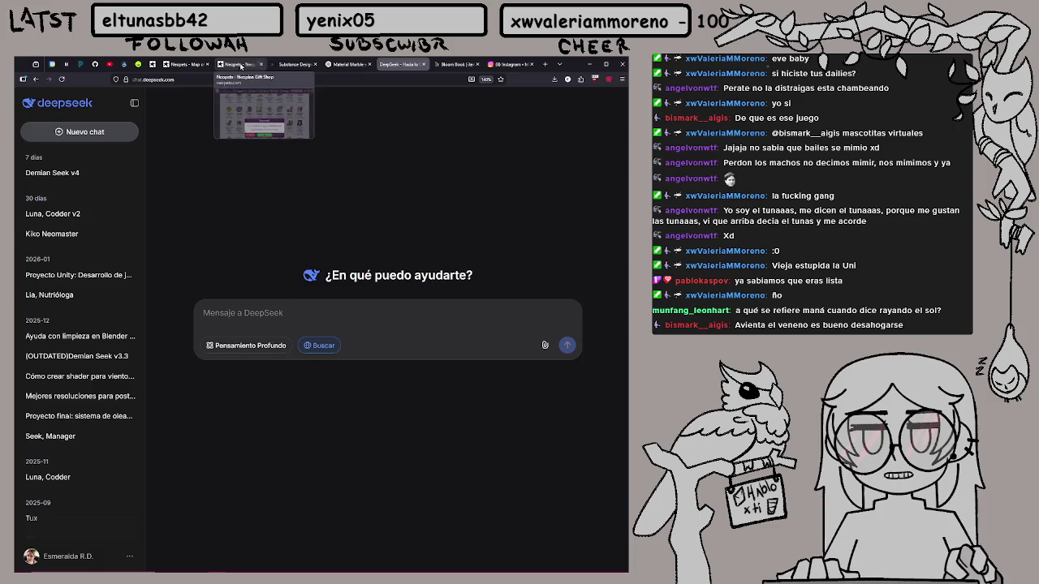
click(243, 64)
Haggle for the Bloom Book with offers of 9,500, 9,400 and 9,500 NP
click(297, 370)
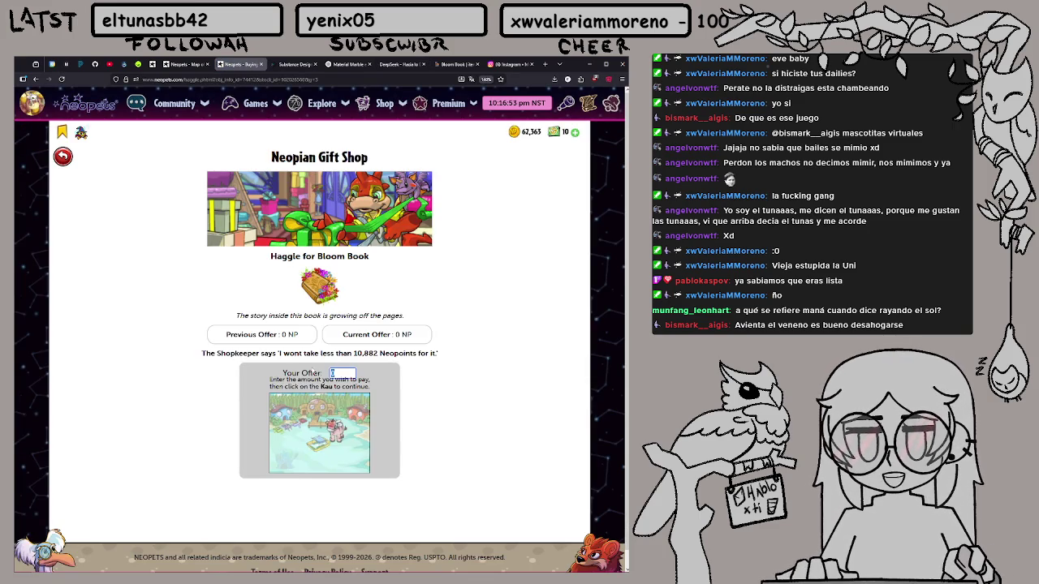
text(1)
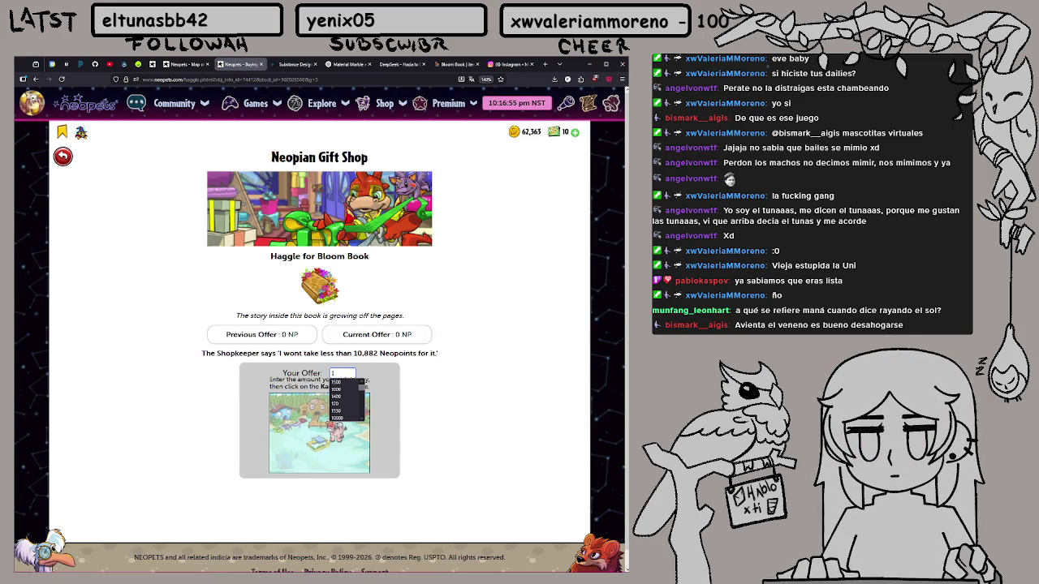
key(BackSpace)
text(950)
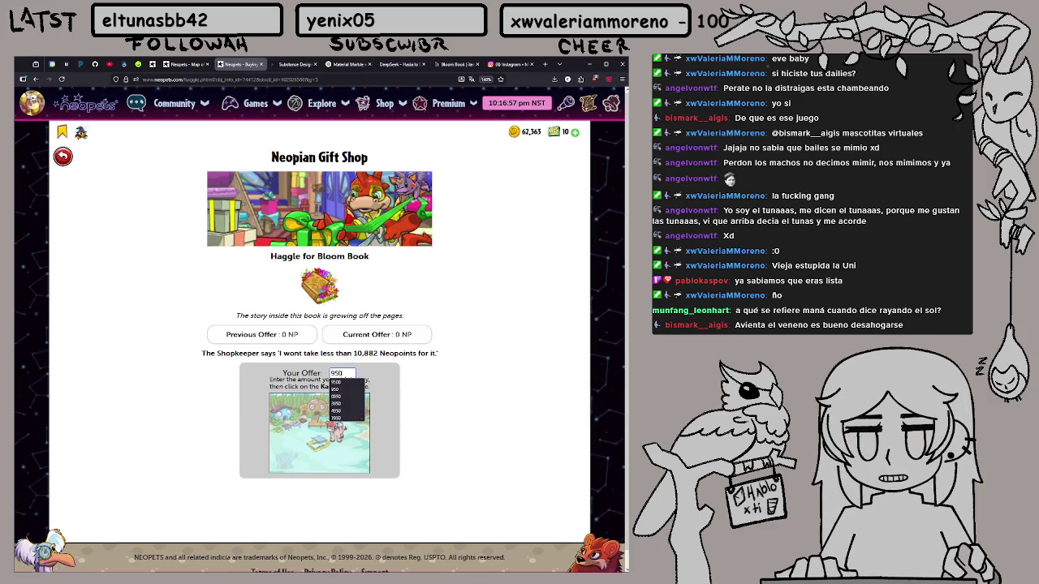
text(0)
click(330, 431)
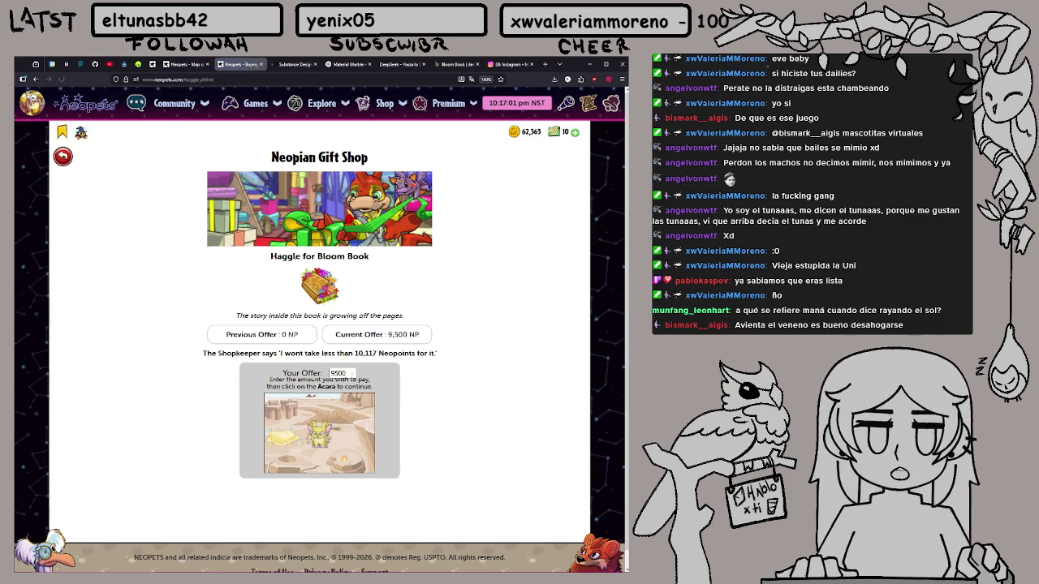
key(BackSpace)
key(BackSpace)
key(BackSpace)
text(400)
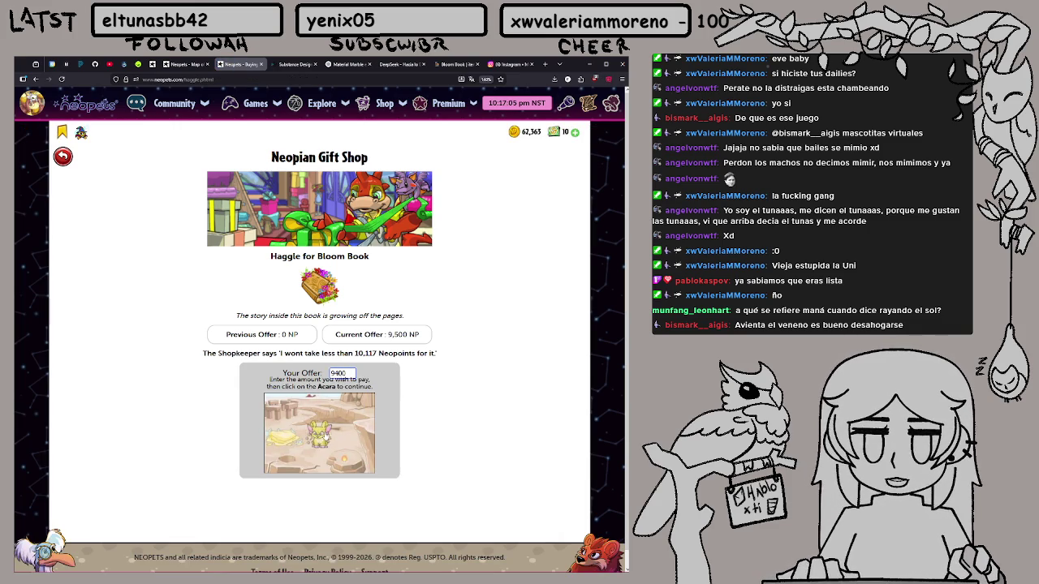
click(329, 425)
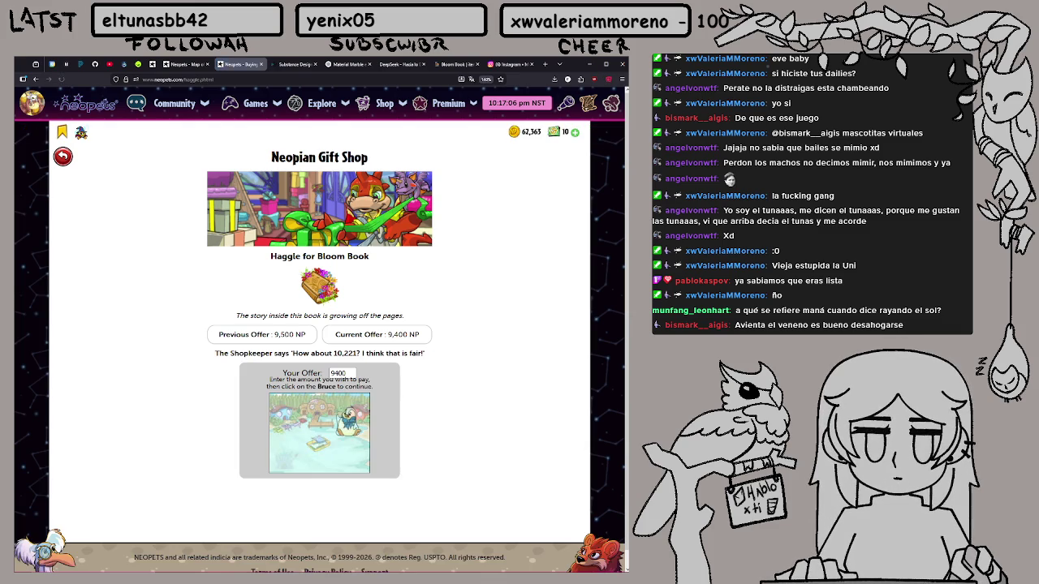
click(342, 373)
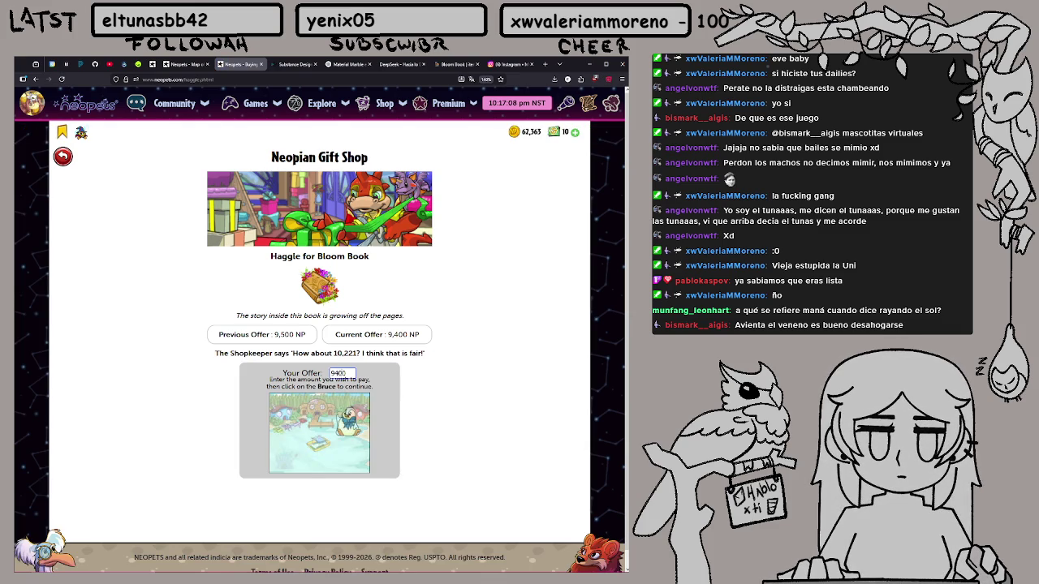
key(BackSpace)
text(5)
click(357, 422)
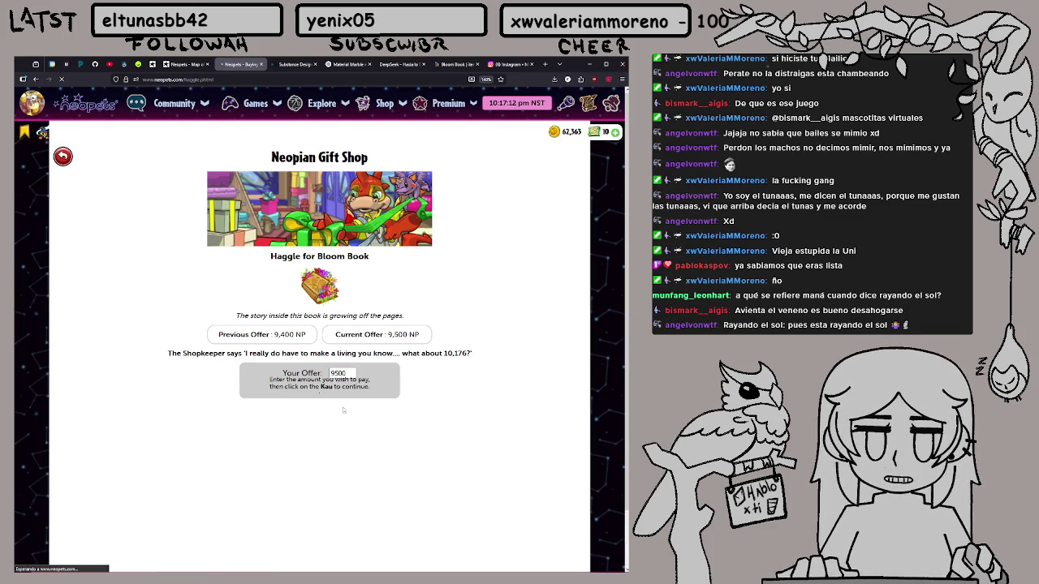
Keep haggling at 9,400 and 9,500 NP, then buy the Bloom Book for 10,000 NP
key(BackSpace)
key(BackSpace)
key(BackSpace)
text(900)
key(BackSpace)
key(BackSpace)
key(BackSpace)
text(400)
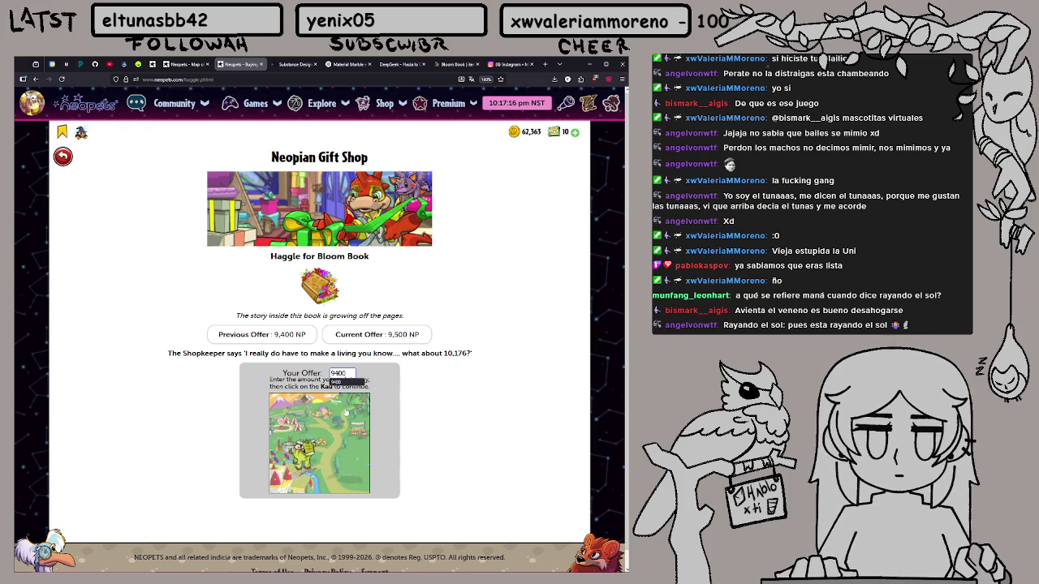
click(307, 459)
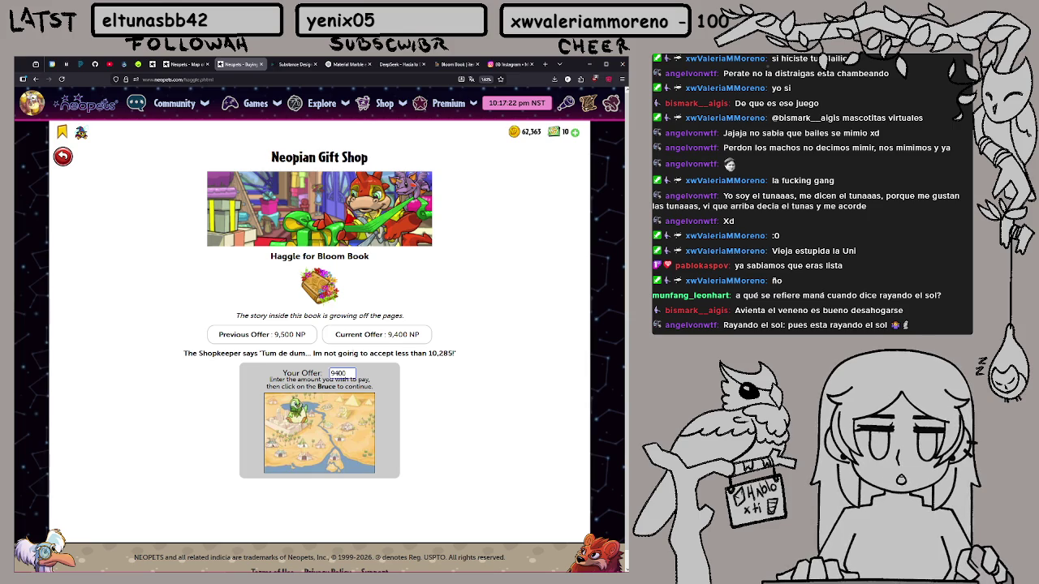
key(BackSpace)
key(BackSpace)
key(BackSpace)
text(9500)
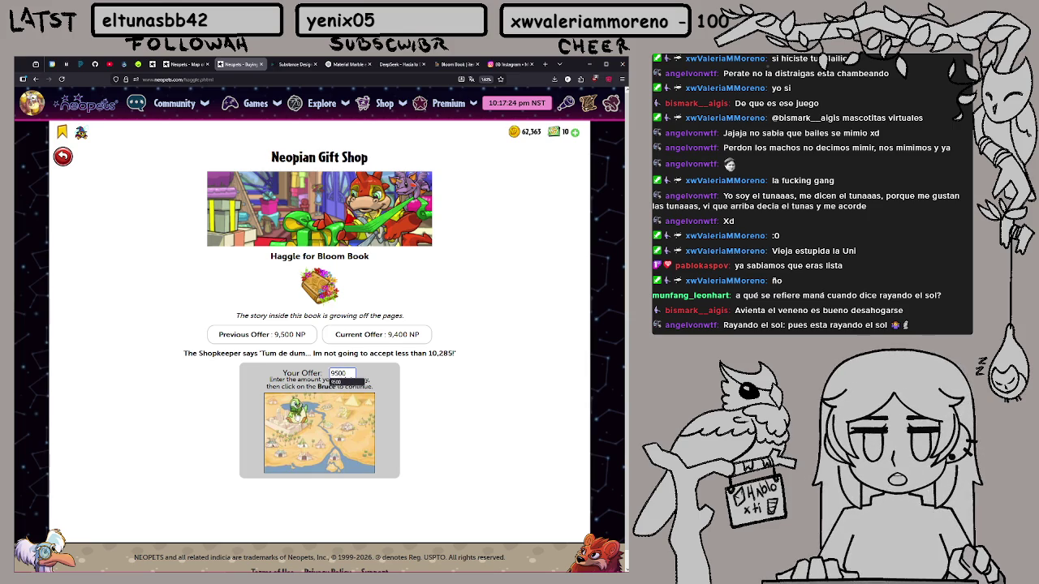
click(298, 421)
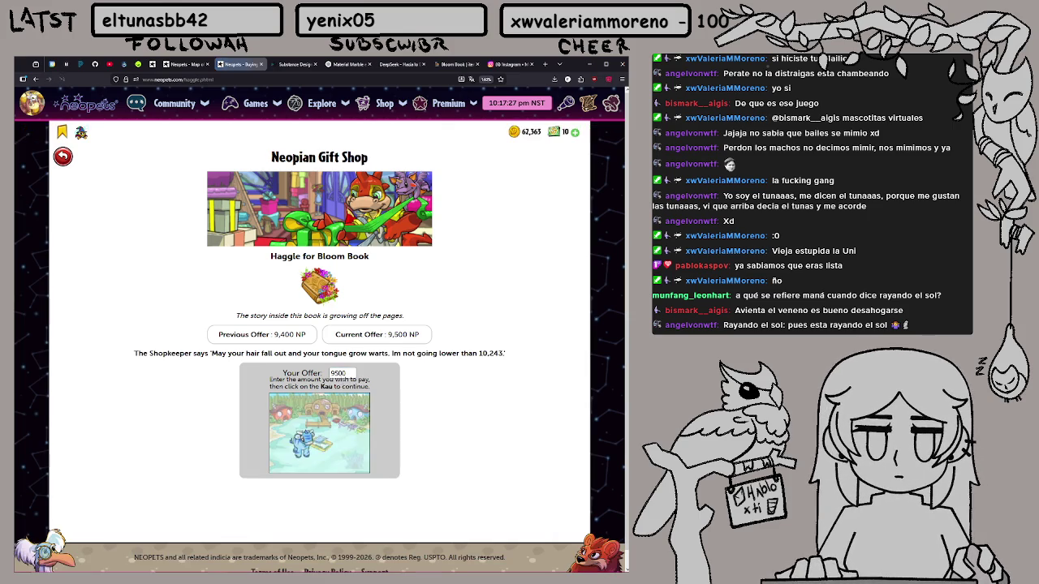
double_click(337, 374)
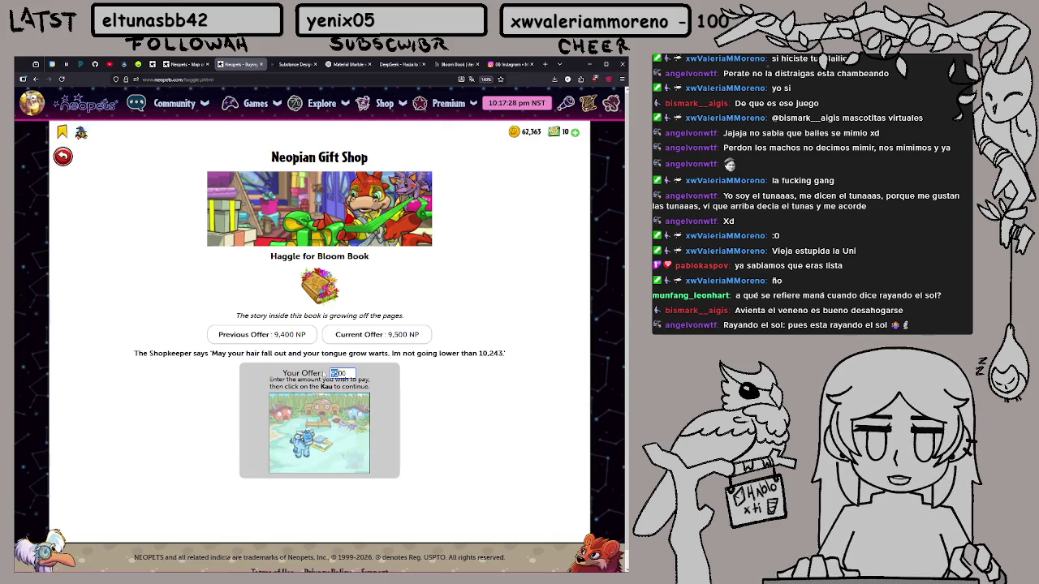
text(10000)
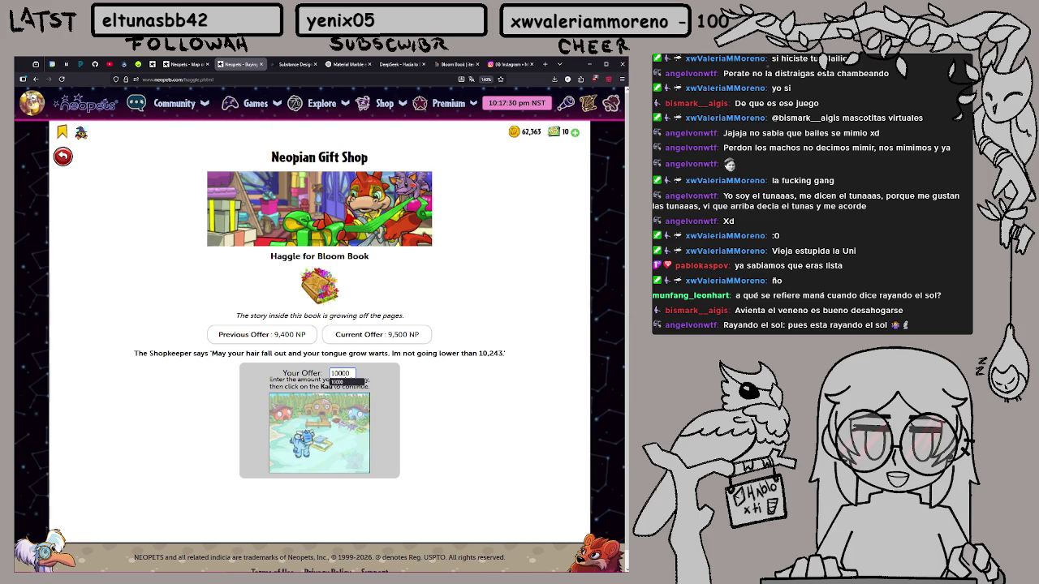
click(305, 444)
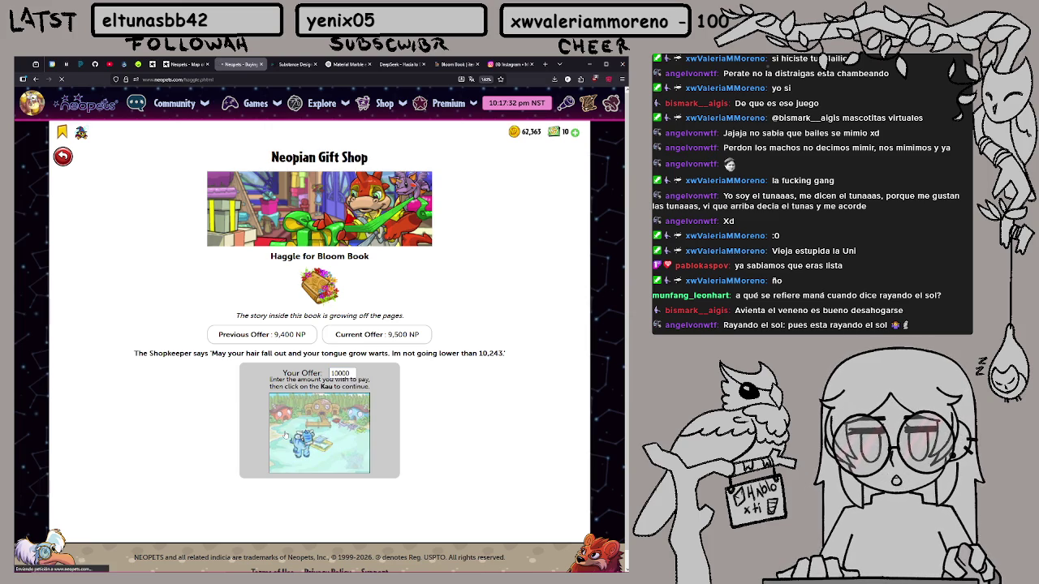
click(388, 224)
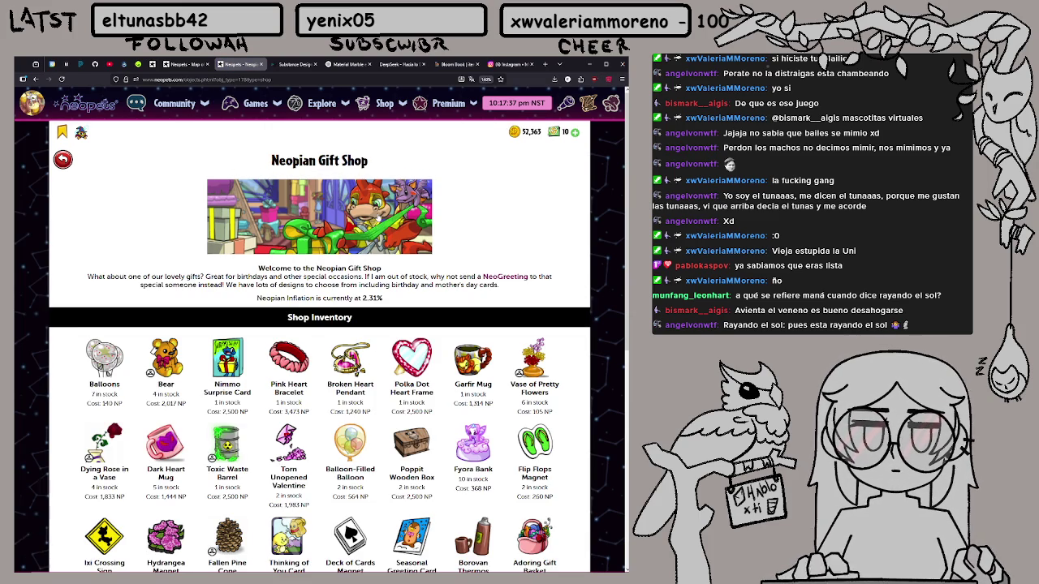
Start buying the Book Purse and look up its price on itemdb
scroll(375, 222, down, 2)
scroll(378, 214, down, 2)
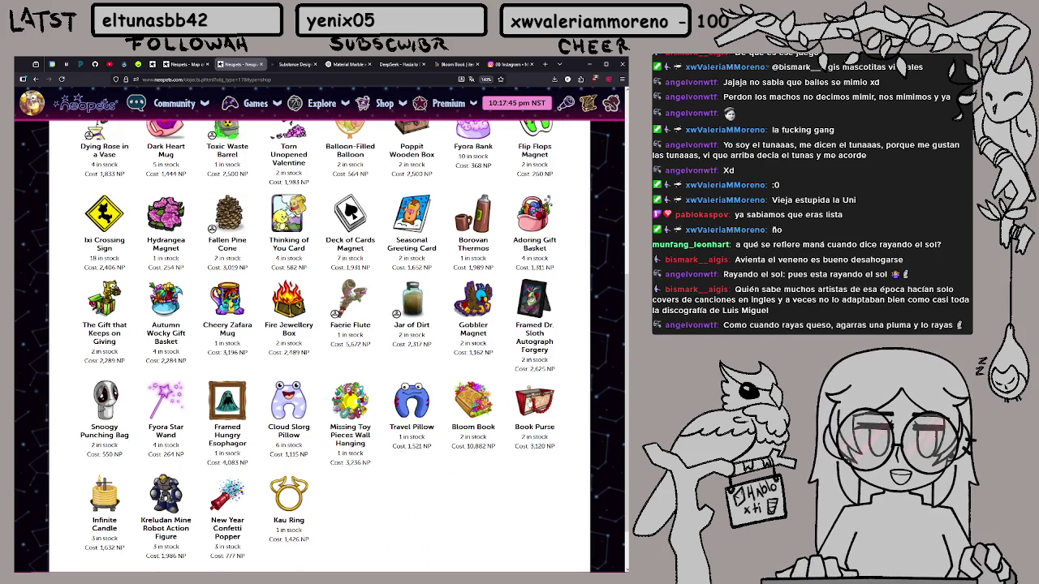
click(529, 402)
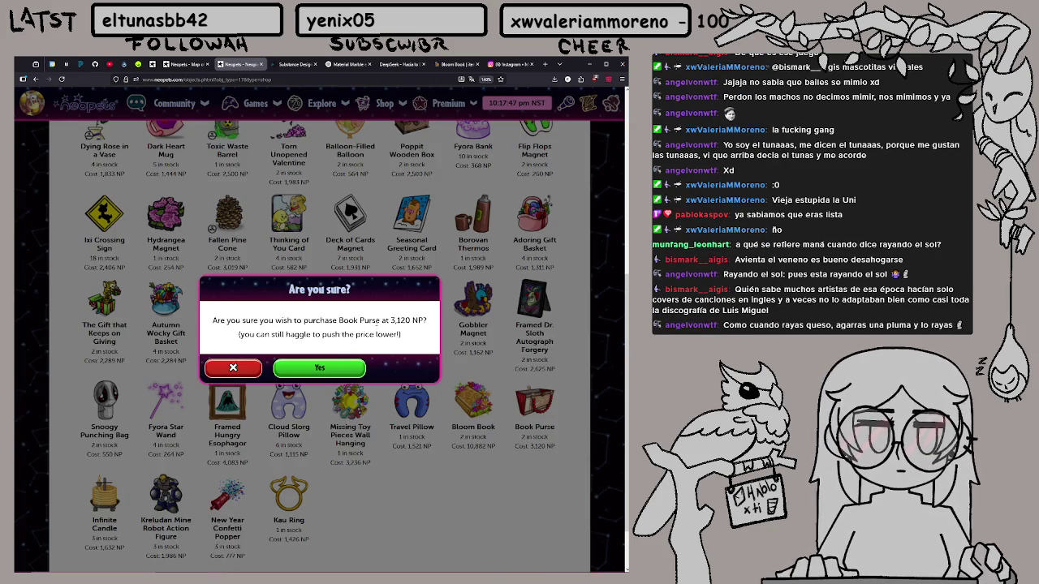
drag(381, 321, 339, 322)
key(ctrl+c)
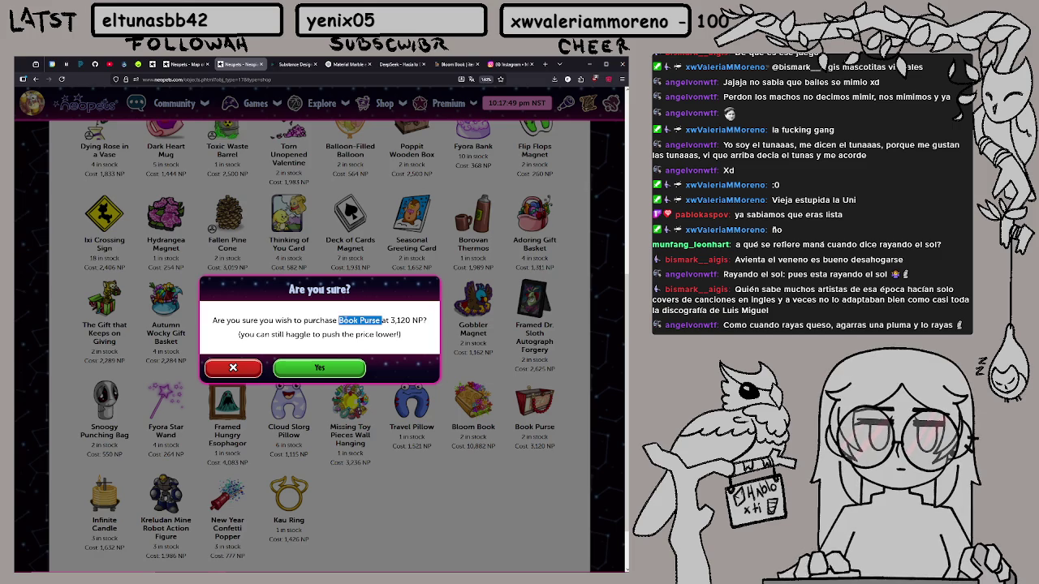
click(455, 64)
click(409, 118)
key(ctrl+v)
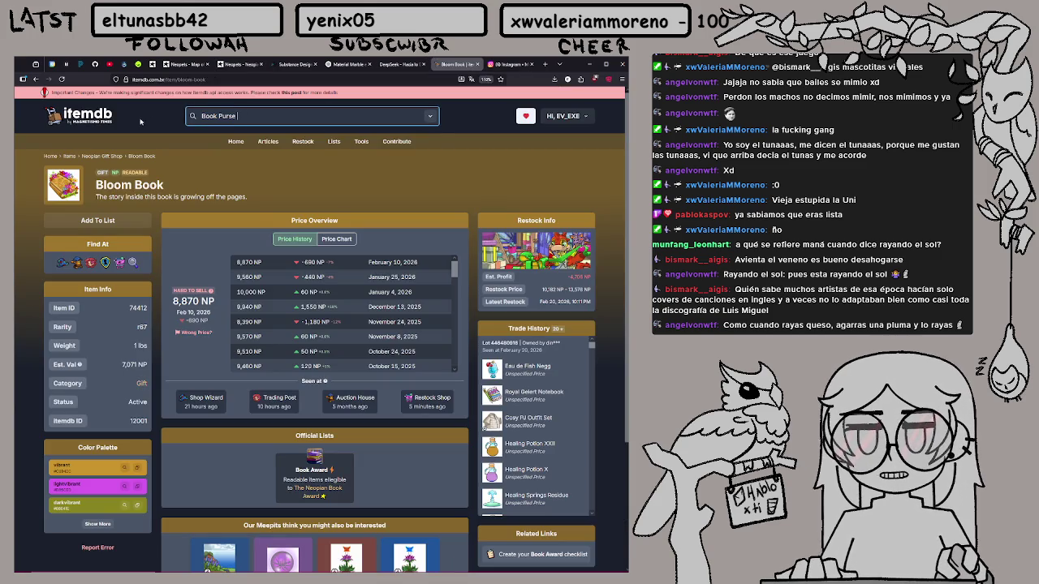
click(216, 138)
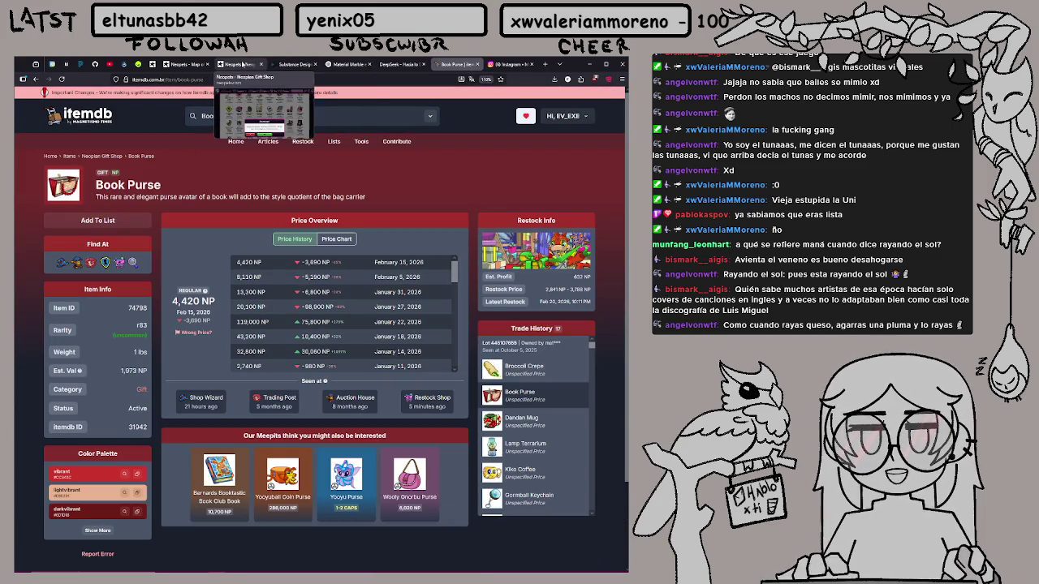
Decline the Book Purse at 3,120 NP and open the Quest Log
click(185, 65)
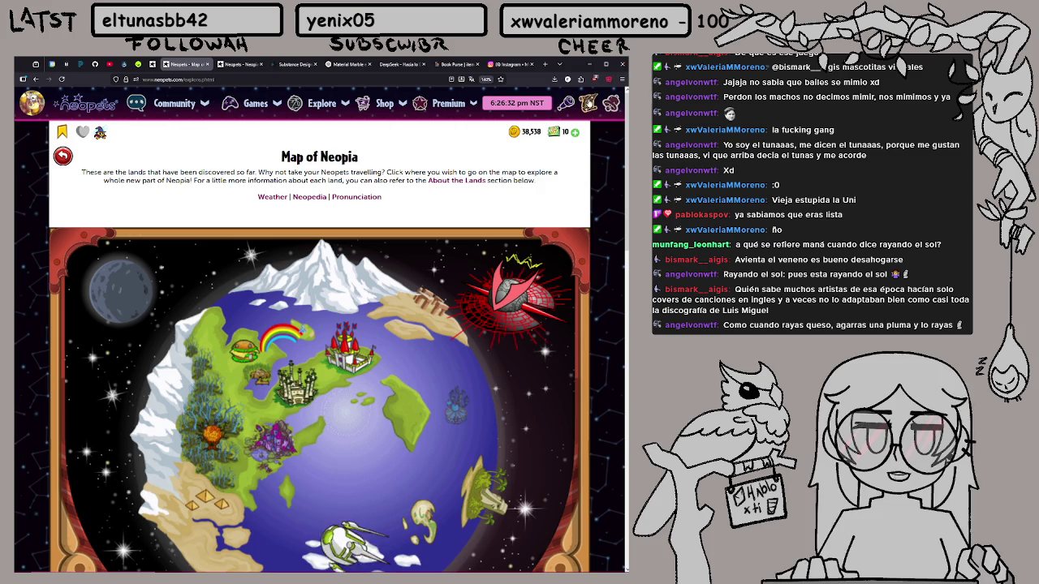
click(237, 64)
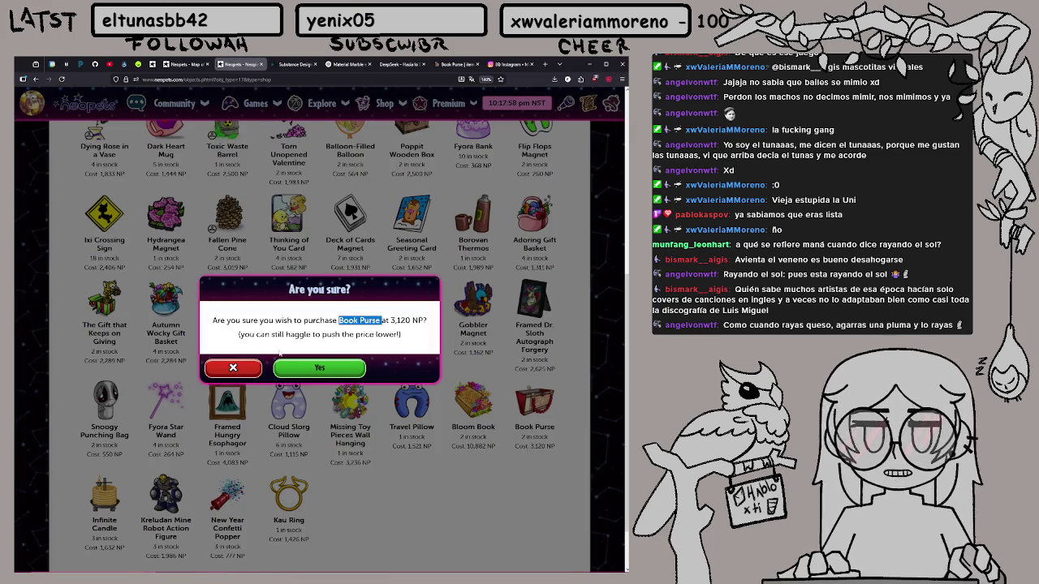
click(242, 366)
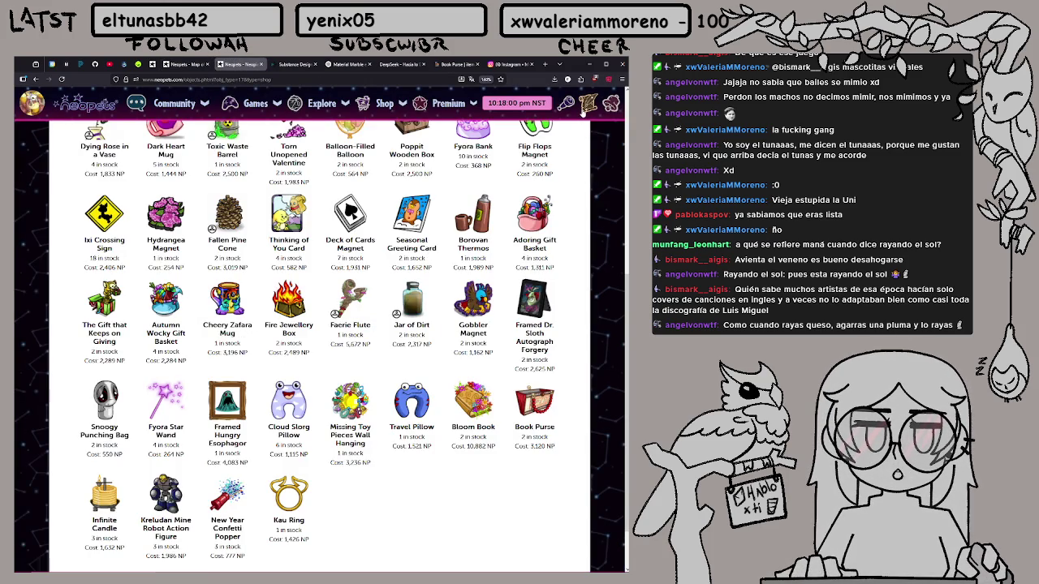
click(581, 112)
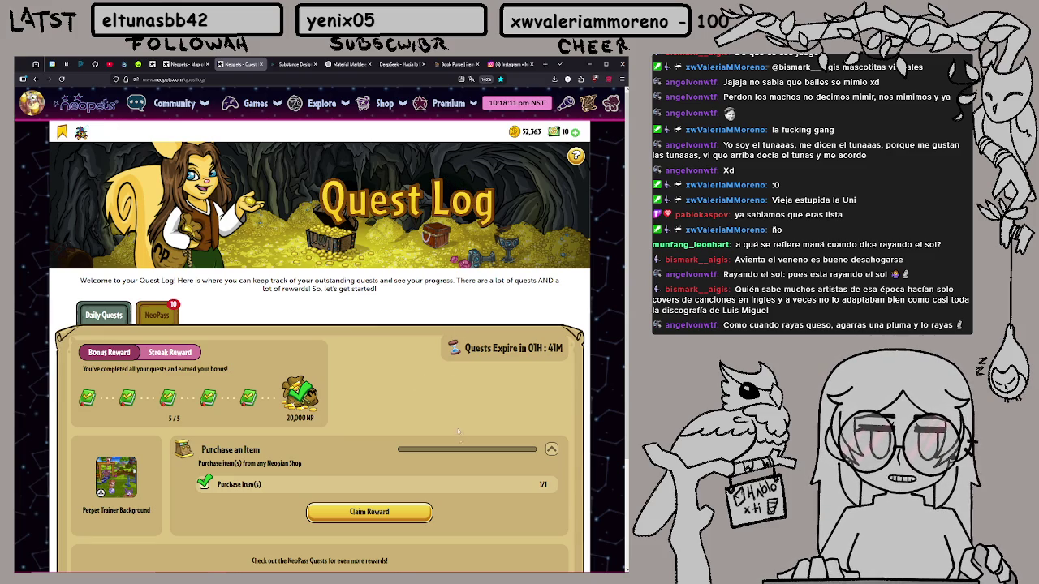
Claim the Petpet Trainer Background for Purchase an Item and view the 3/7 streak reward
click(416, 518)
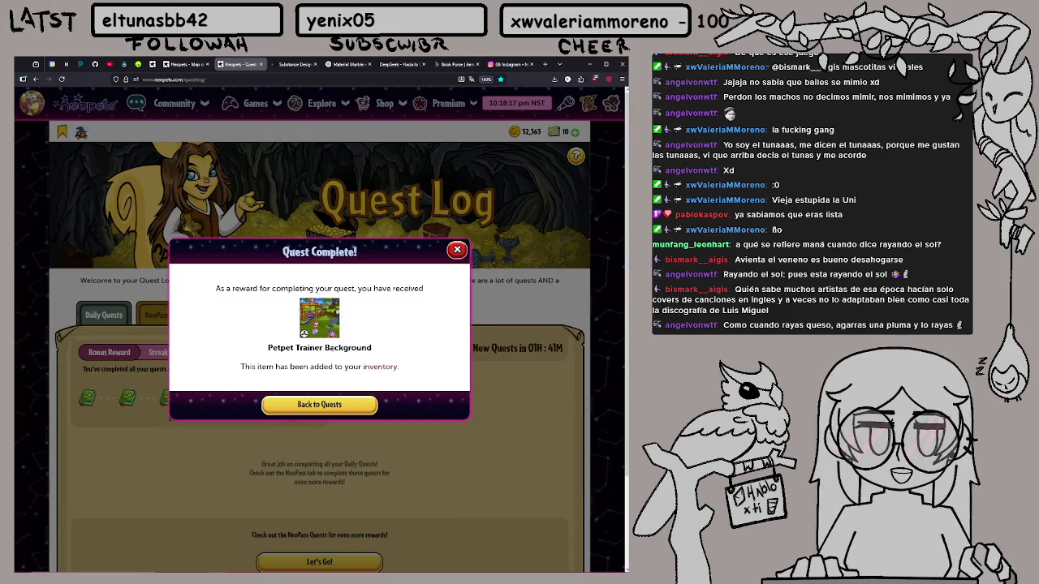
click(320, 404)
click(180, 355)
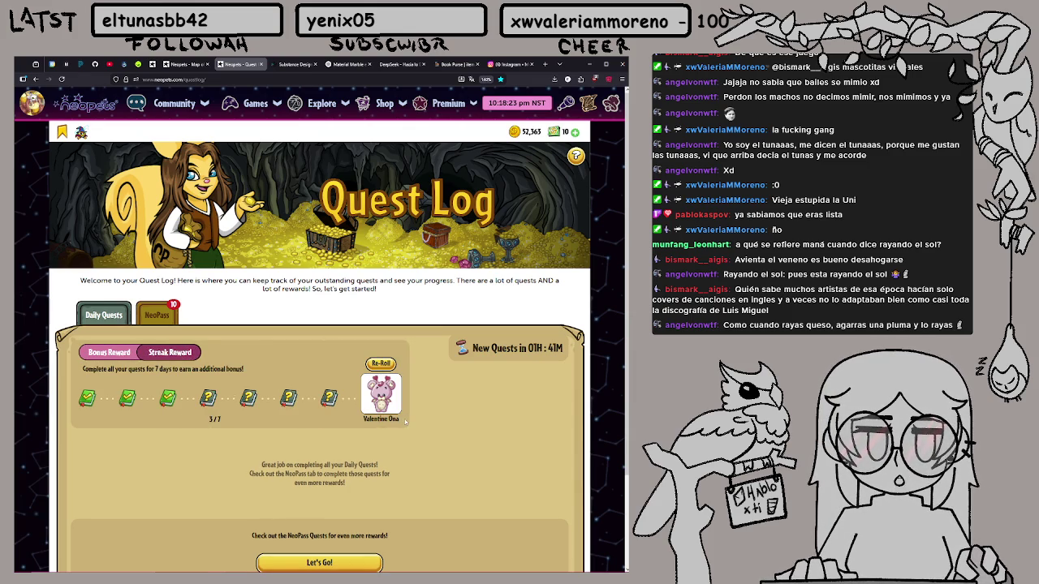
scroll(405, 420, down, 1)
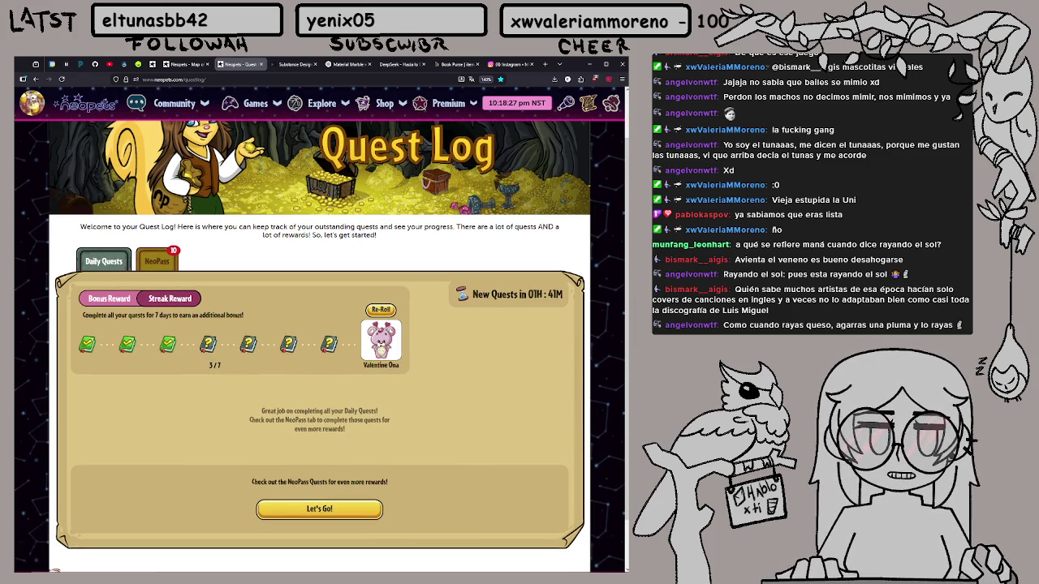
scroll(268, 250, up, 2)
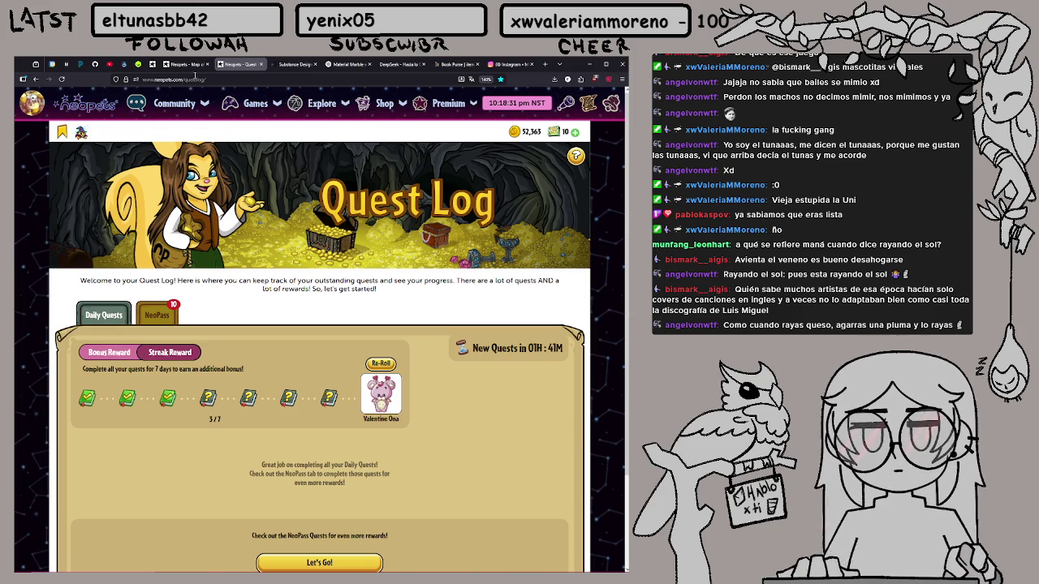
click(123, 65)
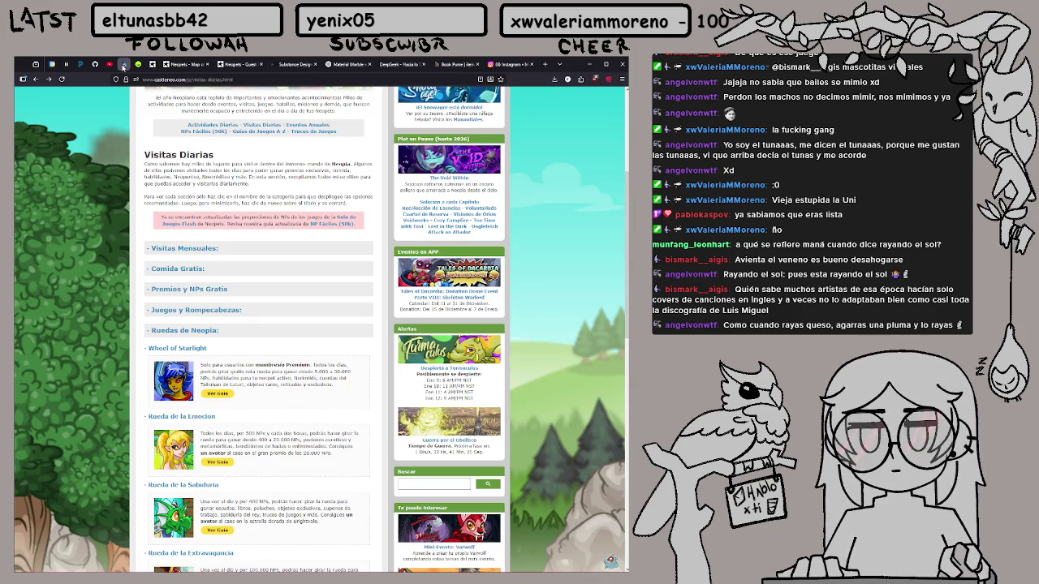
Try the Wheel of Starlight, then close it and the Map of Neopia and Quest Log pages
middle_click(194, 350)
click(185, 64)
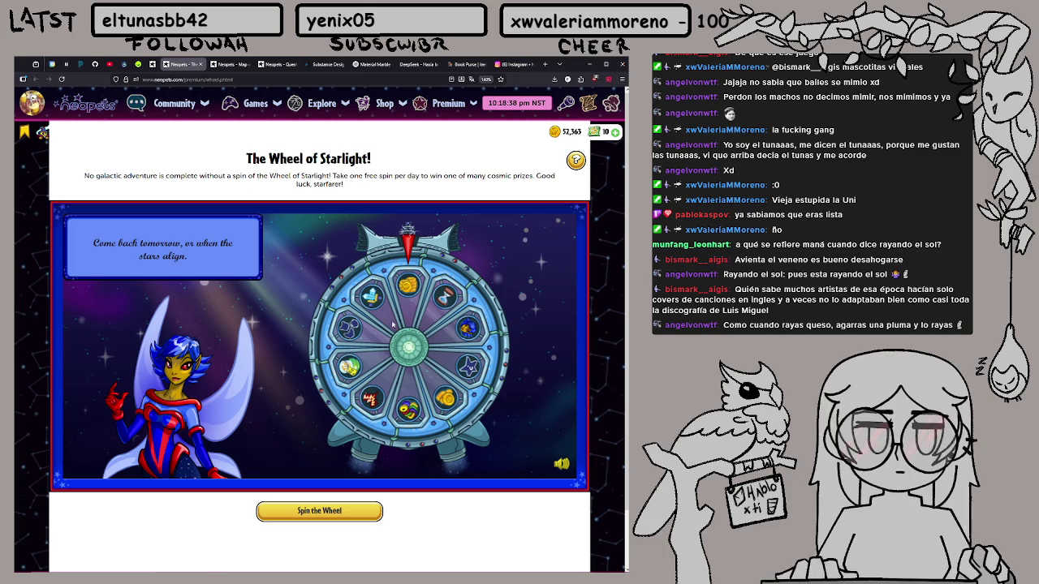
click(393, 325)
click(199, 64)
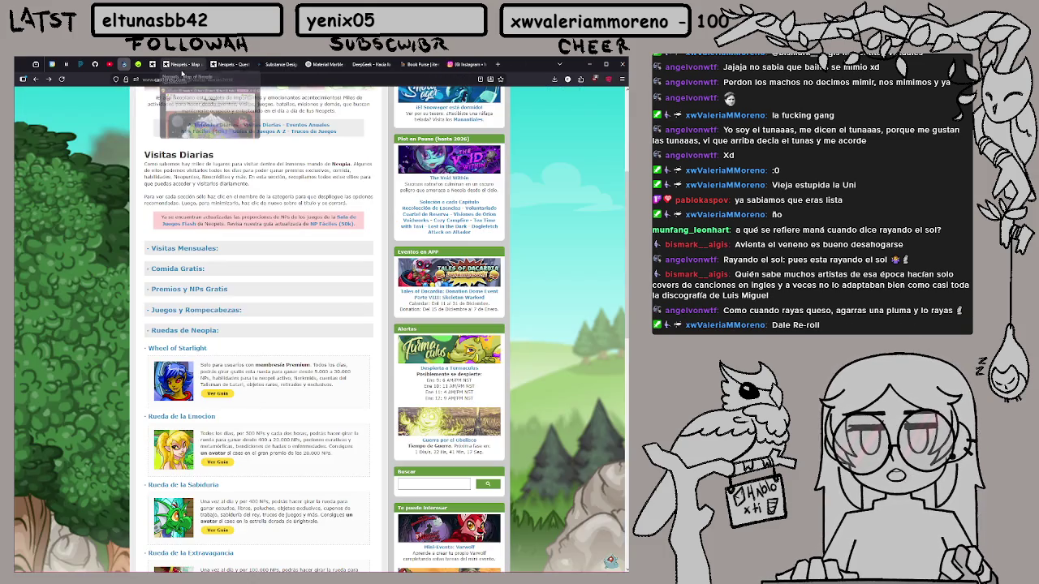
click(182, 66)
click(200, 64)
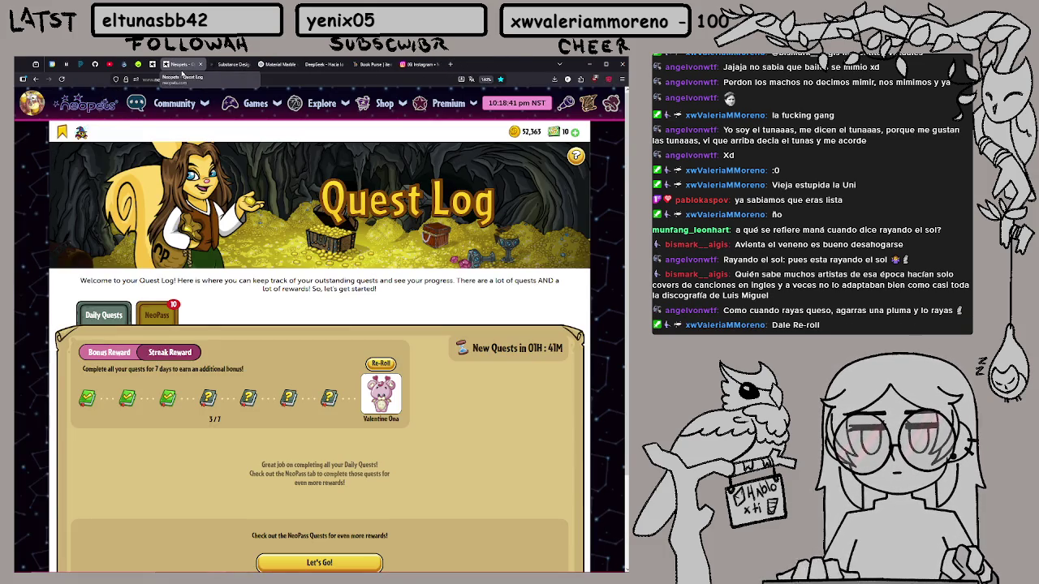
click(200, 64)
click(123, 64)
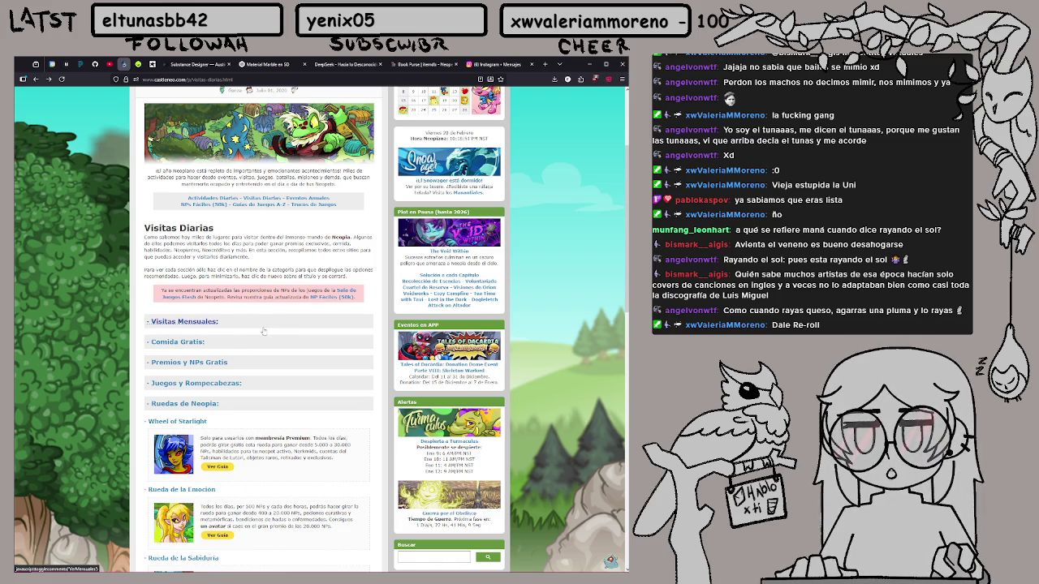
Expand Premios y NPs Gratis and open Trudy's Surprise, the National Bank and Fairy Caverns in new tabs
click(187, 344)
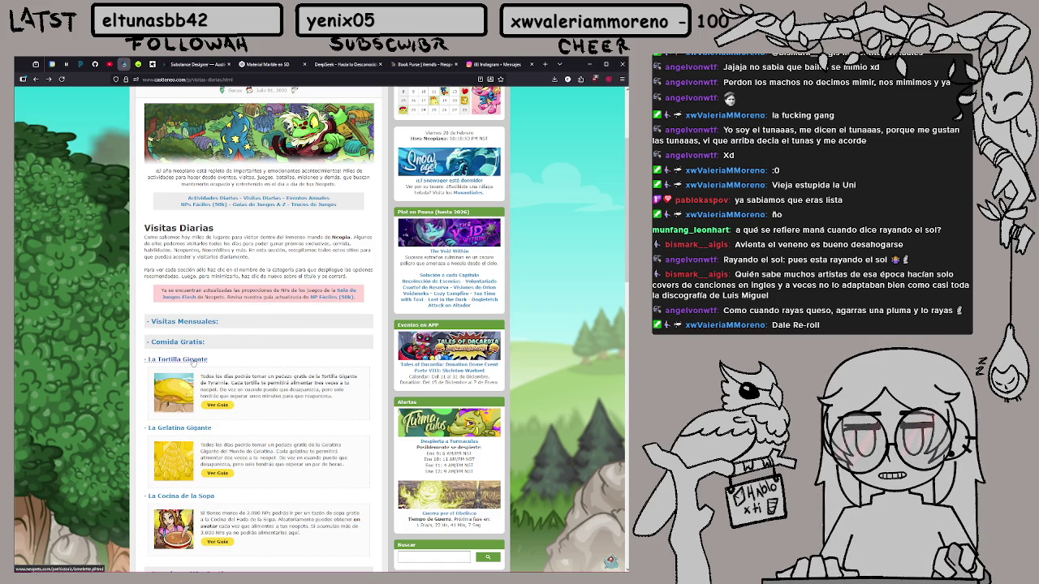
click(187, 347)
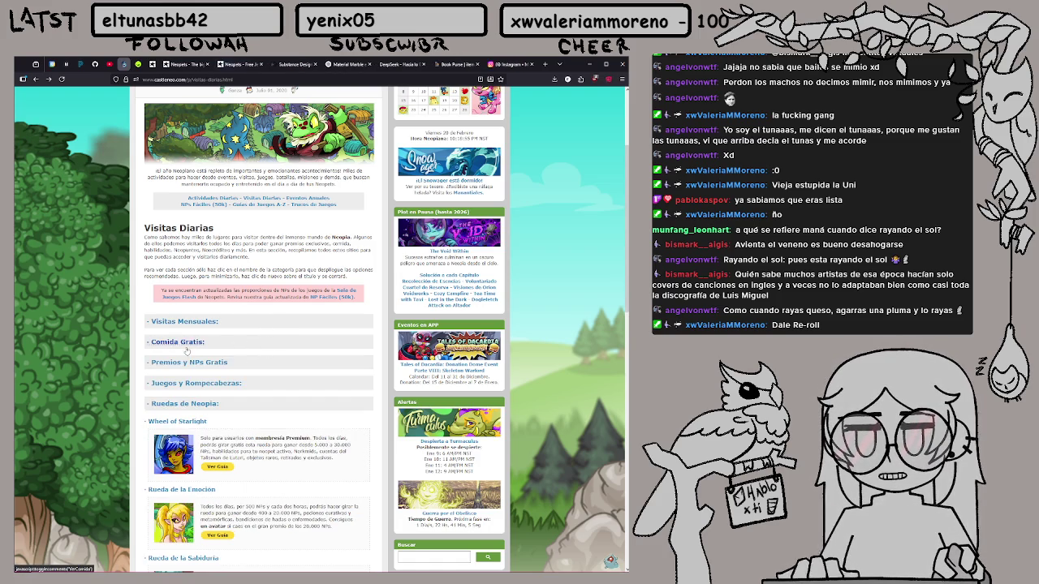
click(188, 328)
click(188, 328)
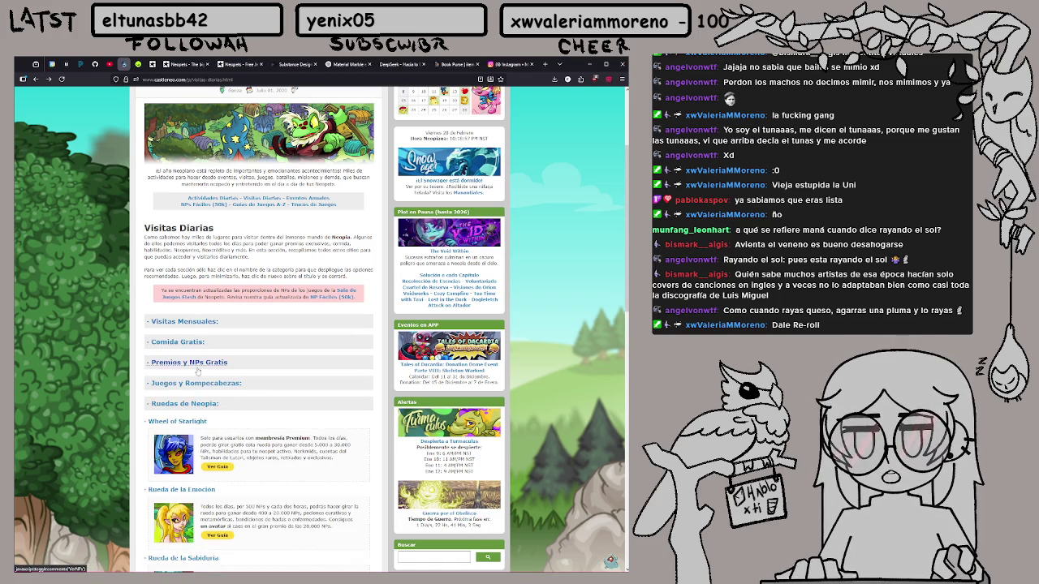
click(196, 366)
scroll(196, 367, down, 3)
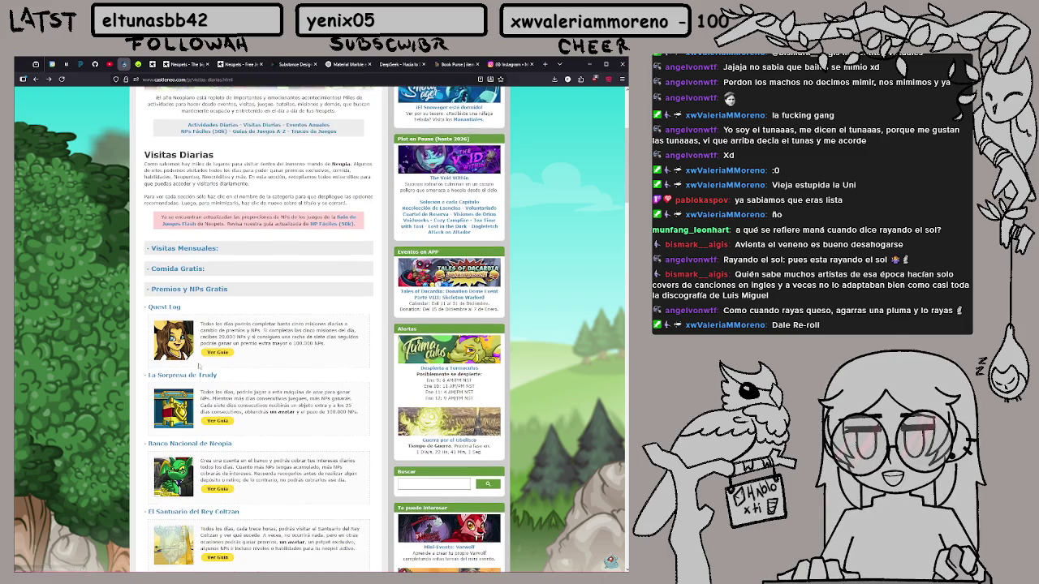
middle_click(188, 303)
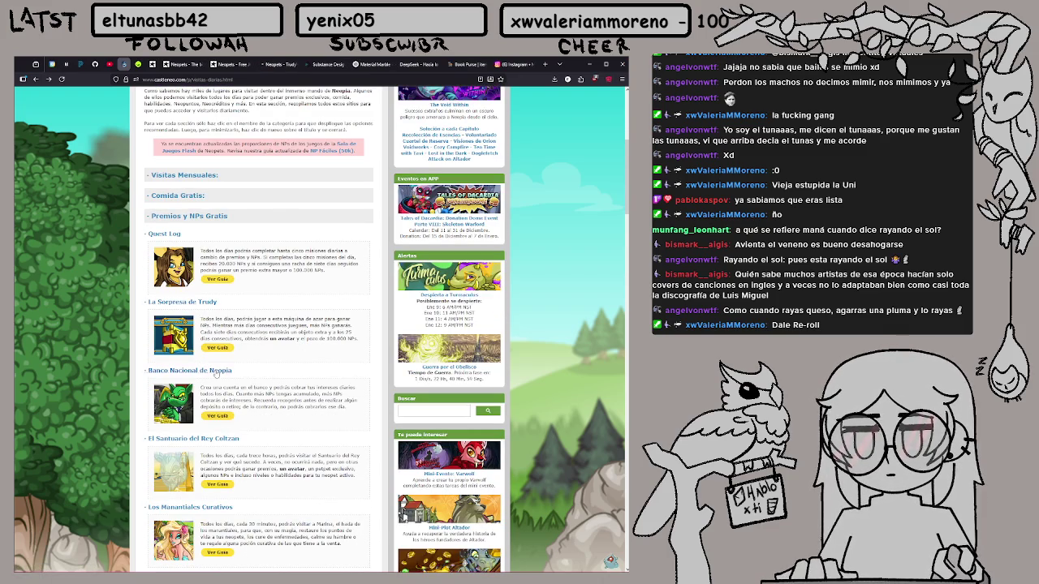
middle_click(211, 371)
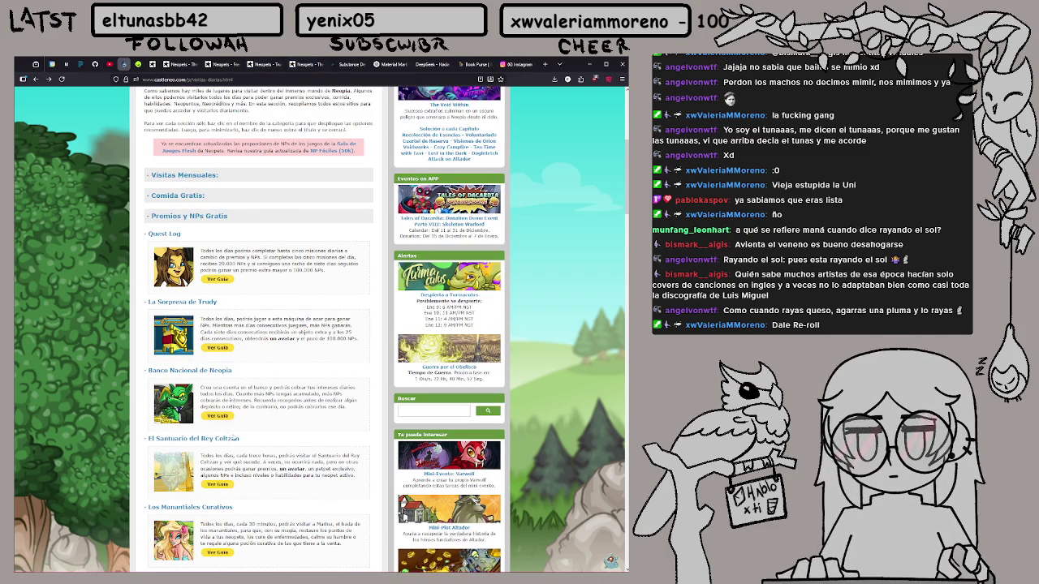
middle_click(233, 439)
scroll(224, 511, down, 3)
scroll(325, 330, down, 2)
middle_click(230, 362)
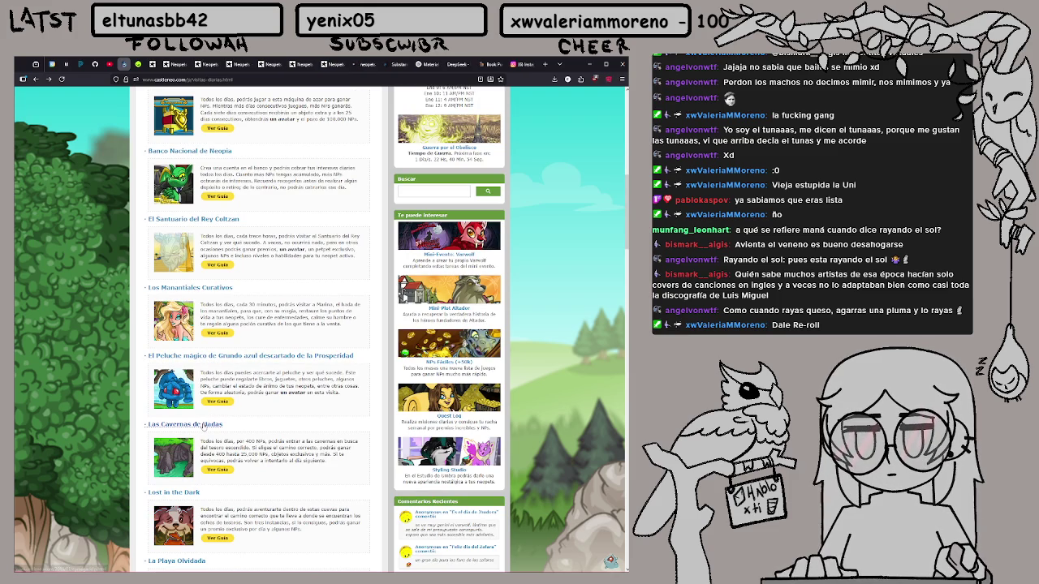
Open Haunted Woods Hunt, Manejo de Anclas and Las Catabumbas de Neovia in new tabs
scroll(203, 424, down, 2)
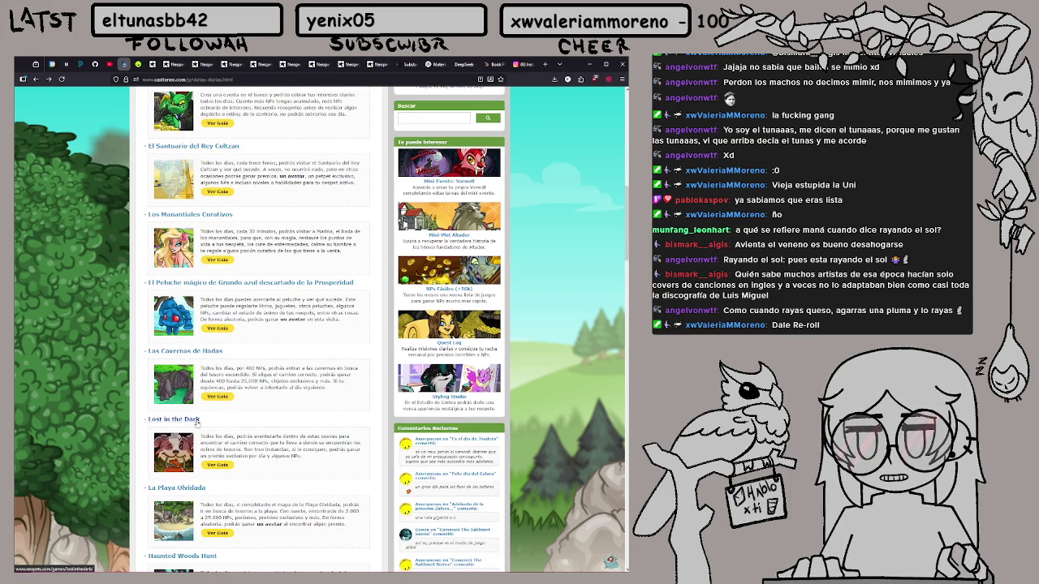
scroll(194, 429, down, 2)
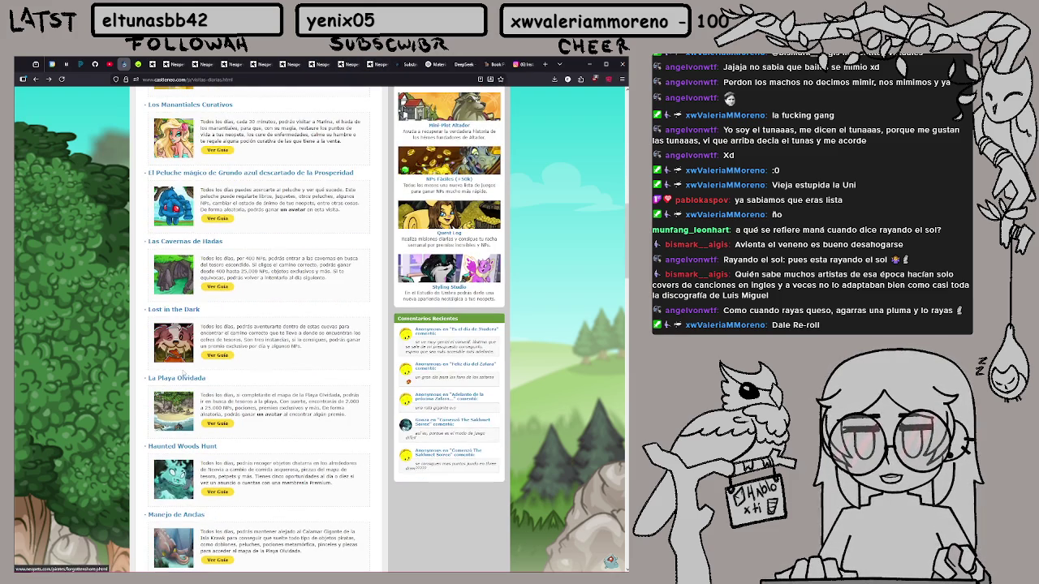
middle_click(207, 448)
scroll(209, 454, down, 3)
middle_click(203, 370)
middle_click(225, 442)
scroll(225, 442, down, 2)
scroll(227, 385, down, 2)
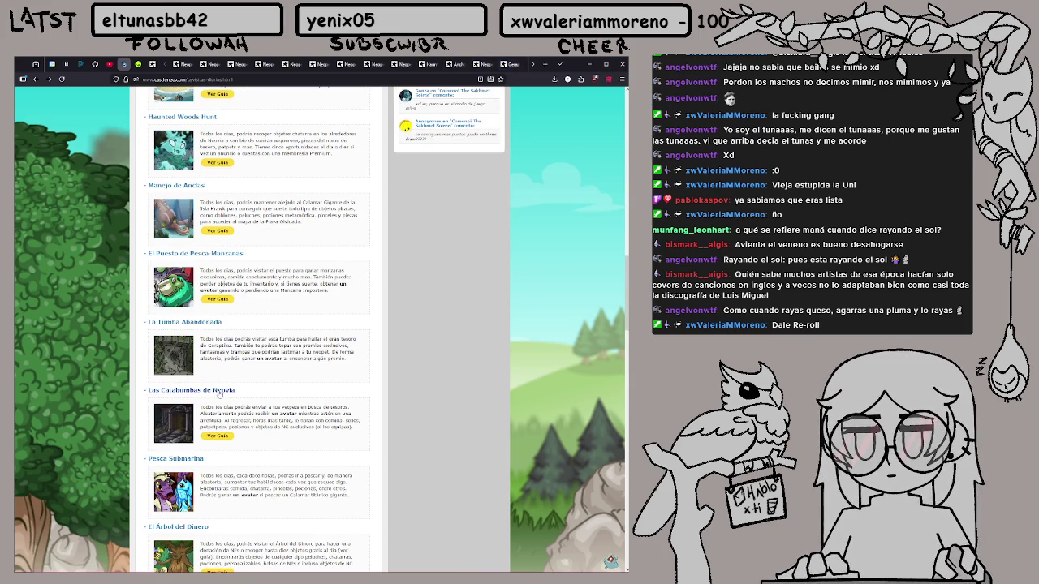
middle_click(218, 391)
Scroll further down the guide and expand the Tiendas y Lugares section
scroll(220, 394, down, 3)
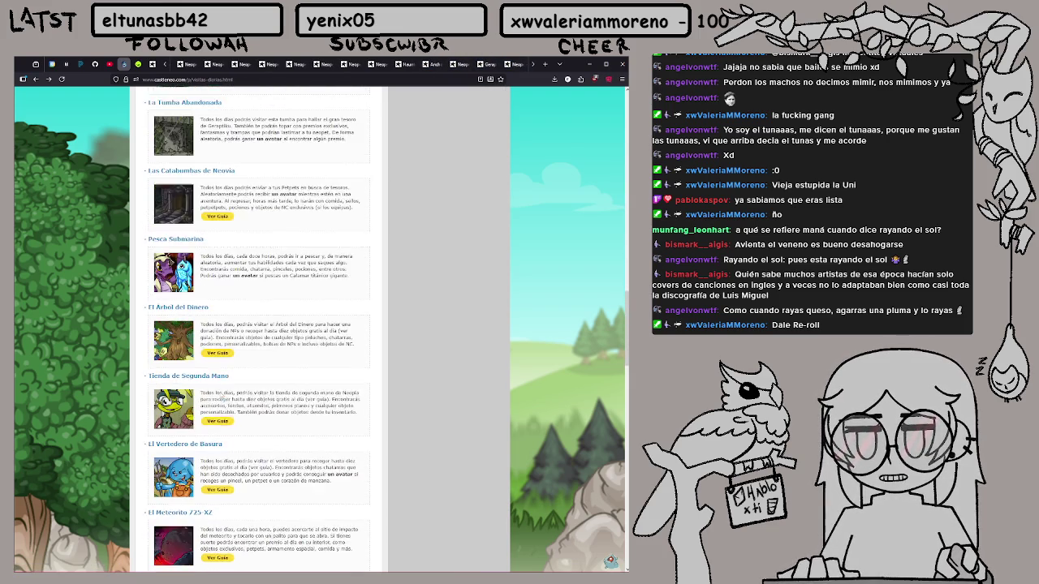
scroll(223, 399, down, 4)
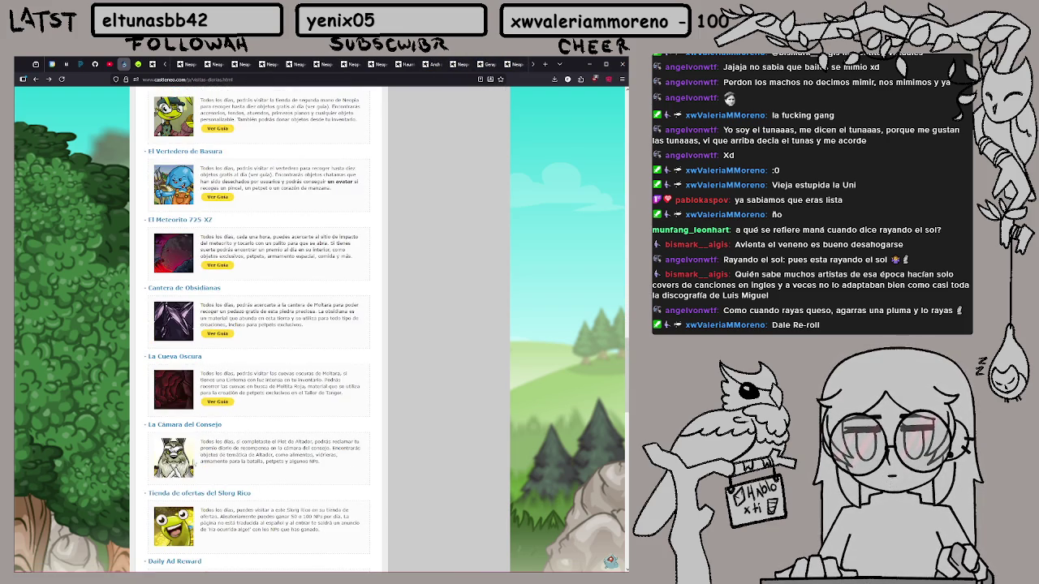
scroll(219, 447, down, 1)
scroll(218, 442, down, 2)
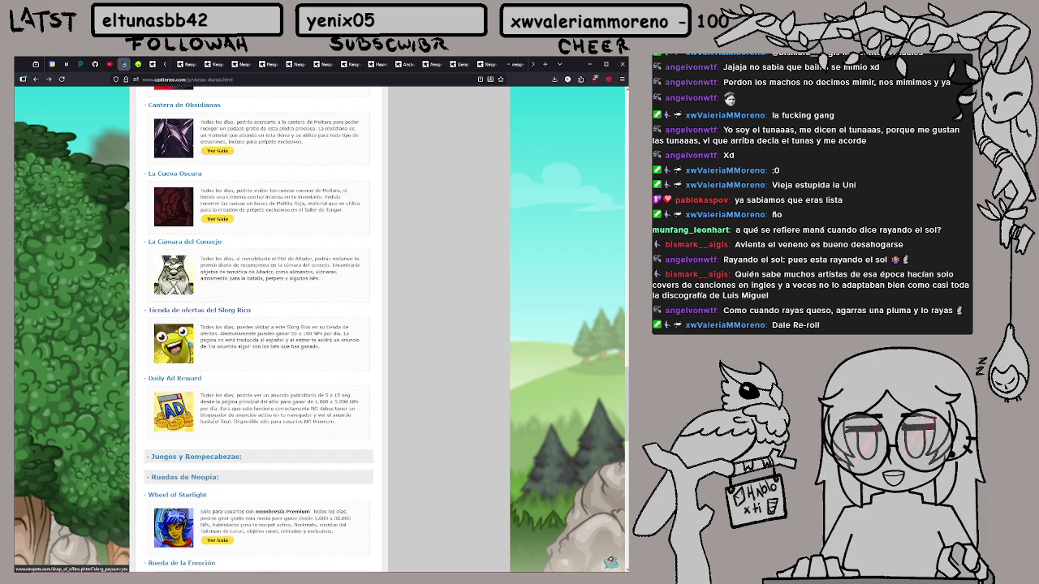
scroll(227, 457, down, 4)
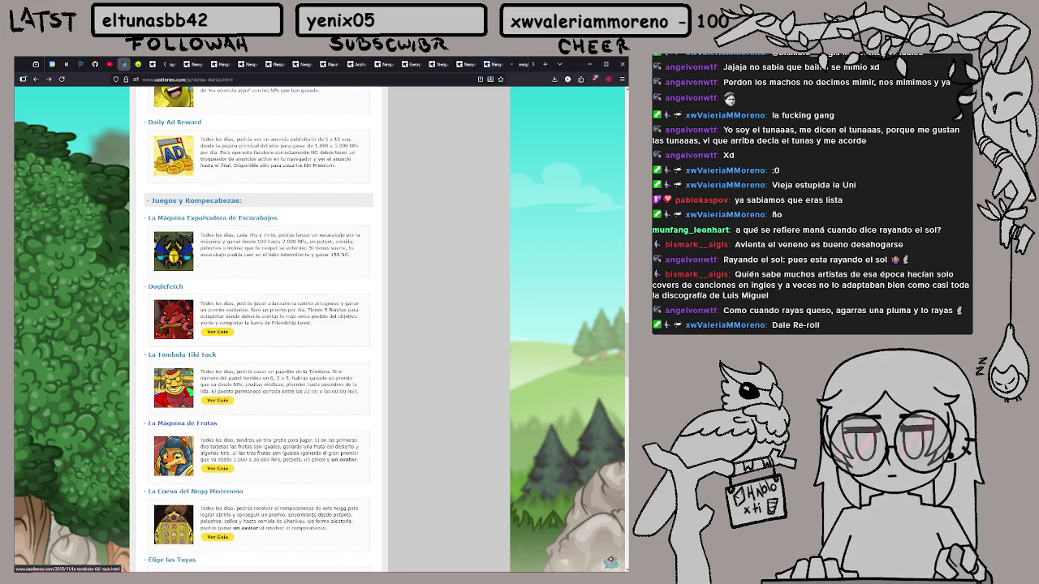
scroll(224, 391, down, 2)
scroll(220, 390, down, 5)
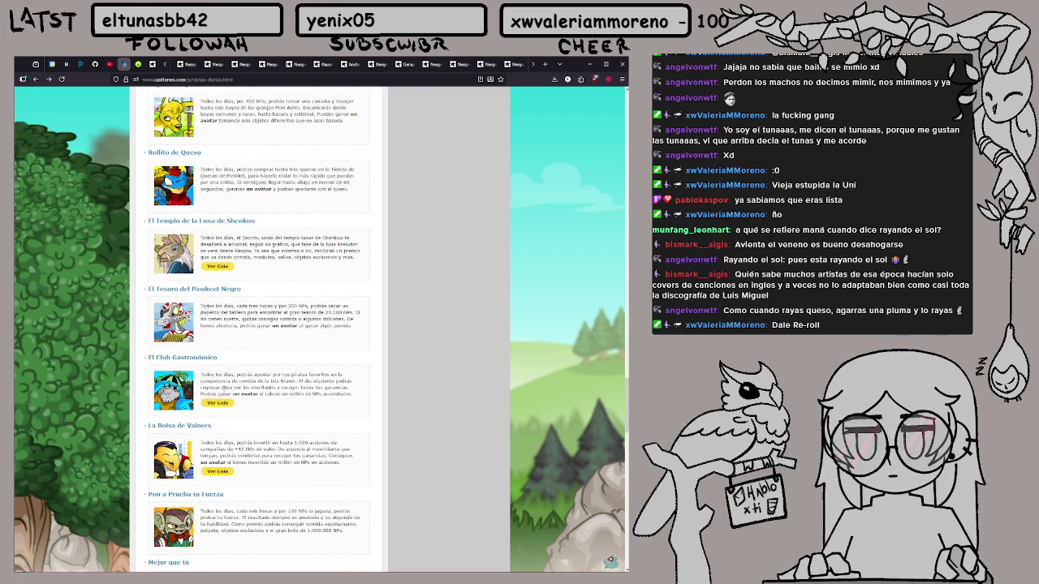
scroll(216, 431, down, 3)
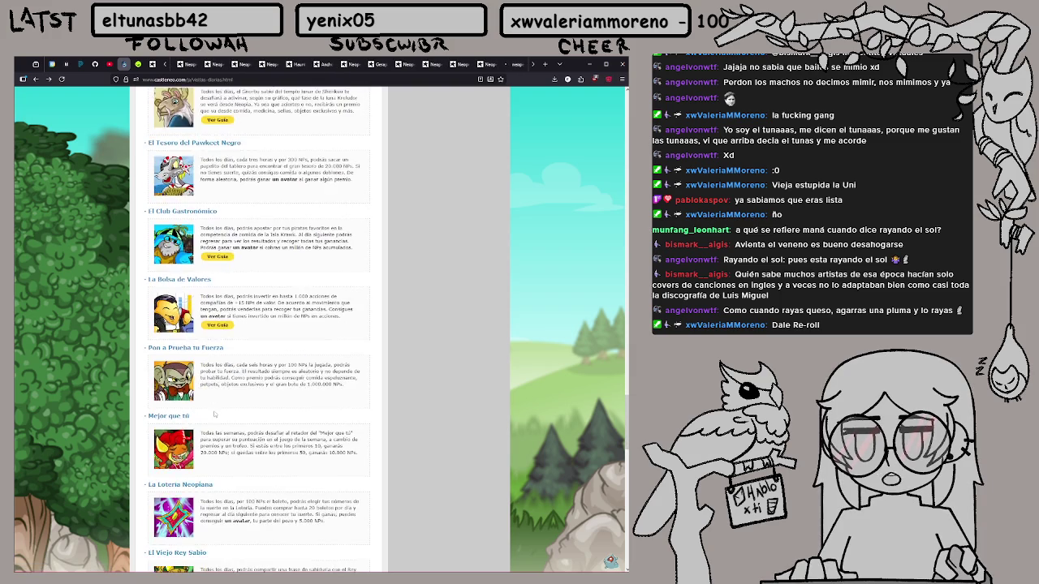
scroll(214, 414, down, 7)
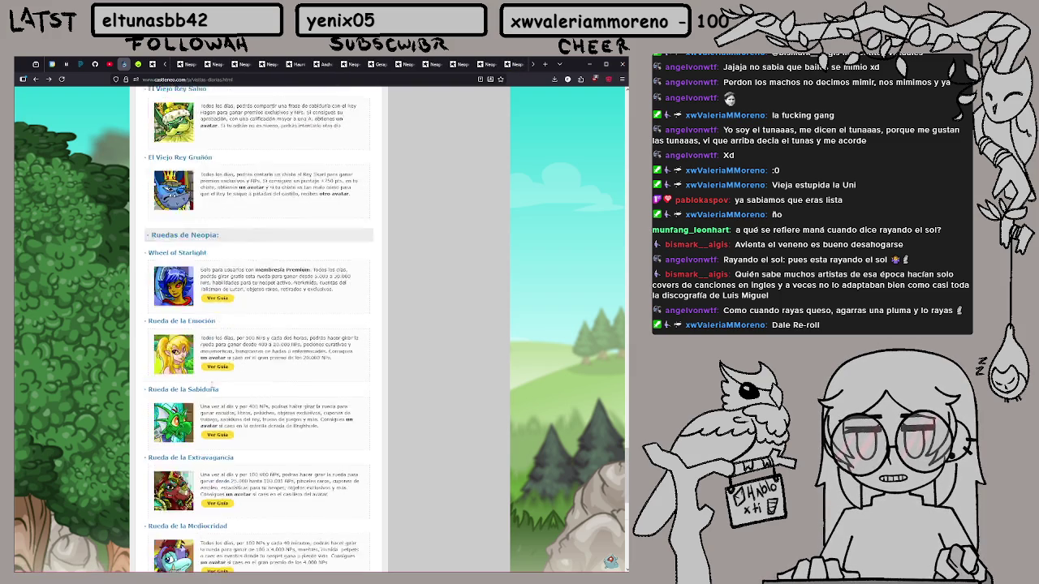
scroll(211, 387, down, 3)
click(185, 321)
click(187, 322)
click(208, 341)
Open the Haiku Generator in a new tab and go to the Anchor Management prize
scroll(213, 357, down, 2)
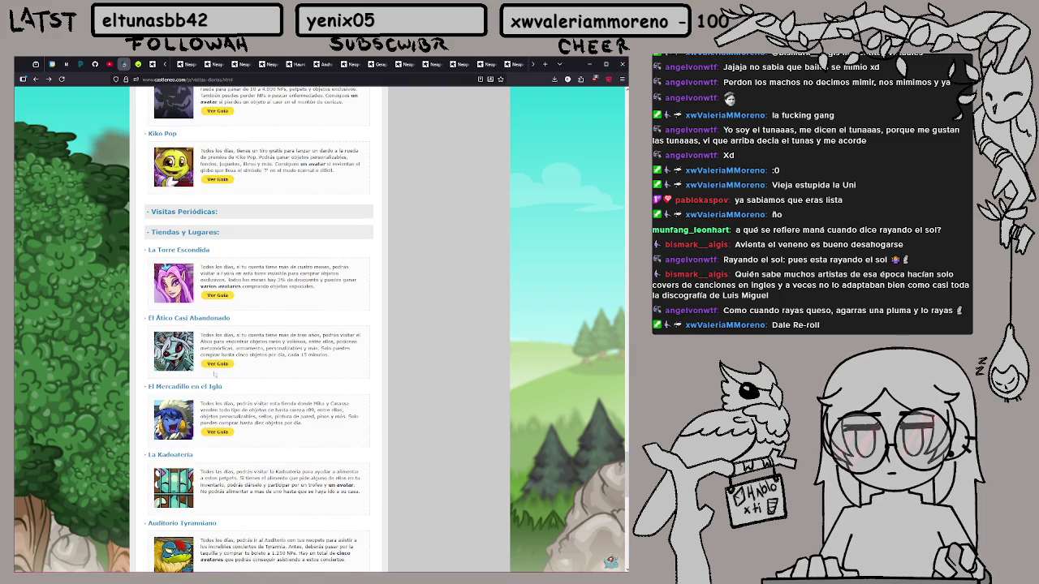
scroll(182, 395, down, 3)
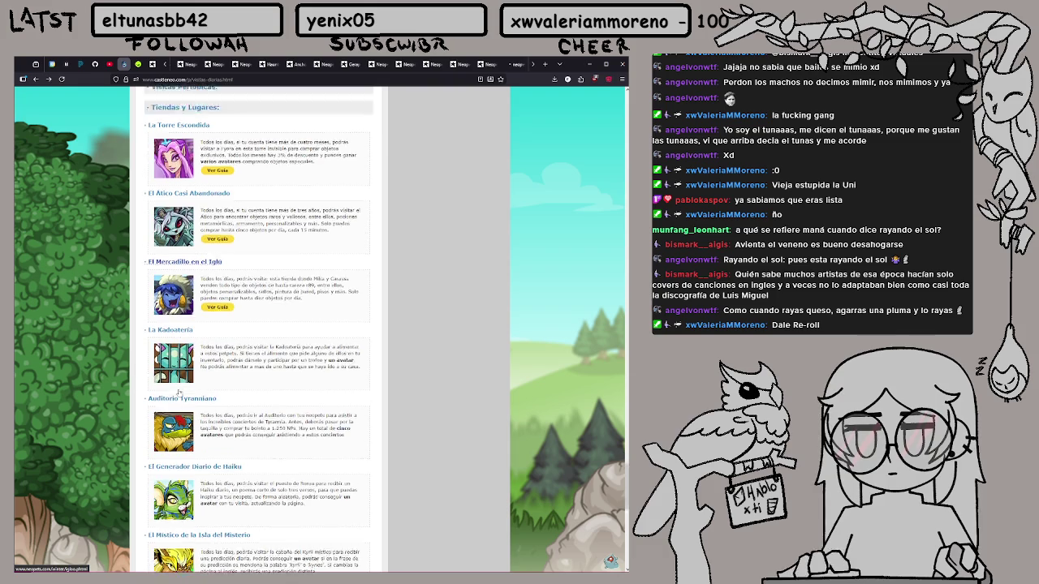
scroll(198, 382, down, 3)
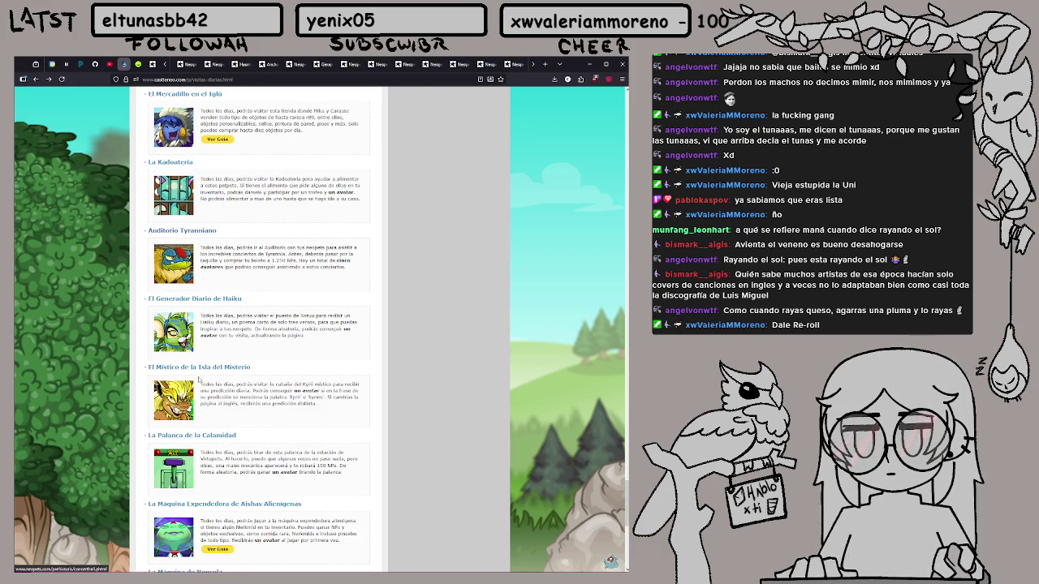
middle_click(211, 302)
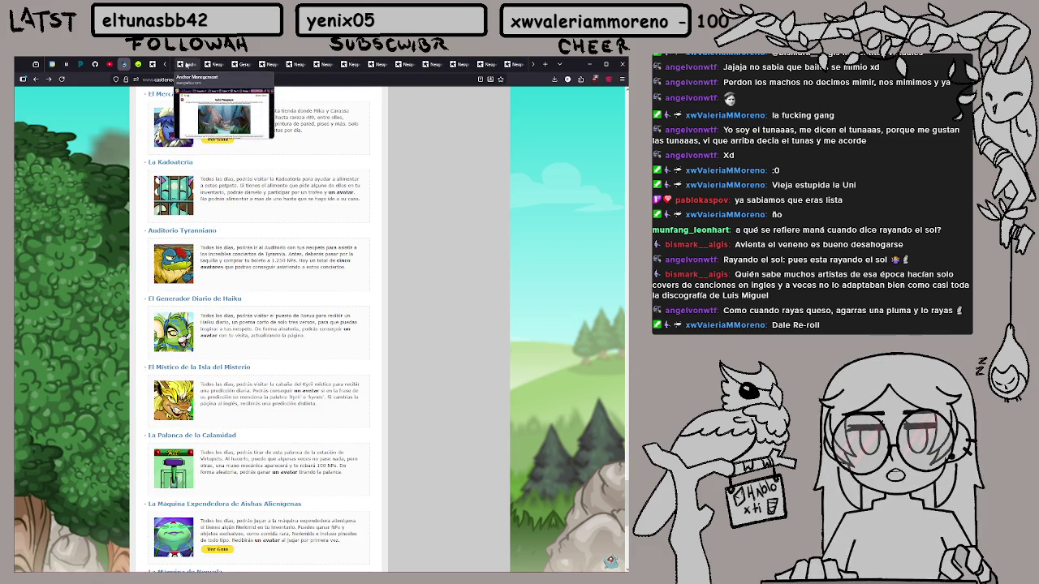
click(187, 64)
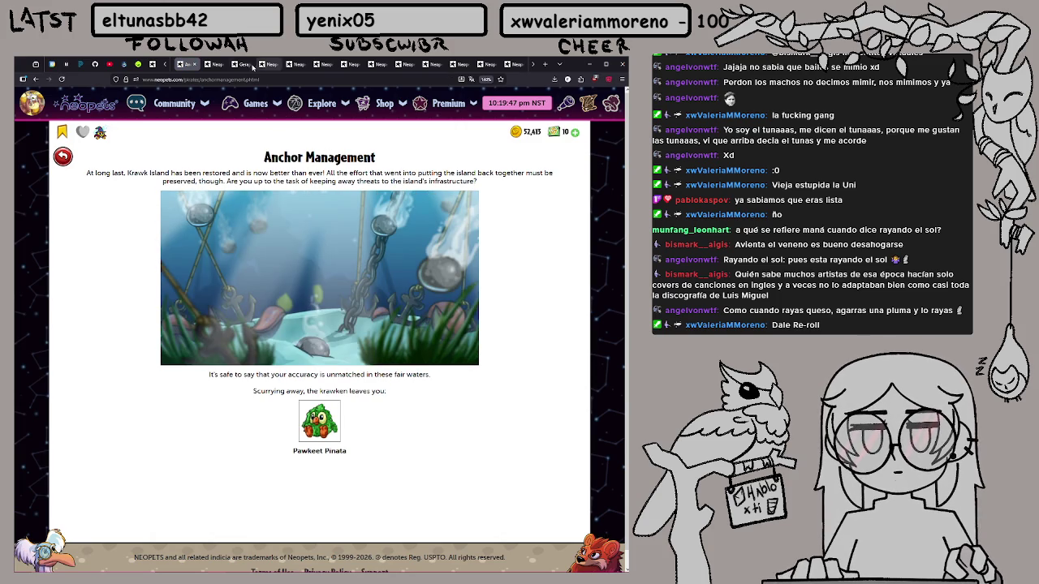
Close the finished Anchor Management and Apple Bobbing pages, leaving the Ghostly Soup prize to look up
click(190, 64)
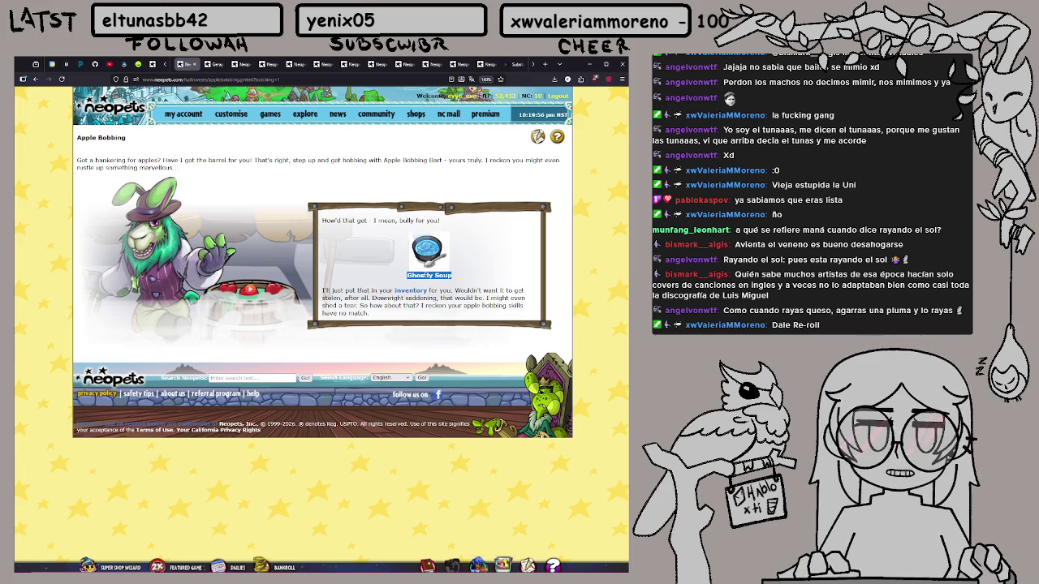
click(187, 65)
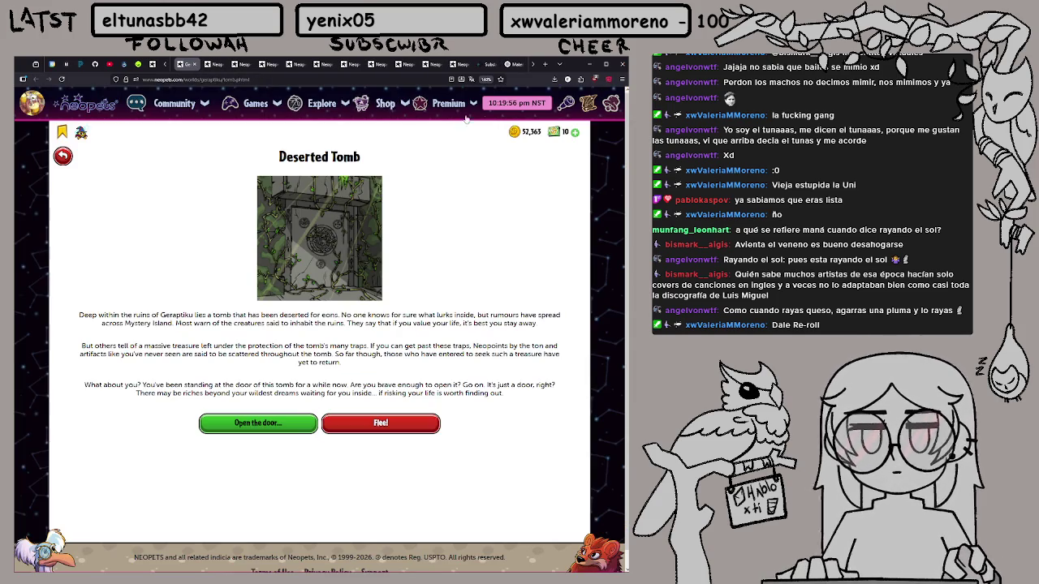
scroll(533, 65, down, 2)
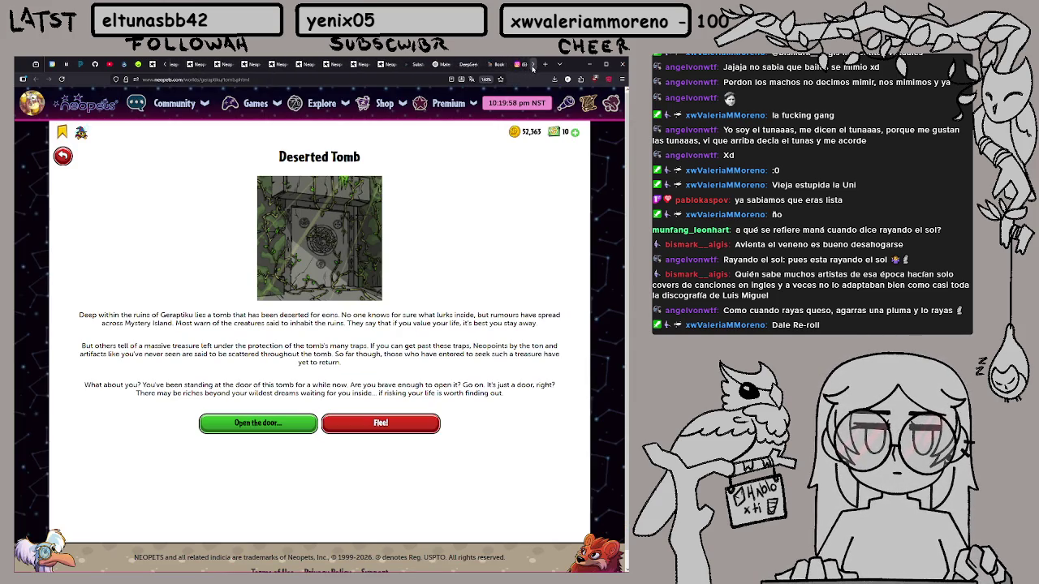
click(487, 64)
Search itemdb for 'ghostly soup' and check its 837 NP price history
click(203, 116)
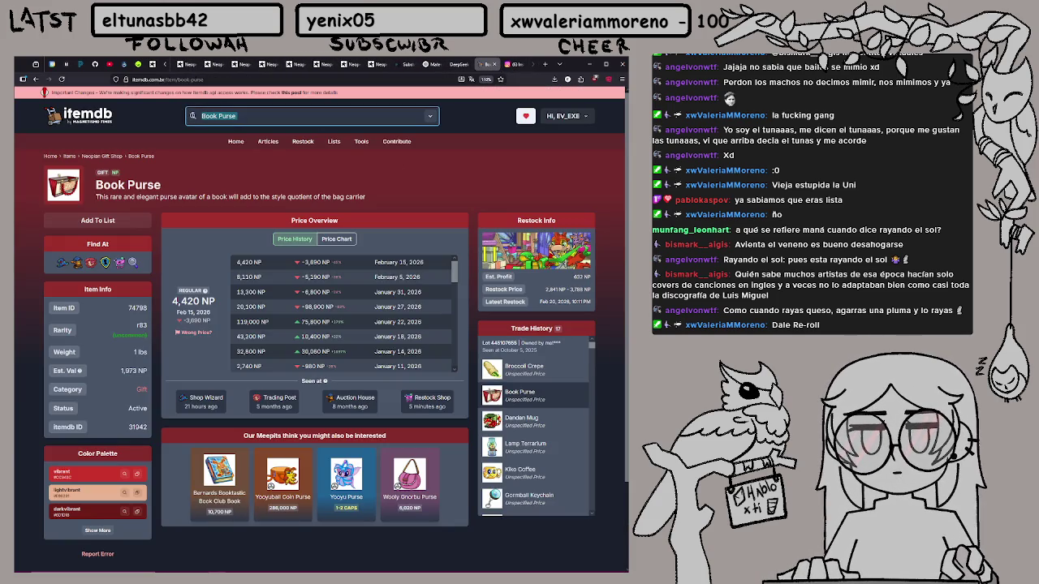
text(ghostly soup)
key(Return)
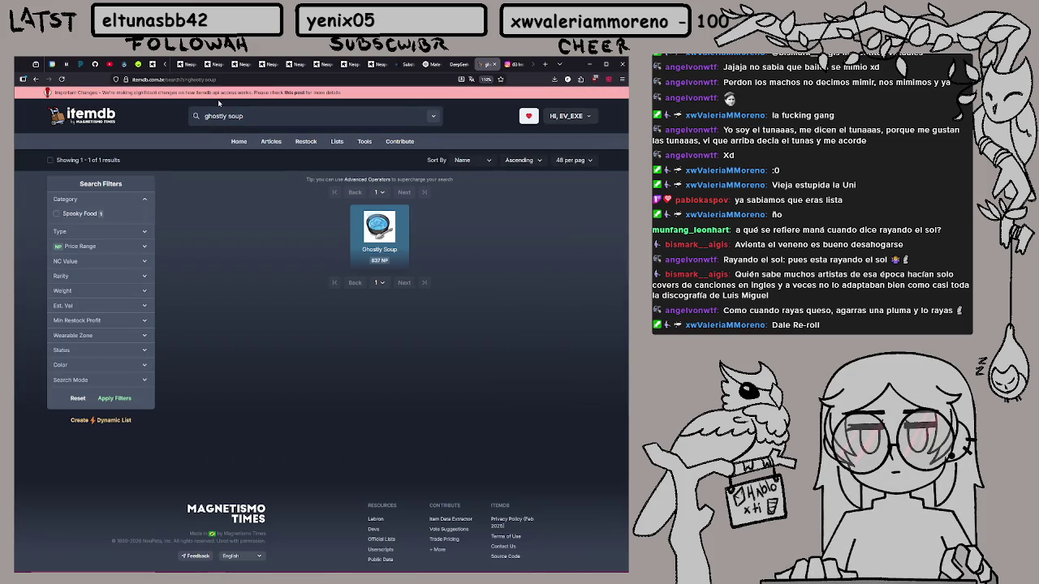
click(400, 235)
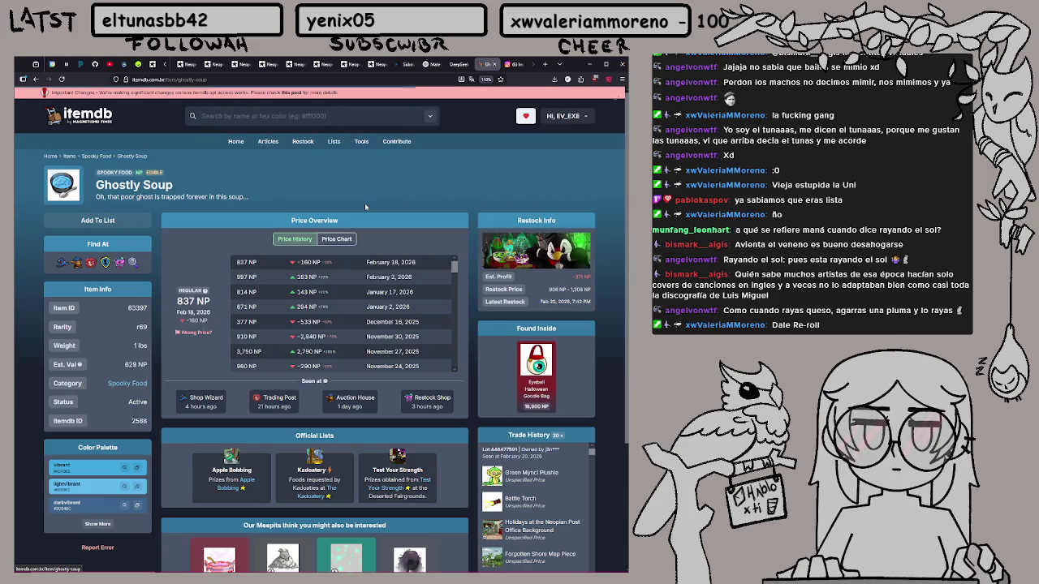
scroll(336, 338, down, 2)
scroll(336, 338, down, 3)
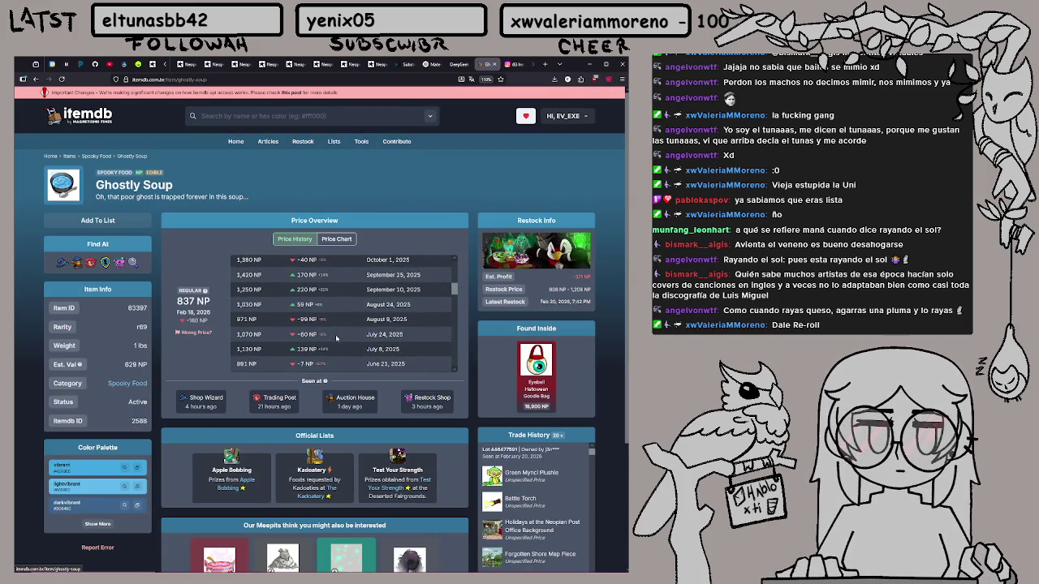
scroll(333, 439, down, 2)
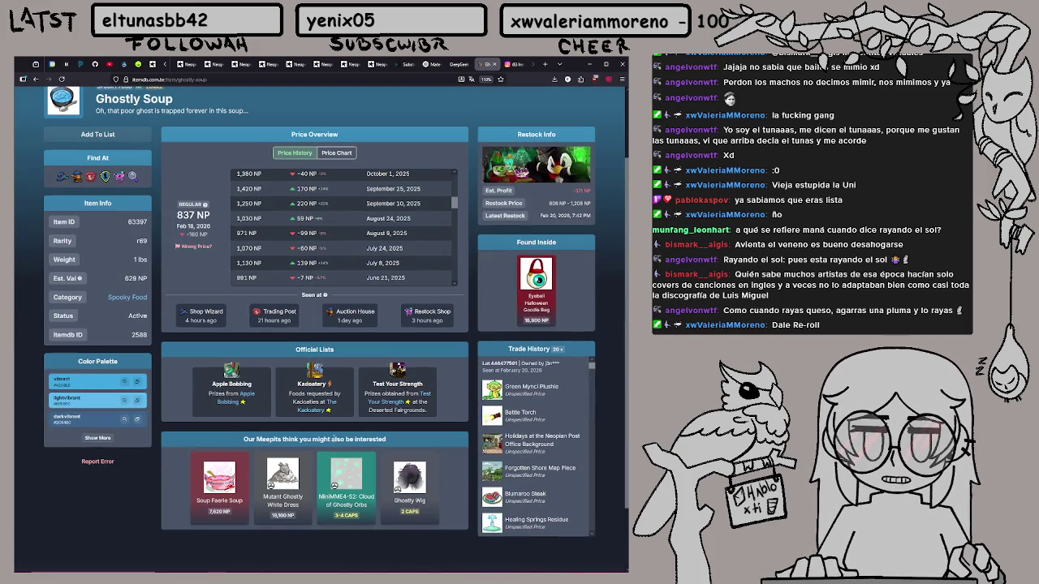
scroll(333, 439, up, 2)
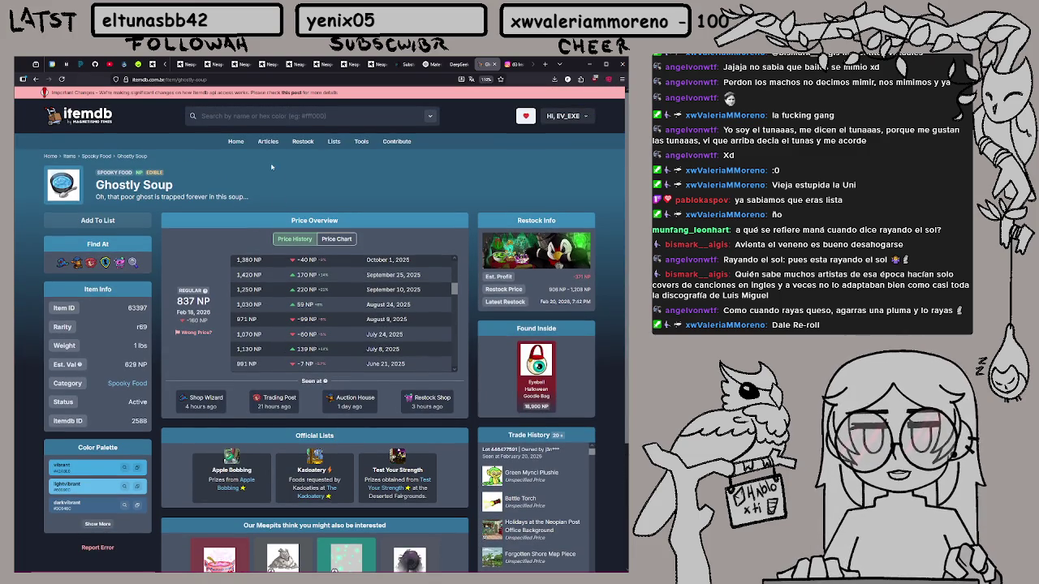
click(319, 65)
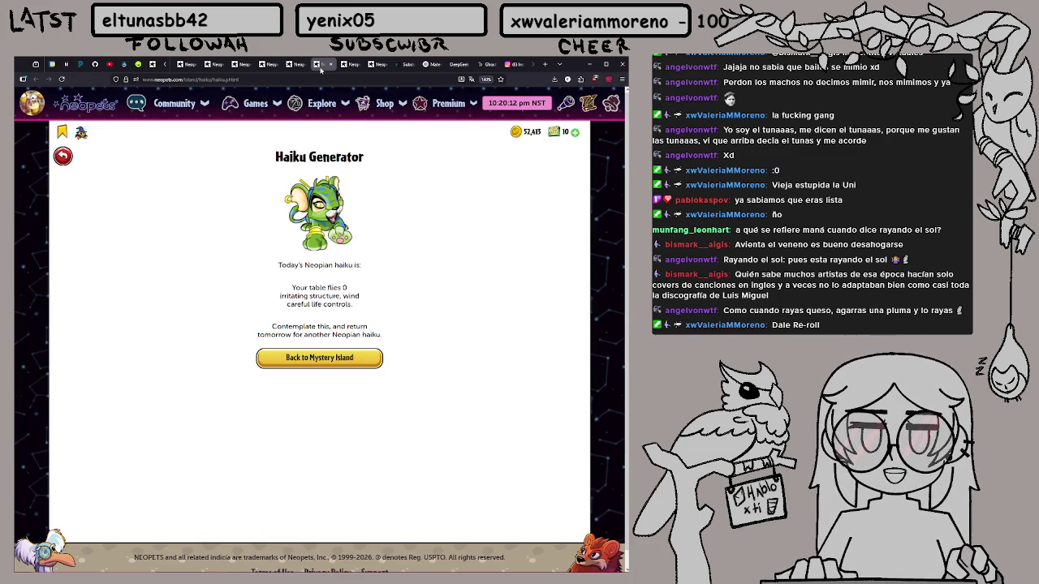
Go through the Haiku Generator and Mystic pages, pull the Lever of Doom, and reach Concert Hall
click(349, 64)
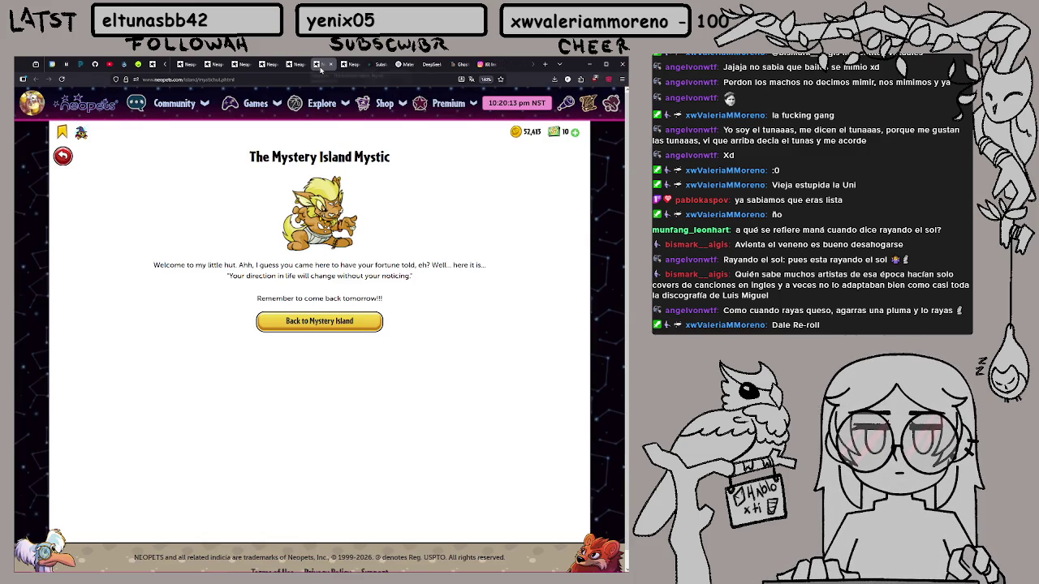
click(376, 64)
click(353, 378)
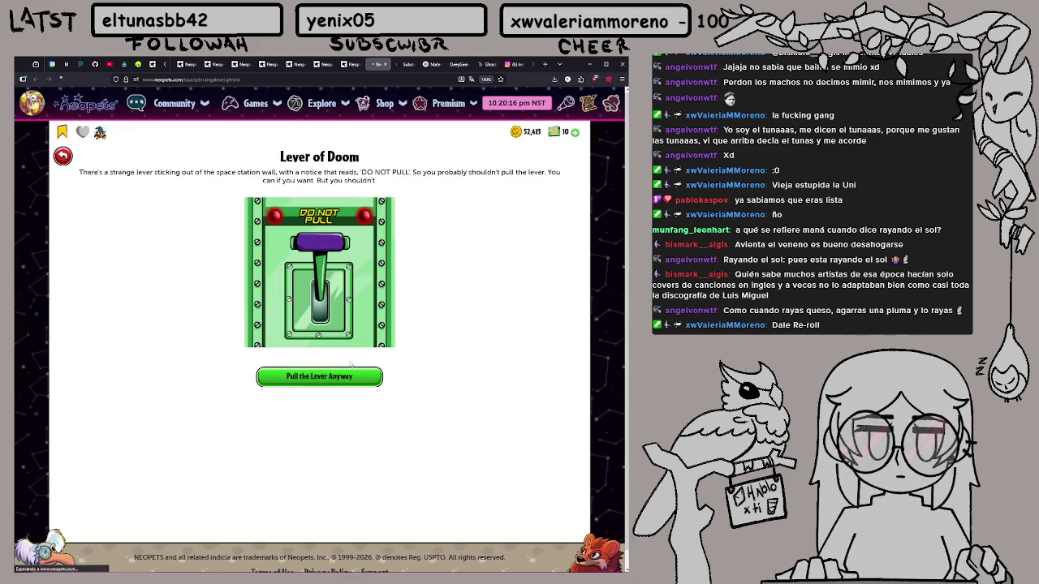
click(385, 64)
click(348, 65)
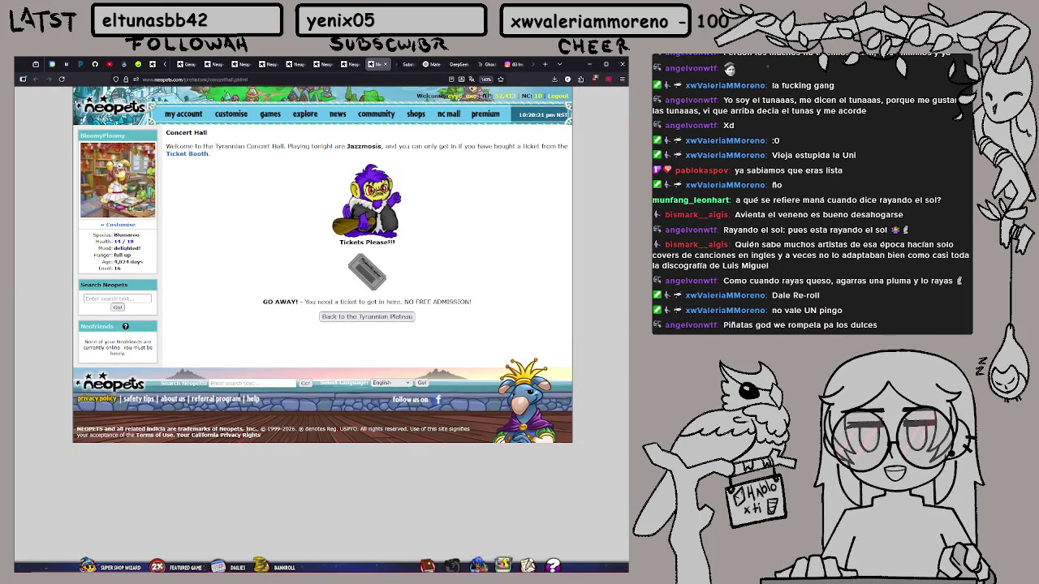
click(372, 65)
Enter the Igloo Garage Sale and try buying Midas for 181 NP, which is out of stock
click(379, 65)
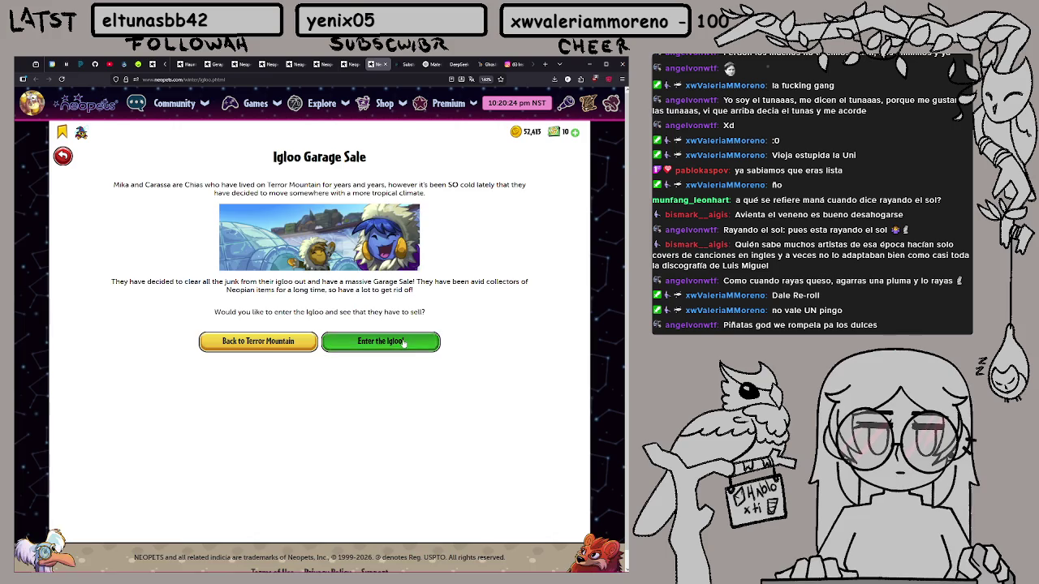
click(404, 342)
click(216, 302)
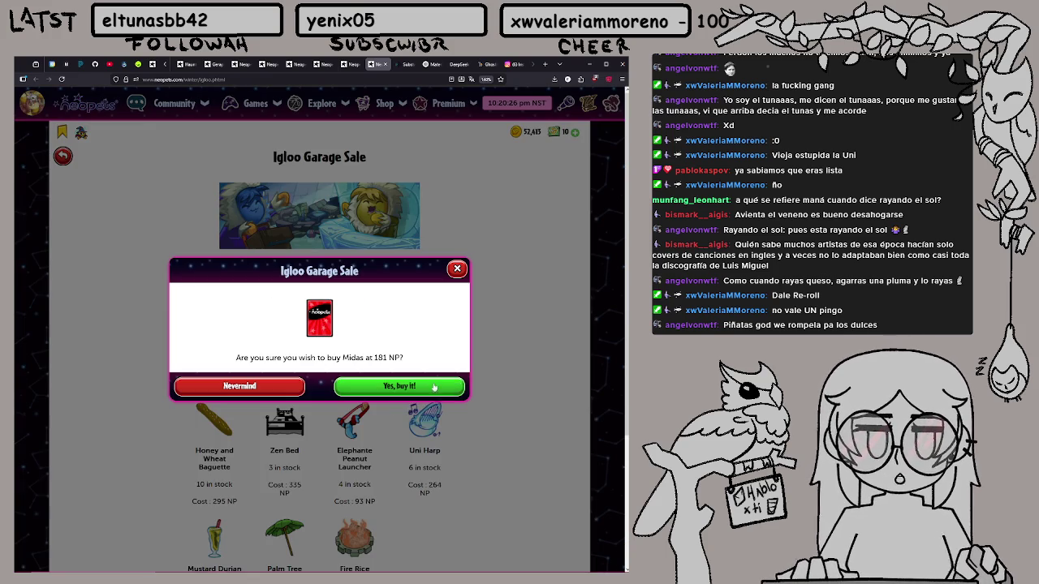
click(434, 384)
click(319, 397)
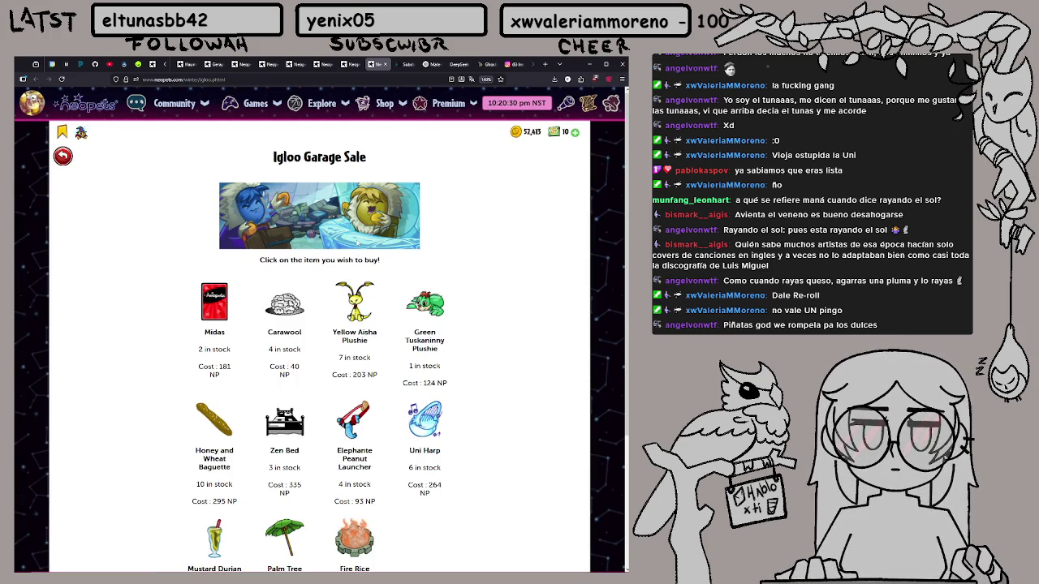
Refresh the stock and buy the Triangular Flotsam Stamp for 105 NP
scroll(515, 494, down, 2)
key(ctrl+minus)
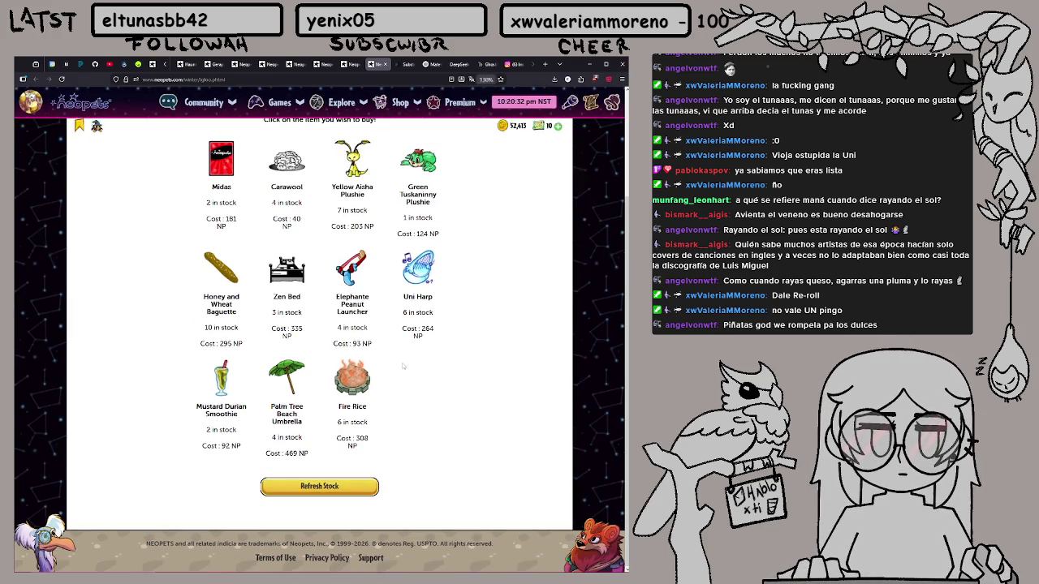
scroll(365, 292, up, 1)
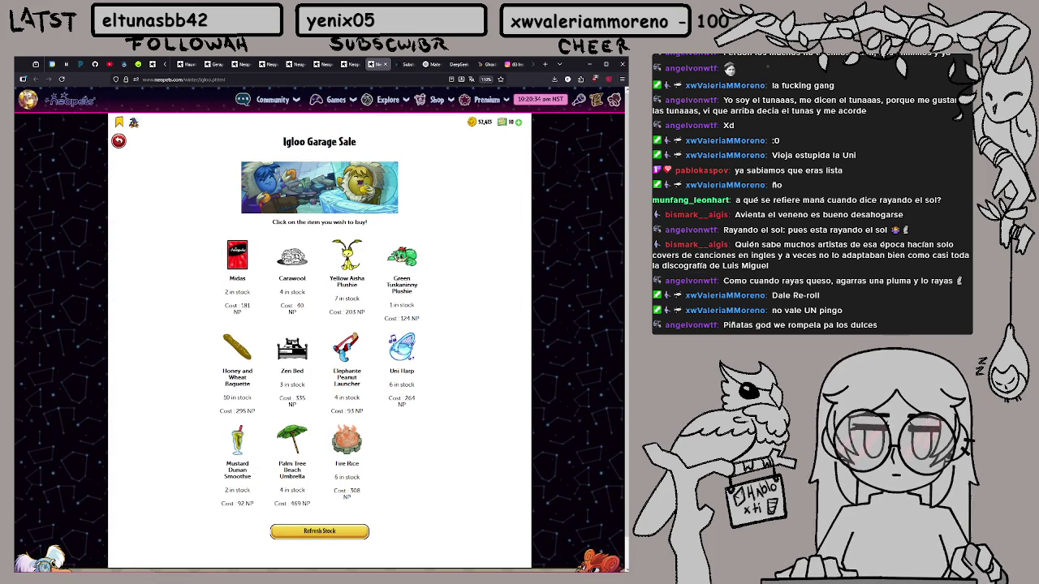
click(319, 531)
scroll(318, 369, down, 3)
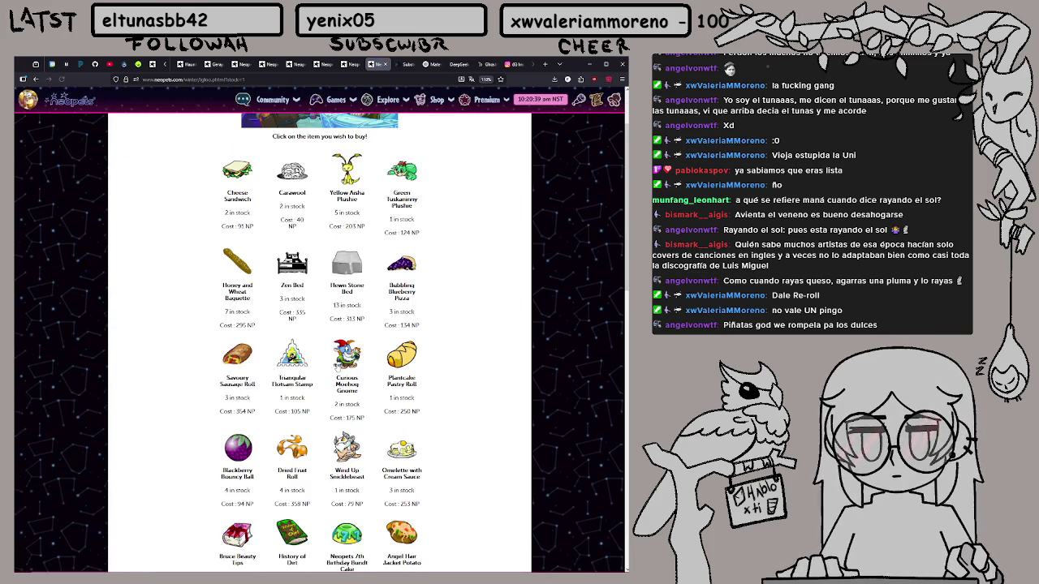
scroll(320, 365, down, 1)
click(299, 325)
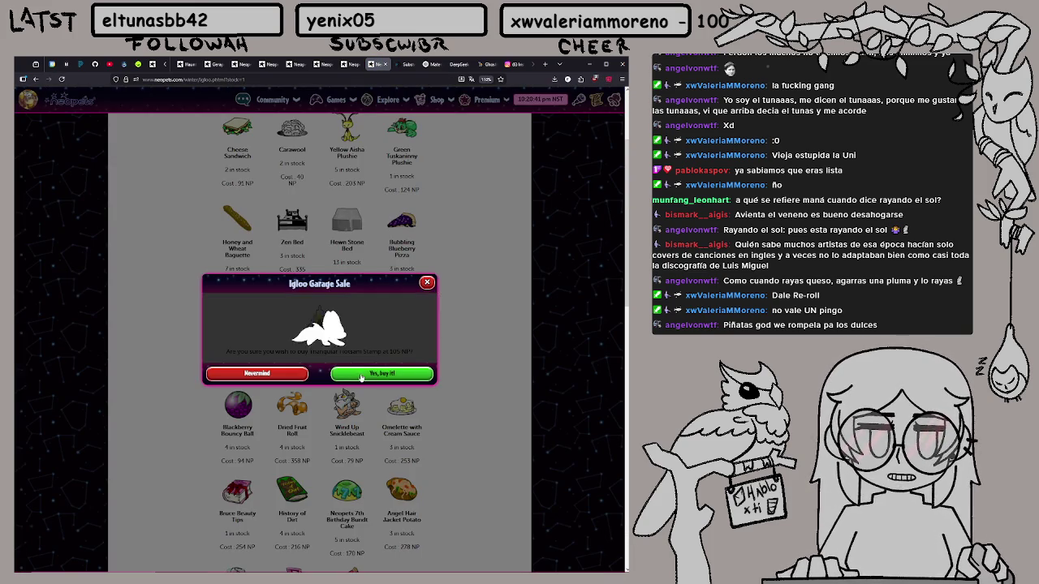
click(362, 375)
click(319, 403)
Browse the remaining garage sale items and restock the sale
scroll(319, 366, down, 5)
scroll(321, 341, down, 5)
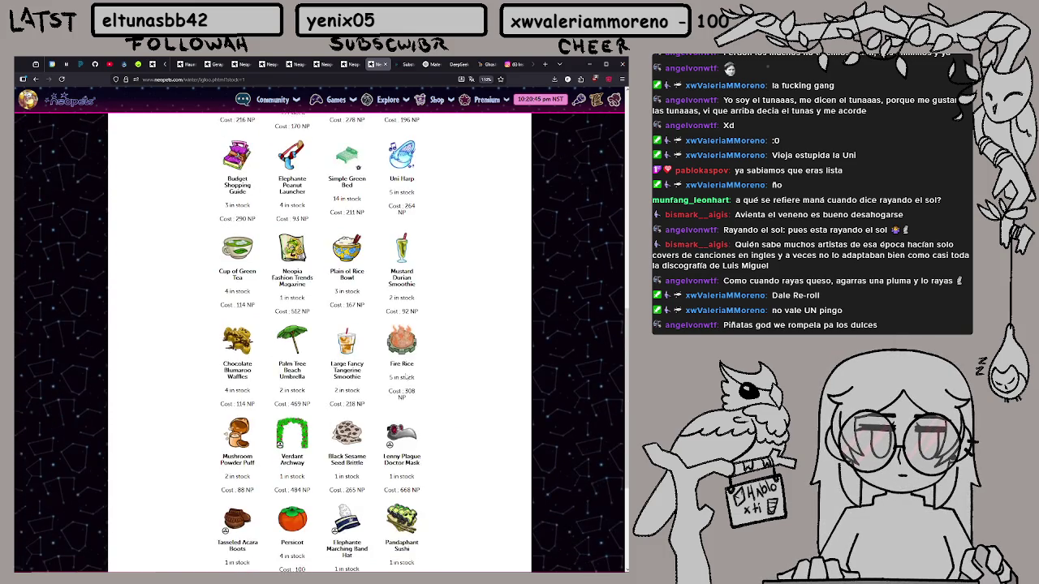
scroll(406, 373, down, 2)
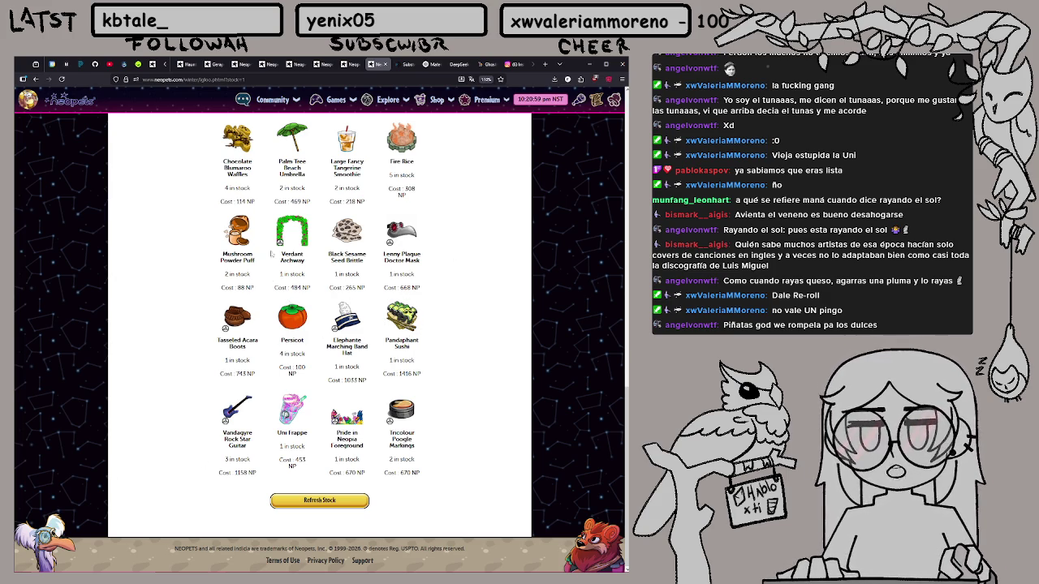
scroll(421, 338, up, 3)
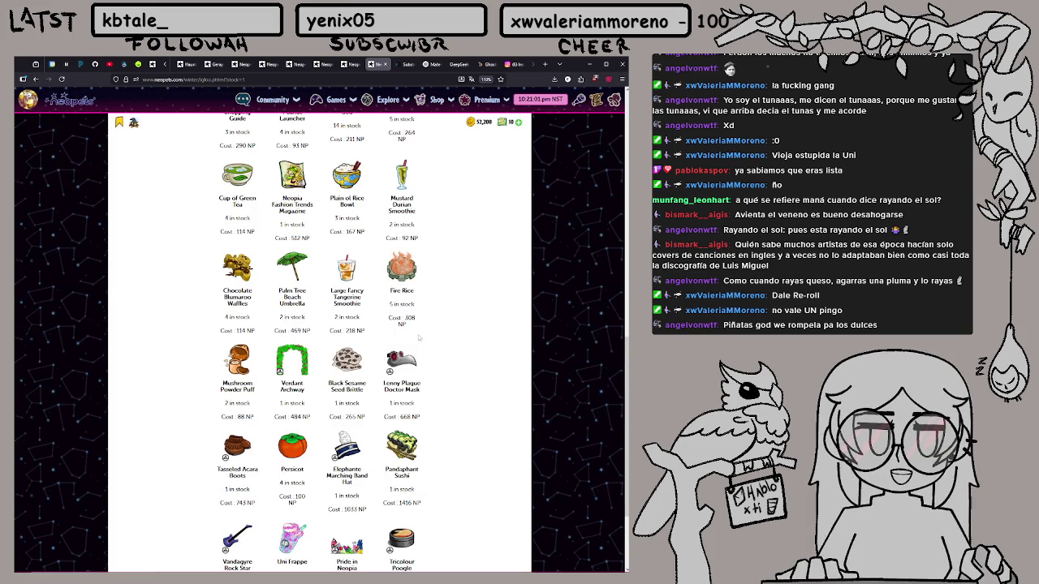
scroll(419, 338, up, 2)
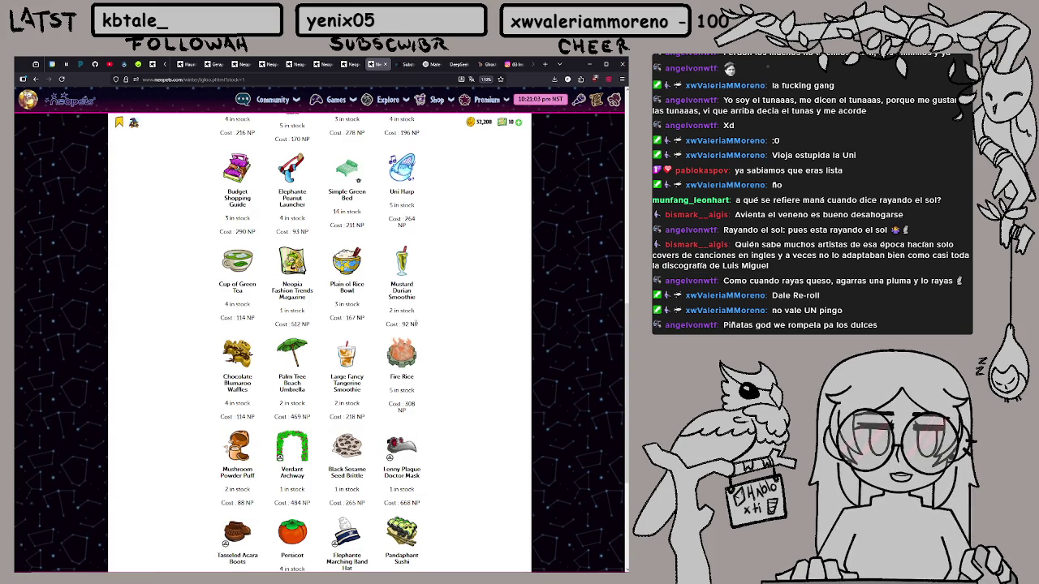
scroll(414, 323, up, 4)
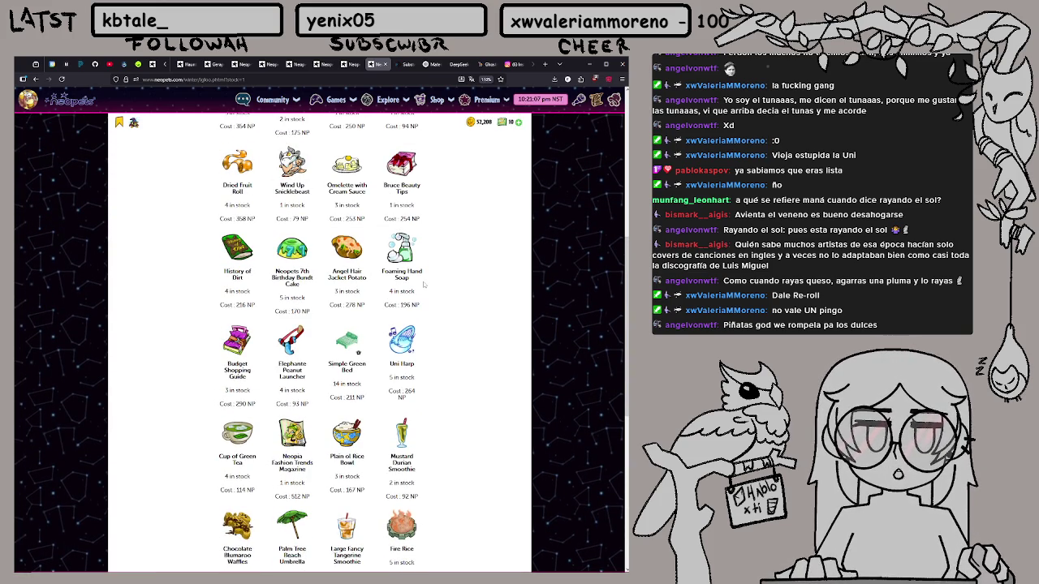
scroll(423, 285, down, 9)
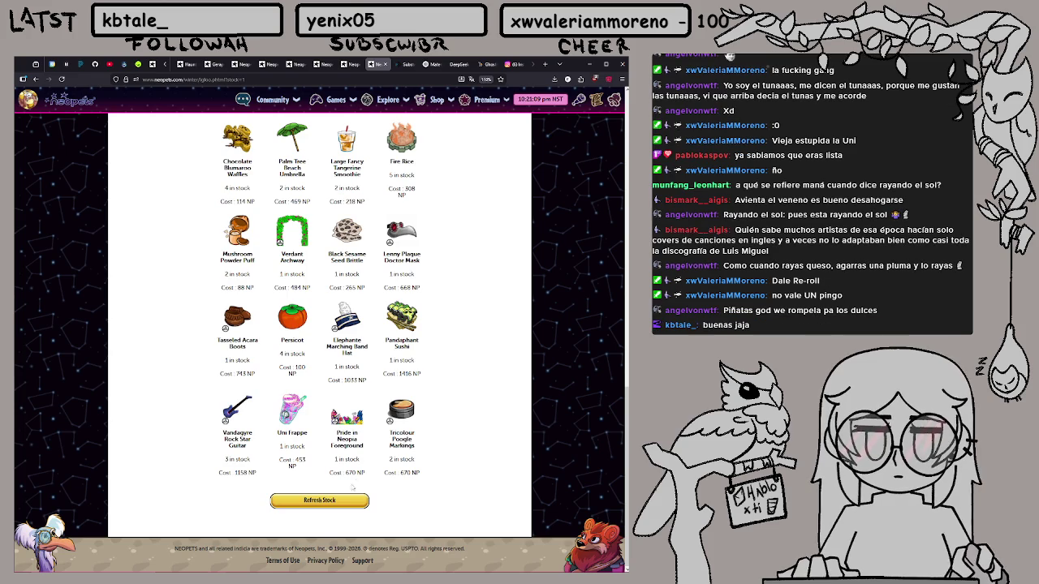
click(354, 502)
click(352, 65)
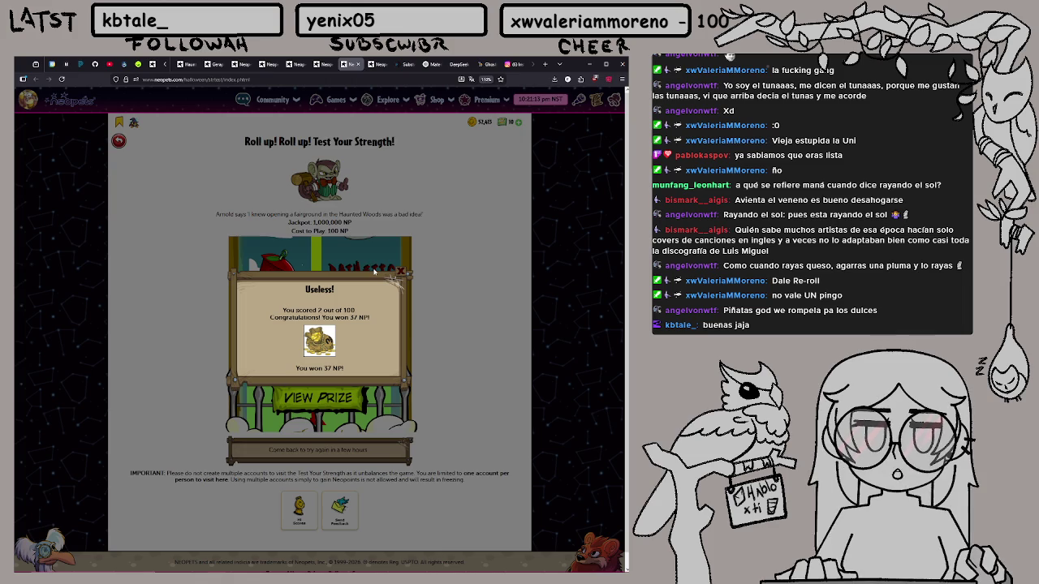
Close Test Your Strength, take the free Fruit Machine spin, and dismiss the closed Tombola
middle_click(344, 67)
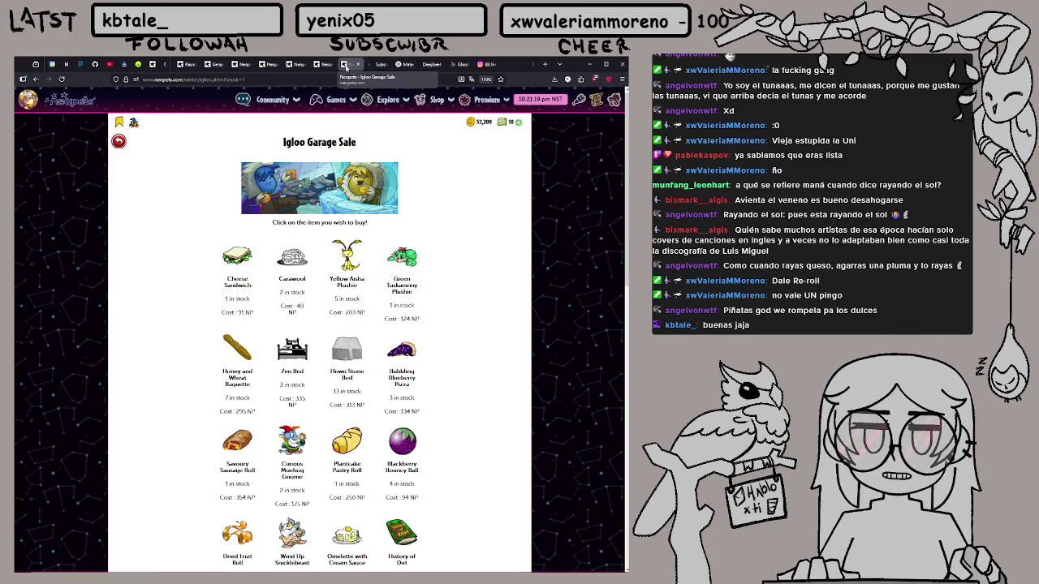
click(321, 67)
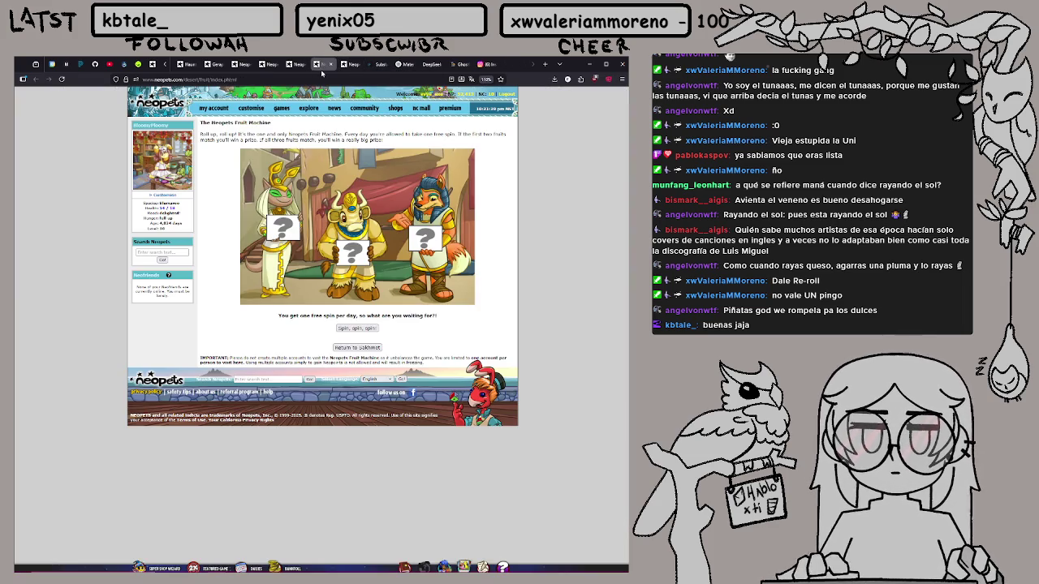
click(369, 328)
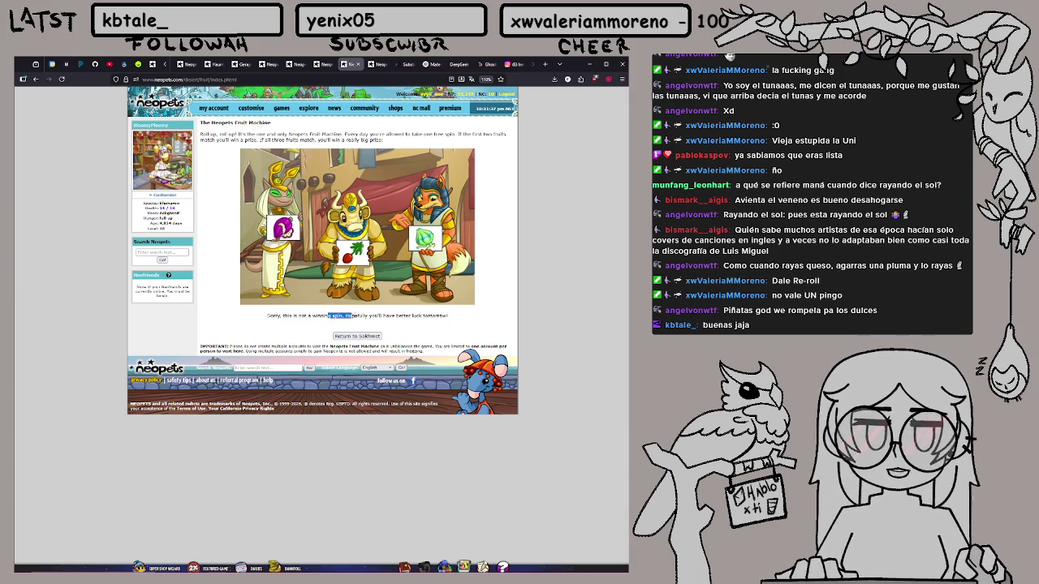
click(343, 66)
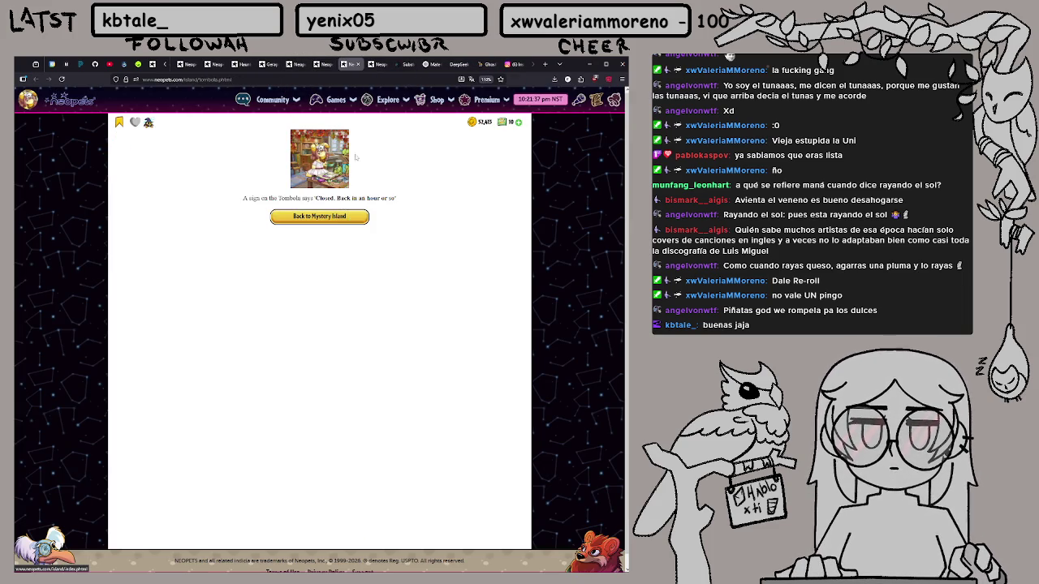
click(358, 64)
Close the Garage Sale and Shop of Offers pages and send the first Petpet into Grave Danger
click(358, 64)
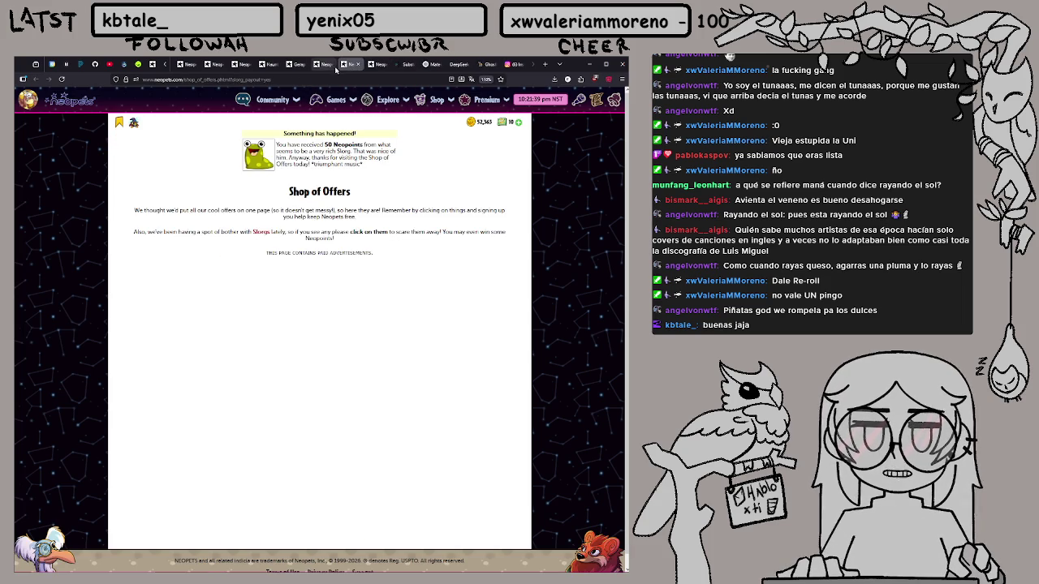
click(358, 64)
click(325, 67)
click(329, 443)
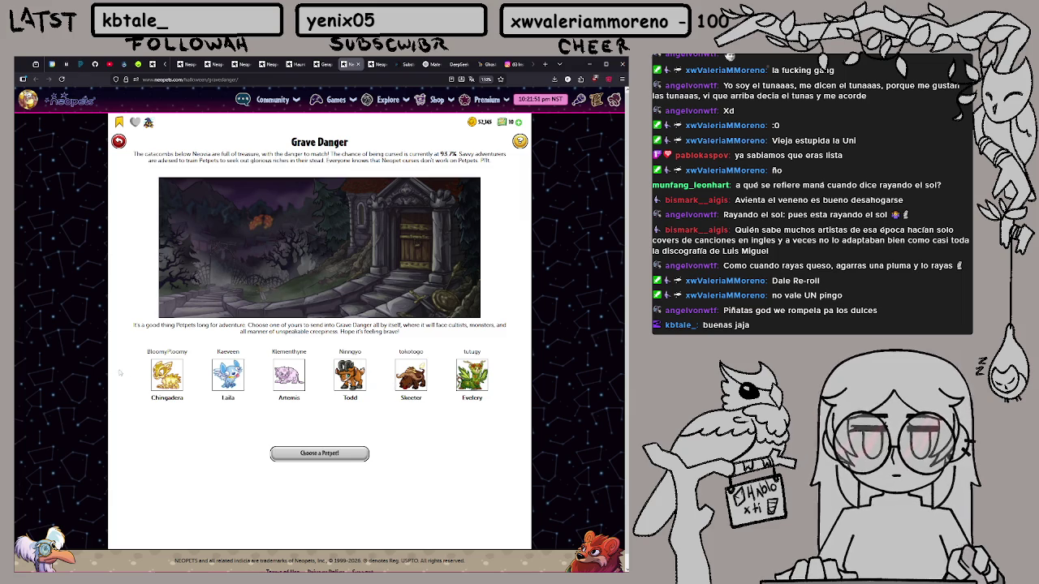
click(148, 386)
click(319, 453)
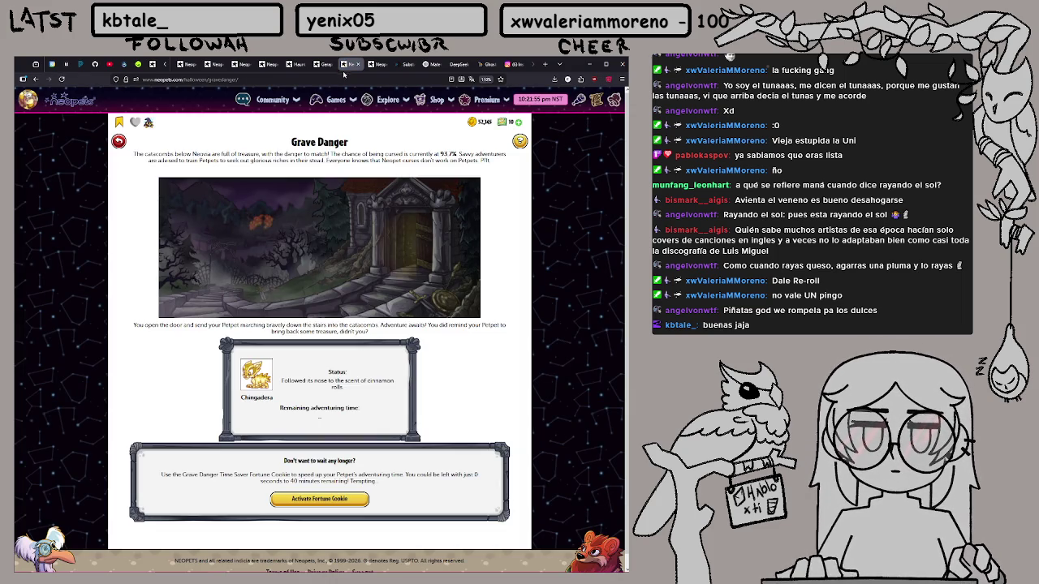
click(357, 65)
click(323, 65)
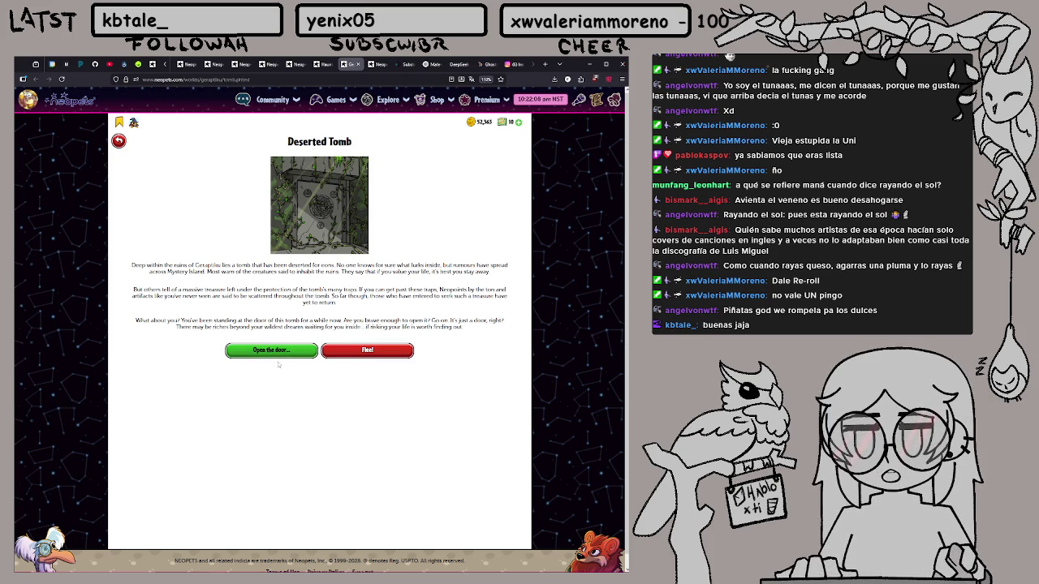
Open the Deserted Tomb door and continue inside, finding the treasure already taken
click(276, 355)
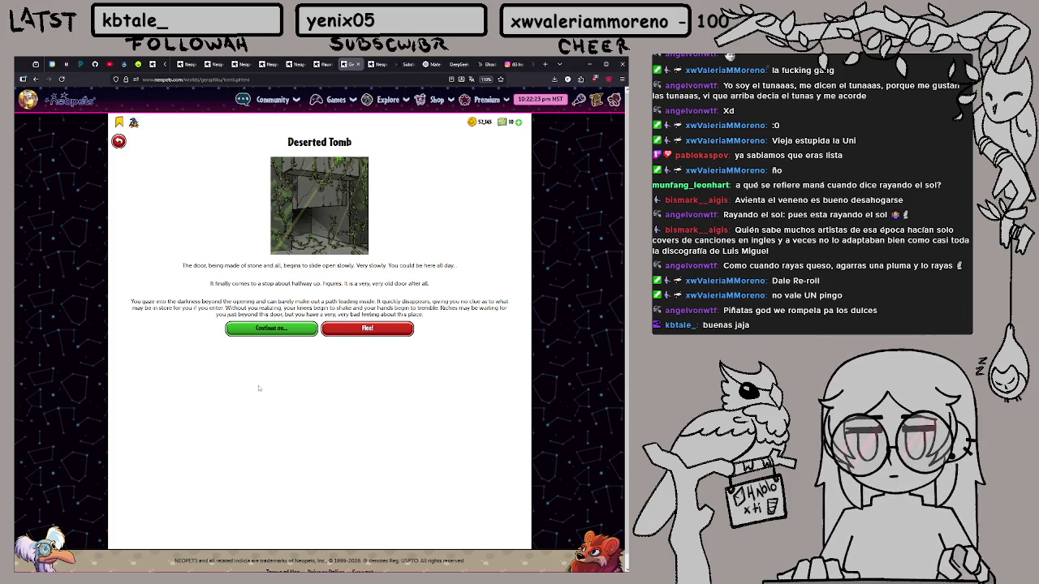
mouse_move(364, 315)
mouse_down()
mouse_move(339, 315)
mouse_move(402, 307)
mouse_up()
click(403, 309)
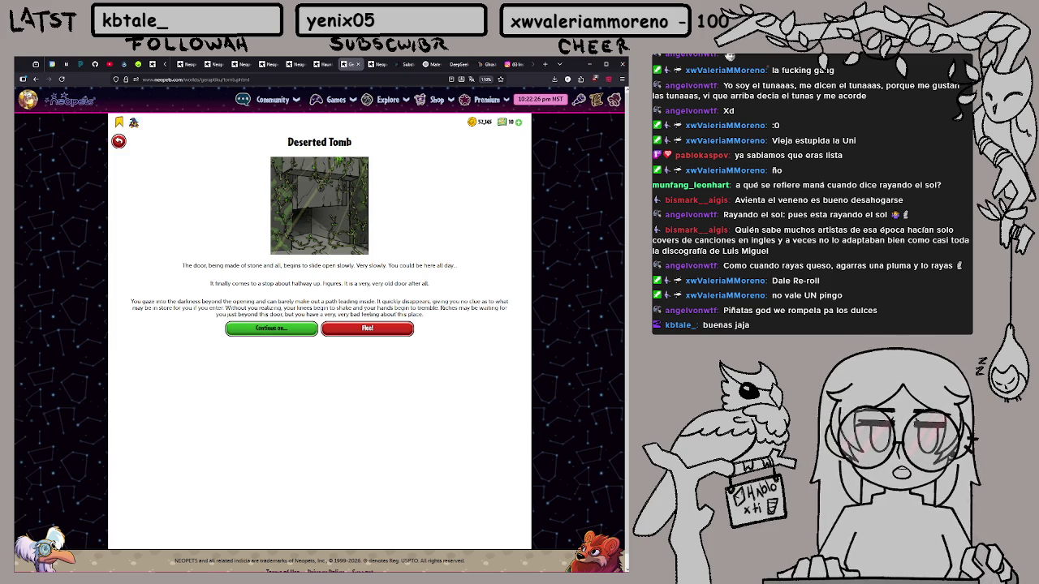
click(265, 331)
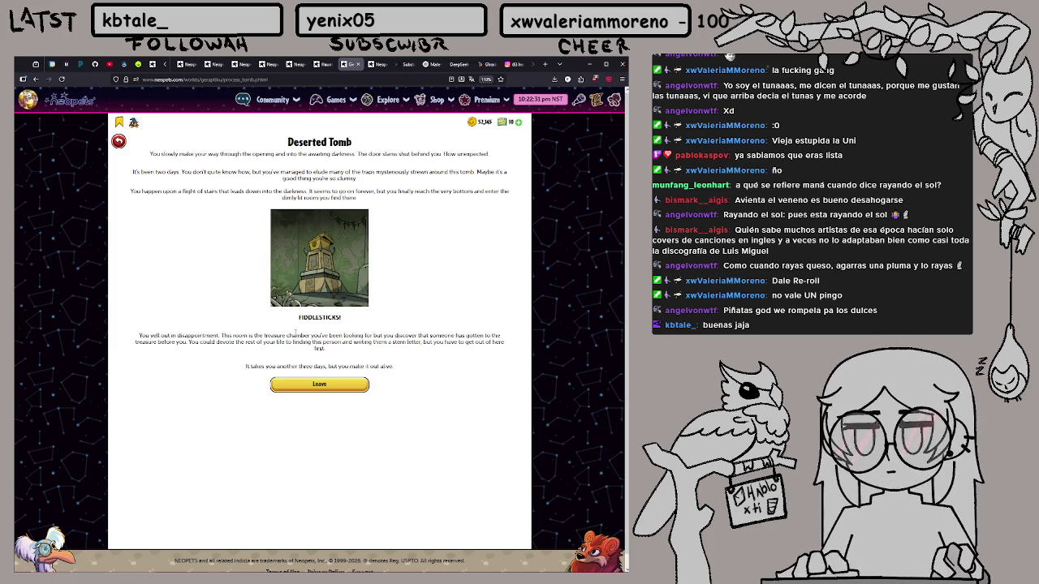
mouse_move(221, 335)
mouse_down()
mouse_move(138, 335)
mouse_move(321, 335)
mouse_move(310, 336)
mouse_up()
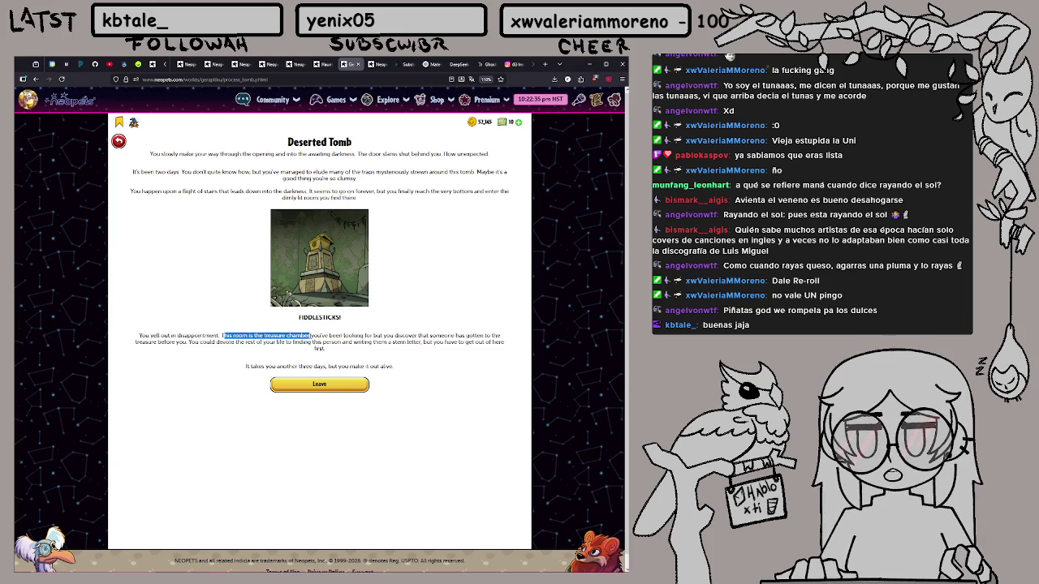
drag(382, 336, 490, 336)
click(465, 342)
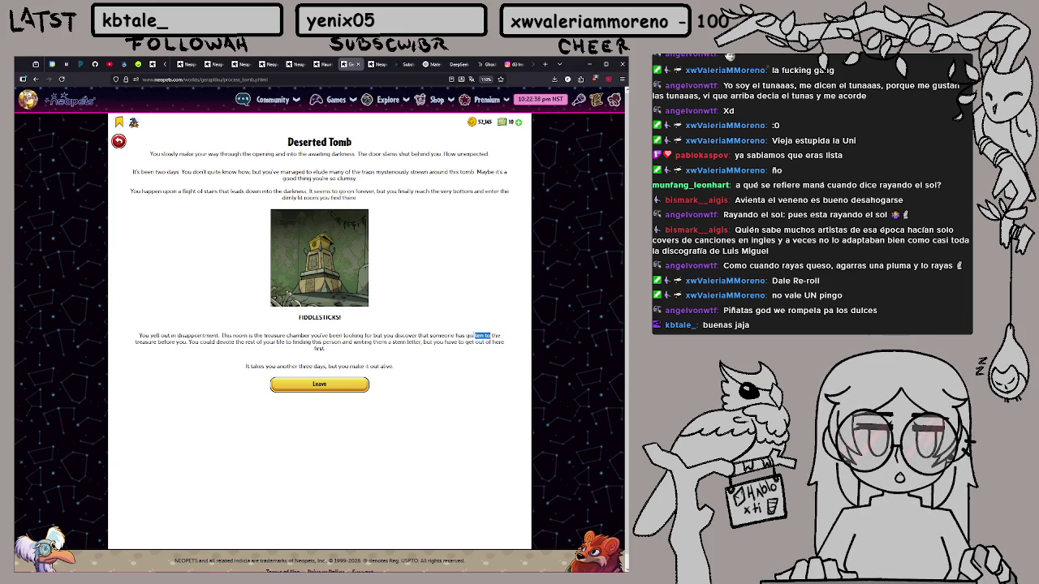
click(357, 65)
click(328, 65)
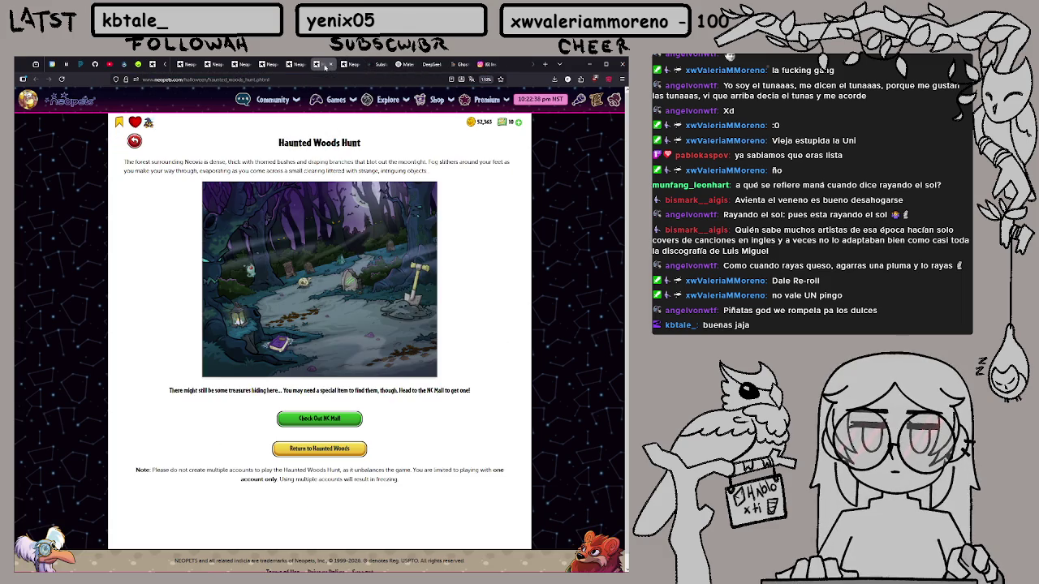
Search several spots in the first Haunted Woods scene, dismissing each find result
click(244, 320)
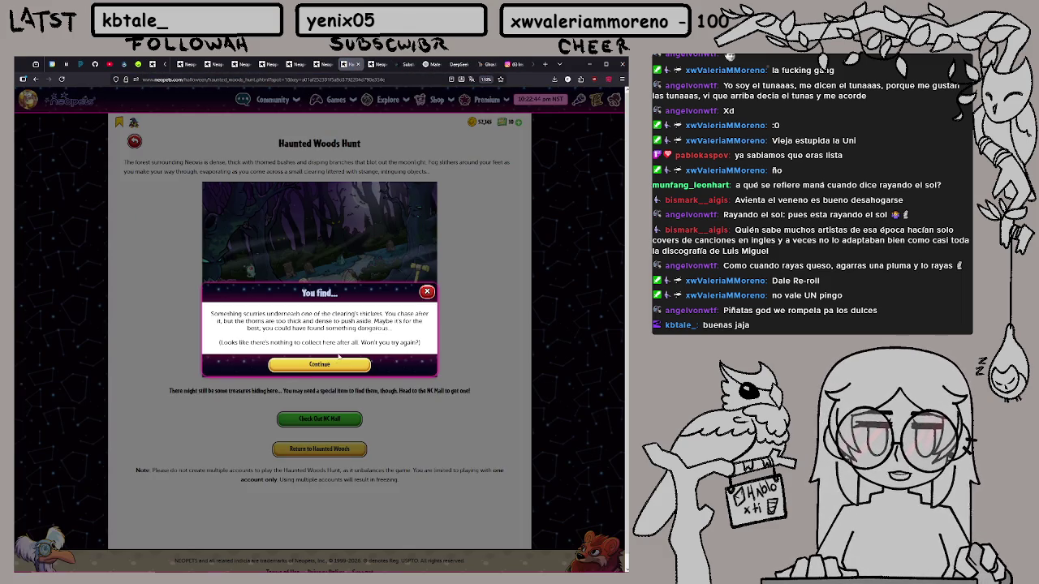
click(357, 366)
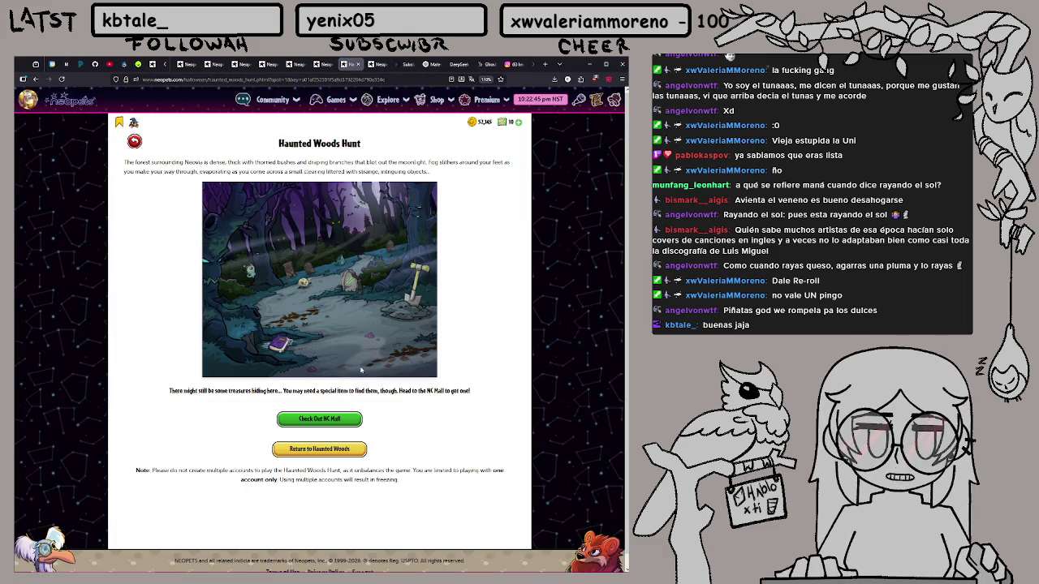
click(308, 290)
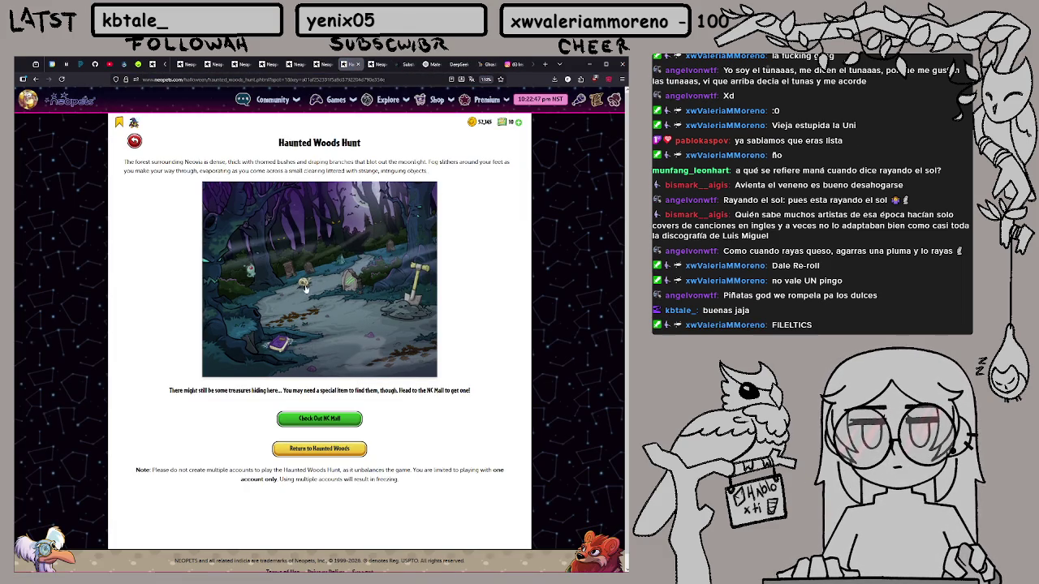
click(349, 366)
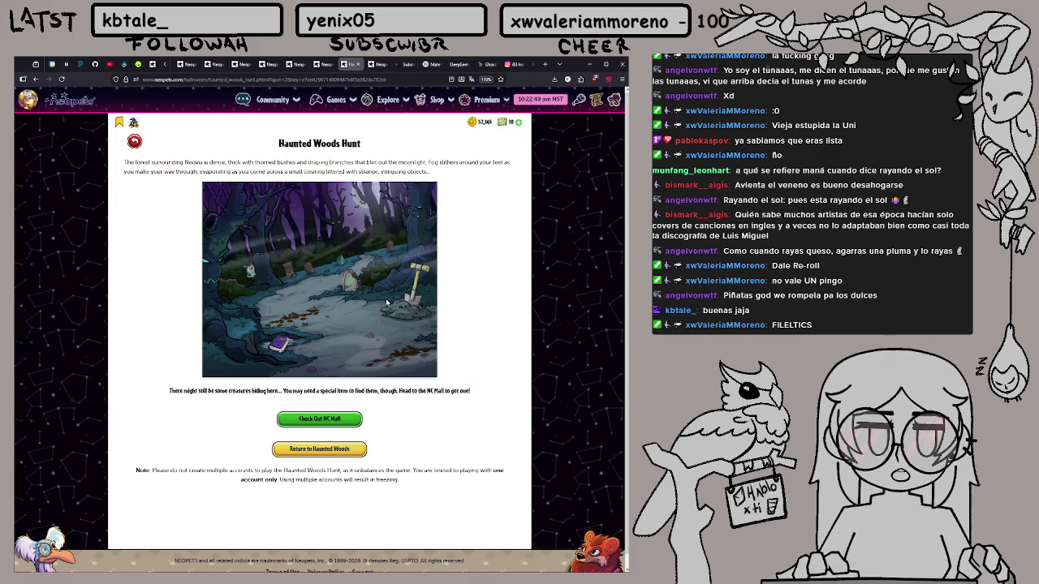
click(336, 339)
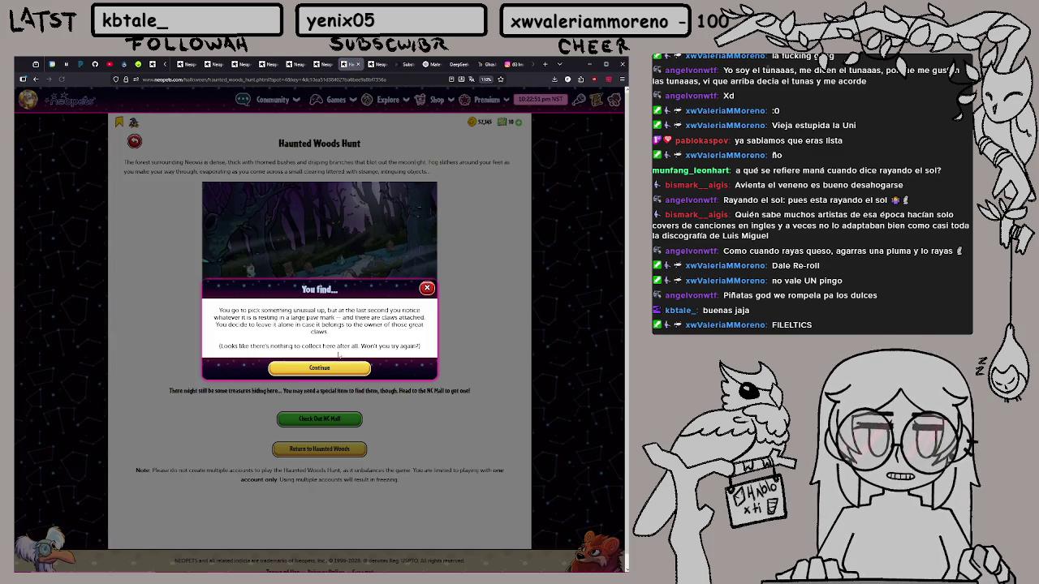
click(336, 370)
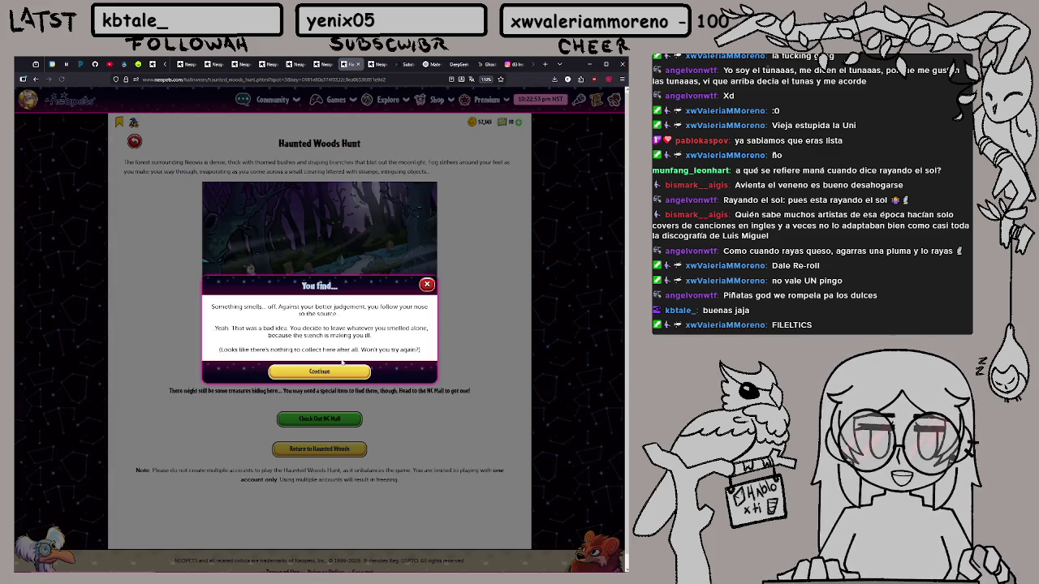
click(333, 369)
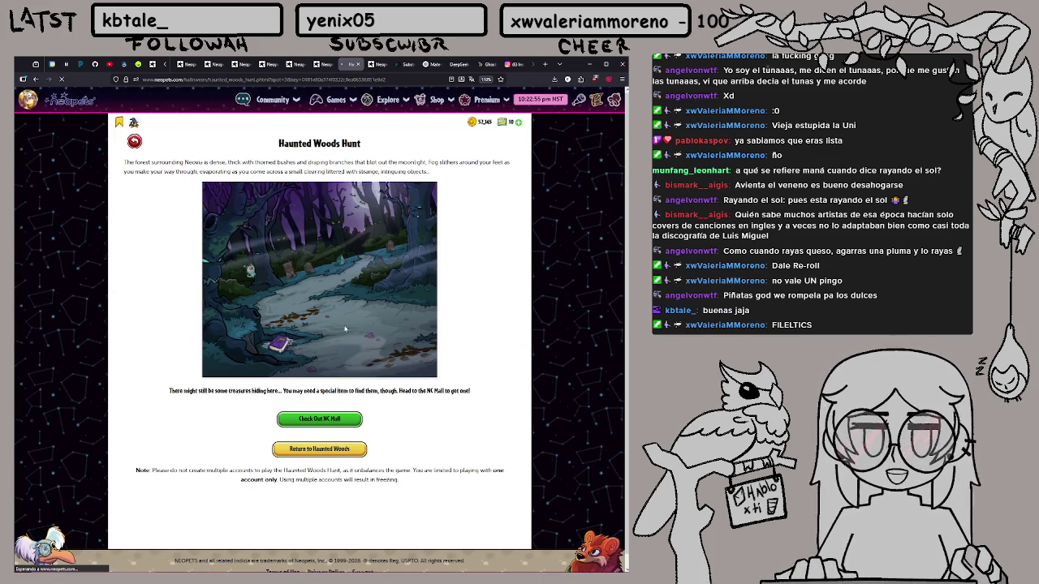
click(297, 345)
click(350, 392)
Start a new hunt, pick up the glowing item, purple book and rocks, collecting Pasta And I-yes
click(371, 415)
click(351, 286)
click(357, 378)
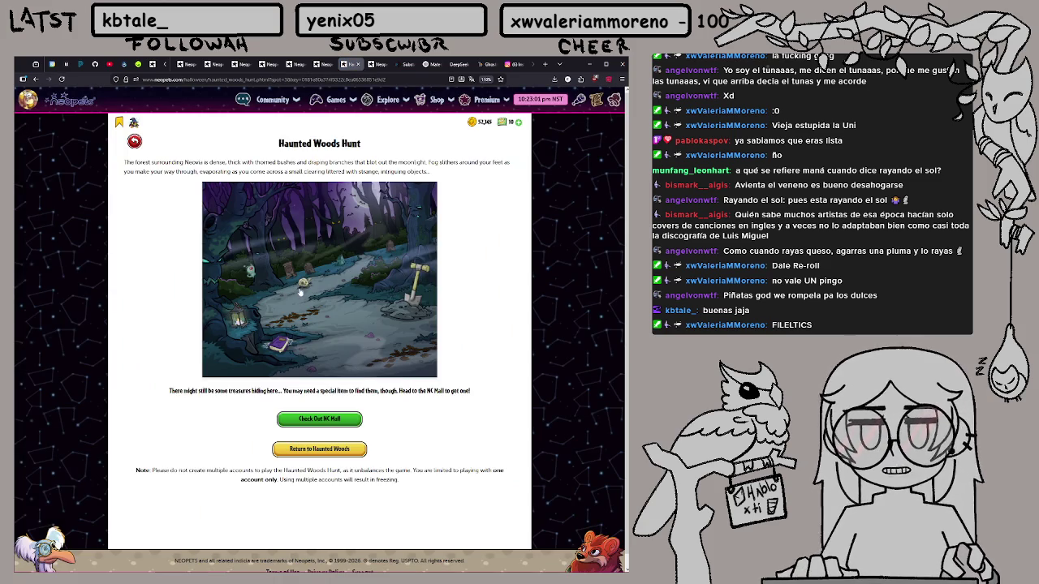
click(302, 287)
click(348, 367)
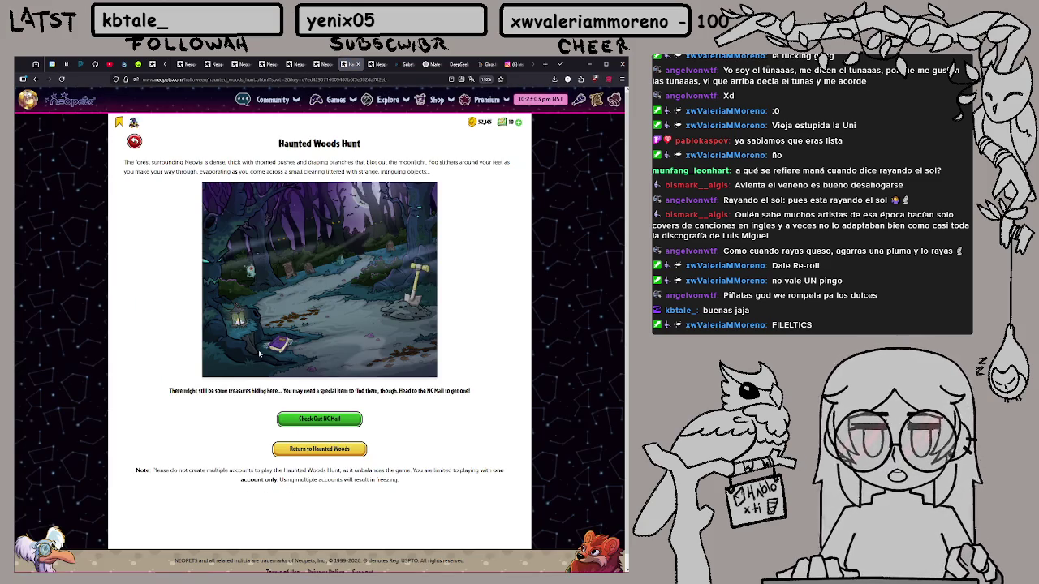
click(279, 345)
click(320, 362)
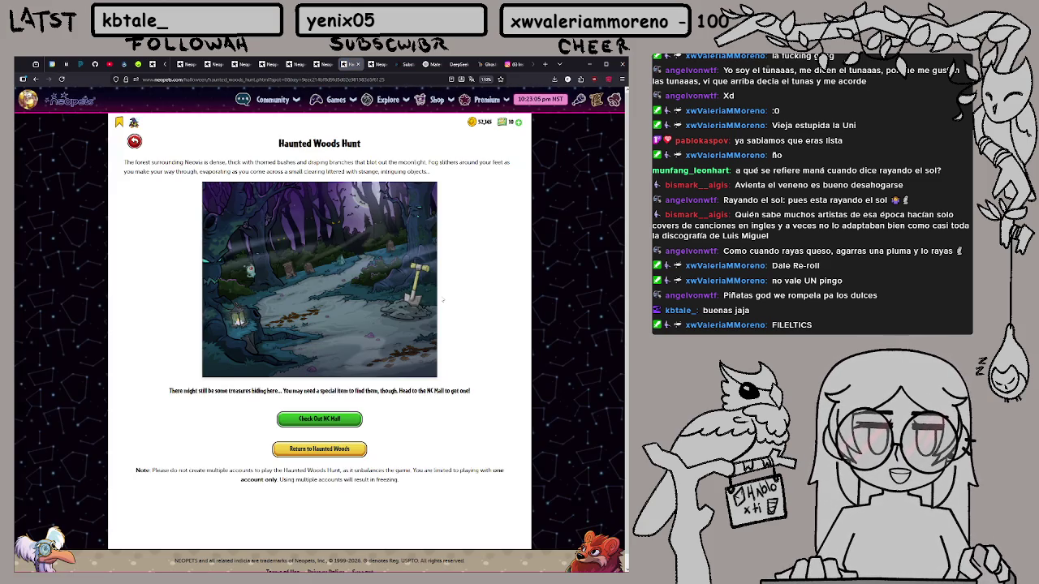
click(403, 308)
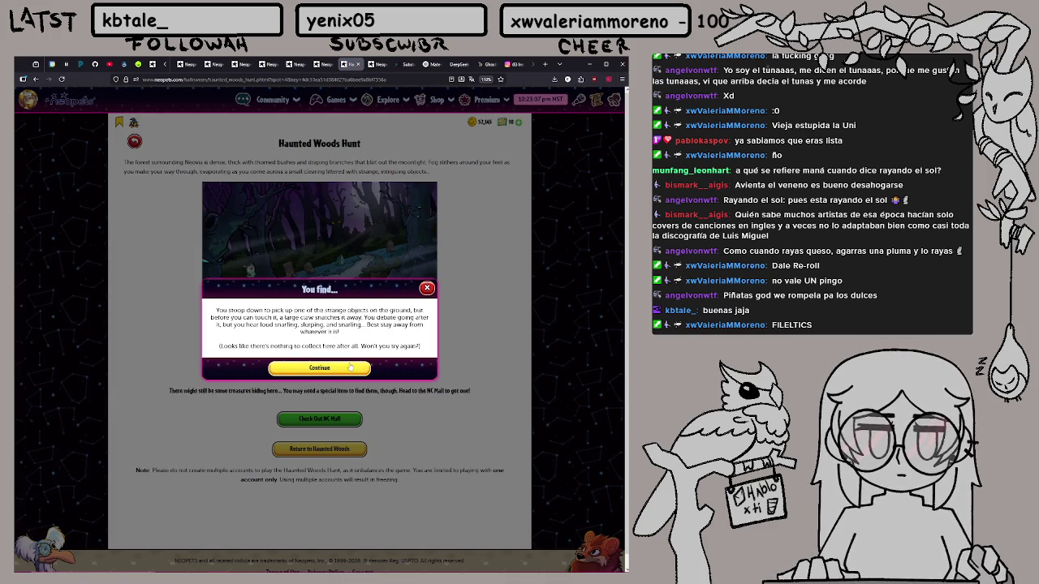
click(350, 367)
click(238, 323)
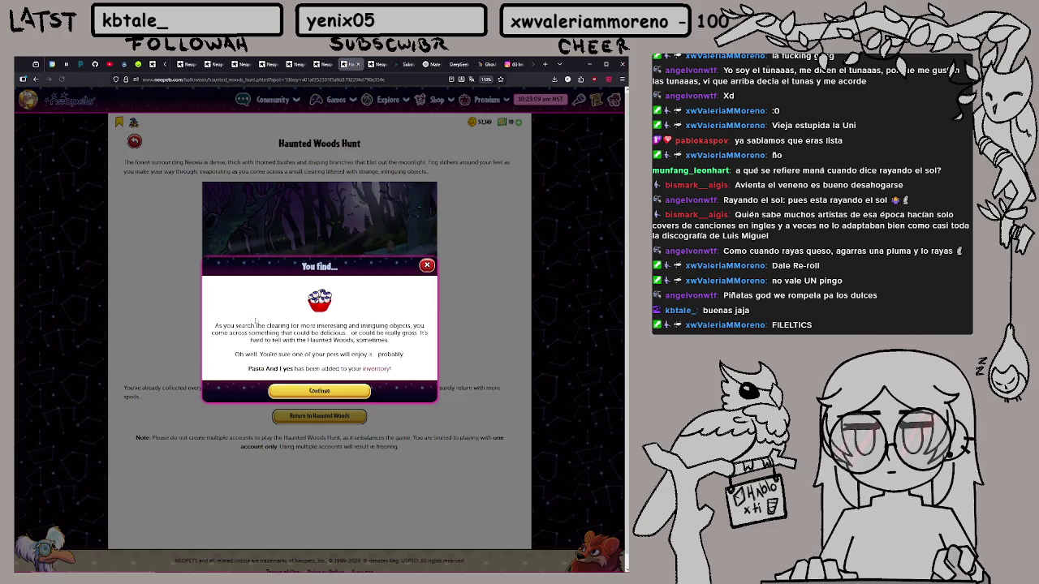
click(427, 266)
click(347, 67)
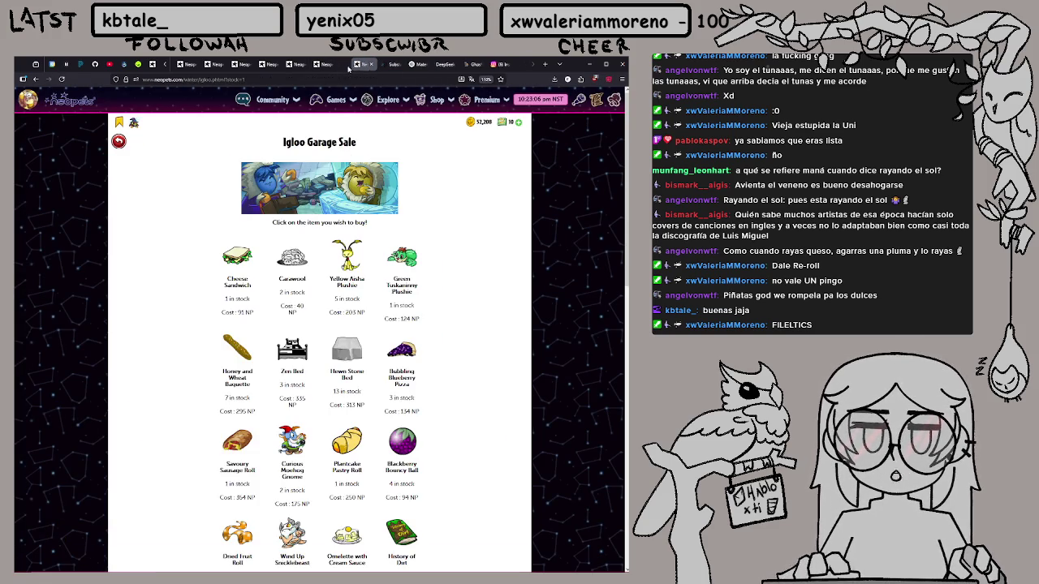
Refresh the Igloo Garage Sale stock to get new items
scroll(61, 325, down, 10)
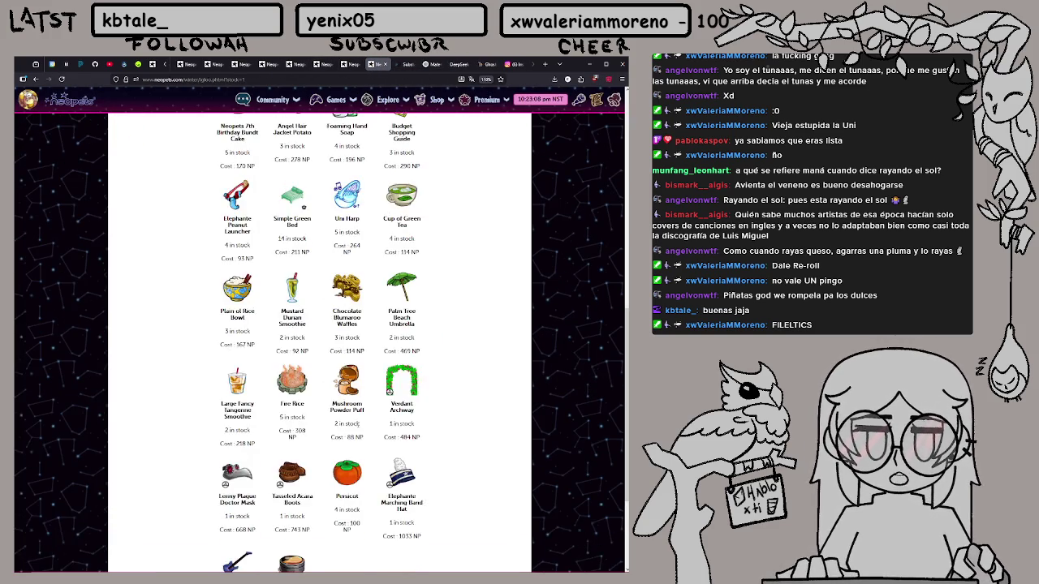
scroll(358, 423, down, 3)
click(347, 502)
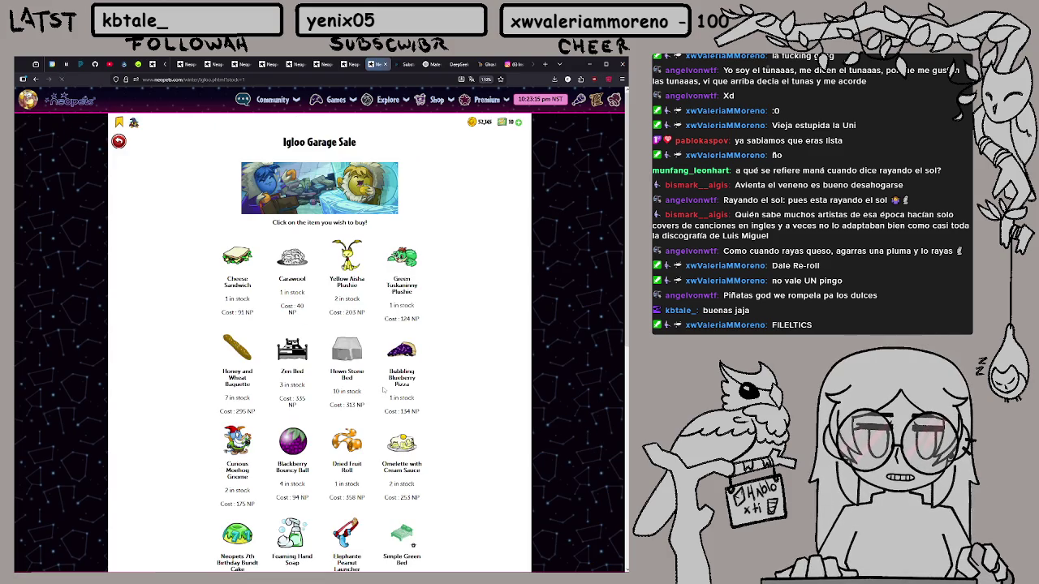
scroll(390, 301, down, 3)
scroll(422, 289, down, 4)
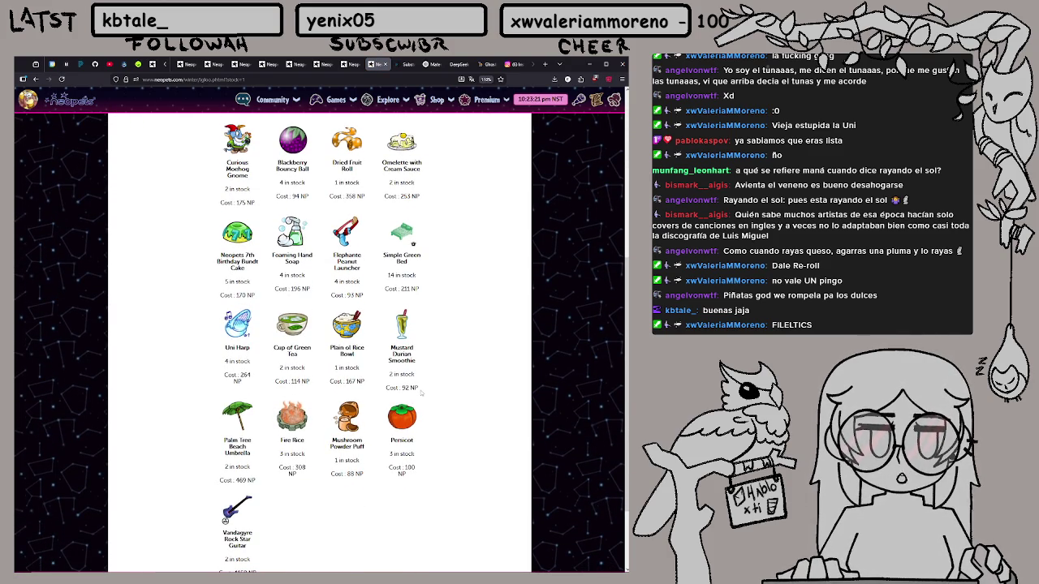
Buy a Cup of Green Tea for 114 NP, then bring up the Forgotten Shore page
scroll(421, 393, down, 1)
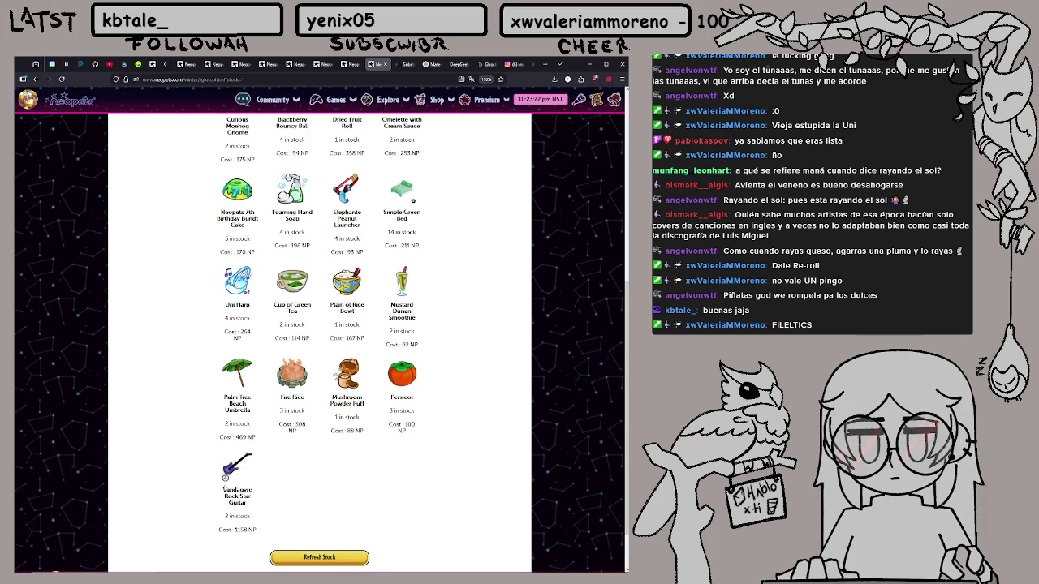
scroll(244, 466, up, 1)
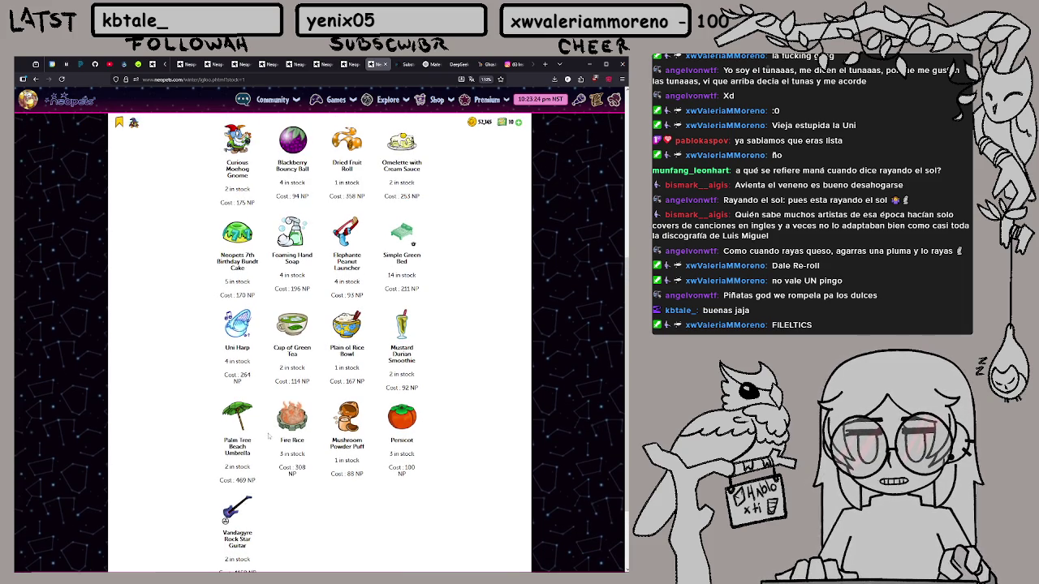
scroll(298, 410, up, 1)
click(300, 374)
click(381, 375)
click(427, 258)
scroll(428, 261, up, 5)
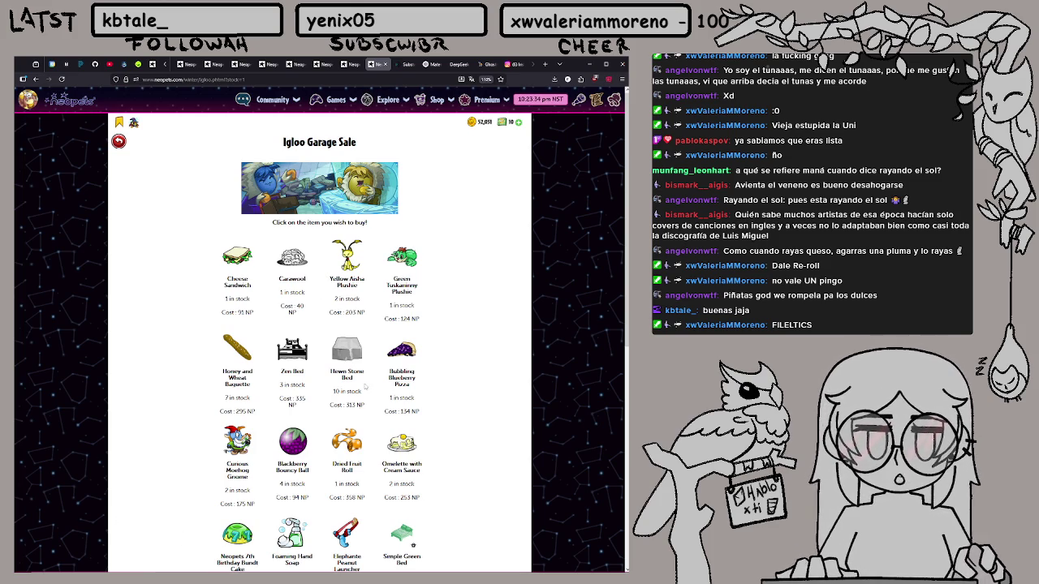
click(354, 63)
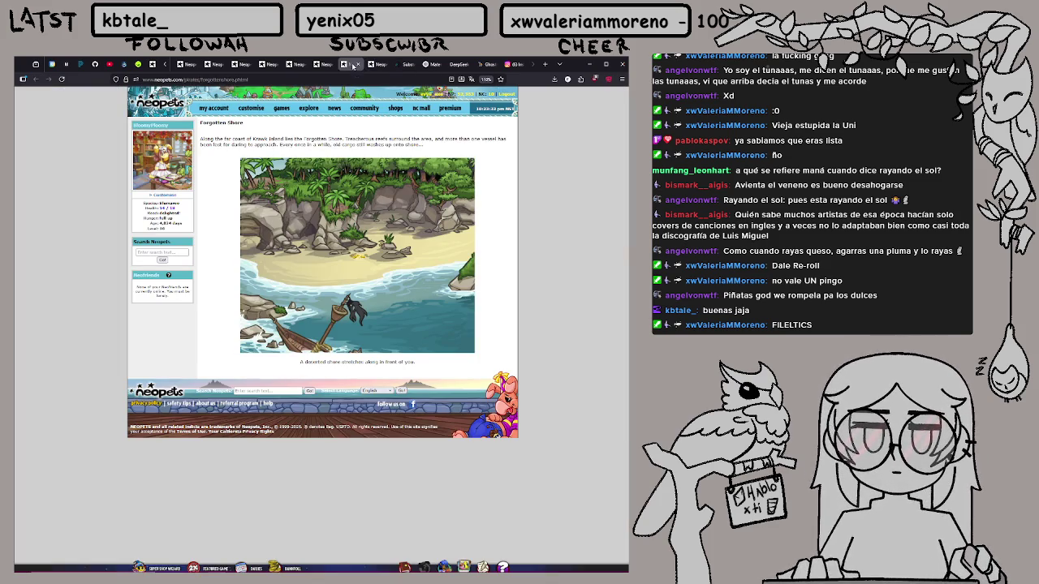
Claim the Forgotten Shore Neopoints, take Left then Right in Faerie Caverns to a 1,932 NP chest
click(355, 256)
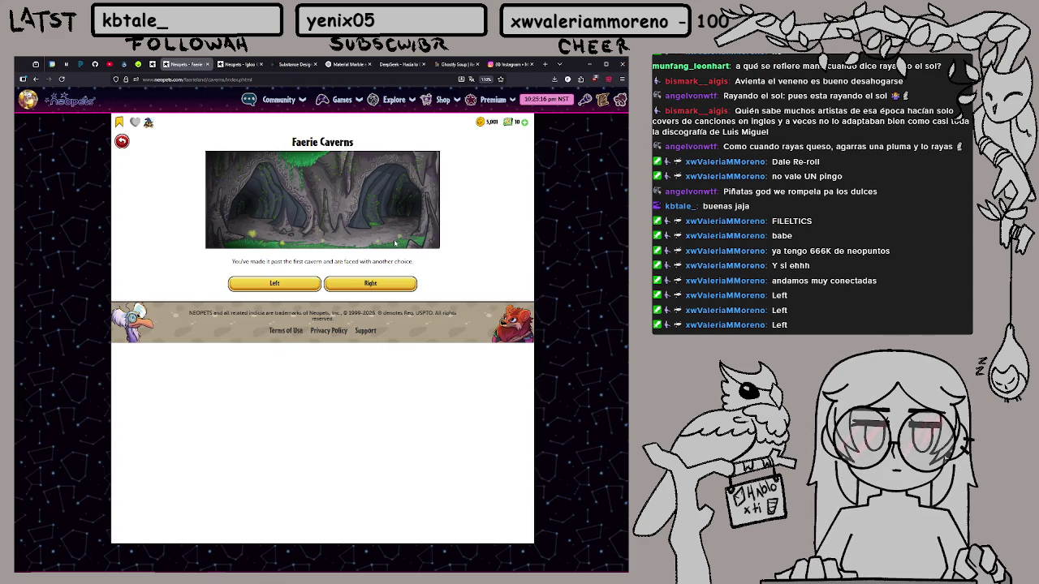
click(279, 286)
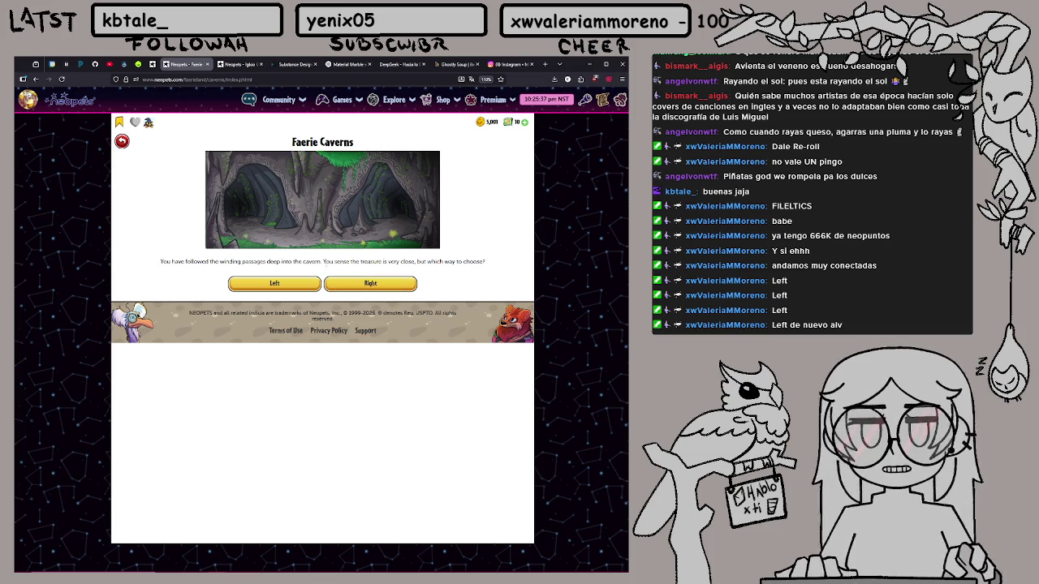
click(380, 287)
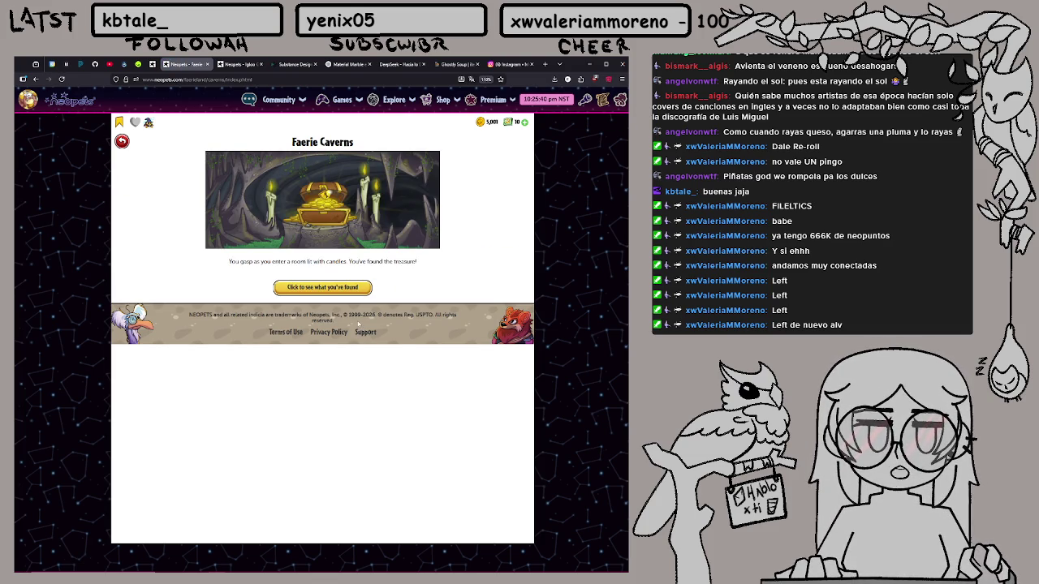
click(327, 290)
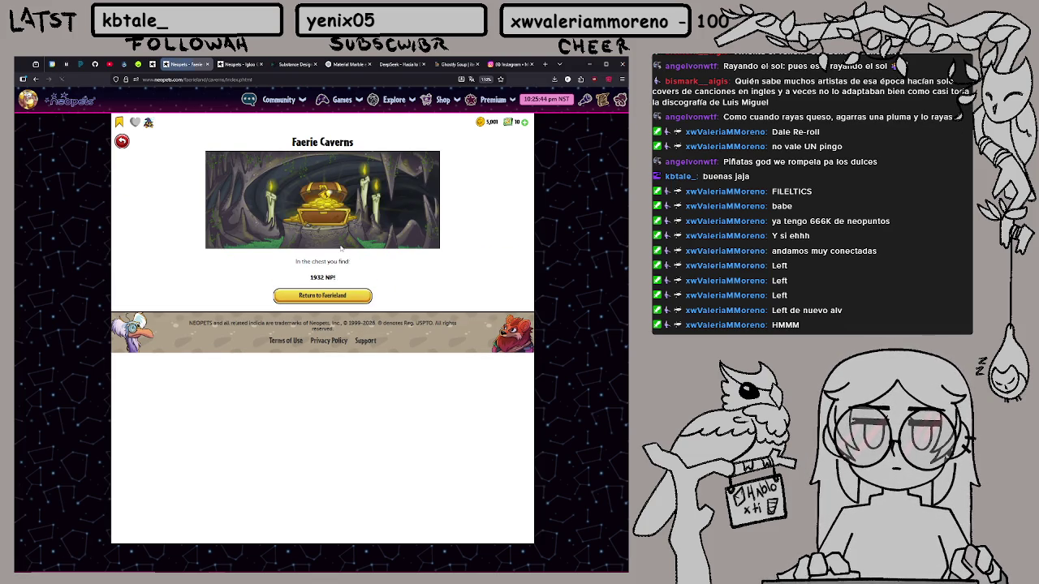
drag(310, 262, 324, 279)
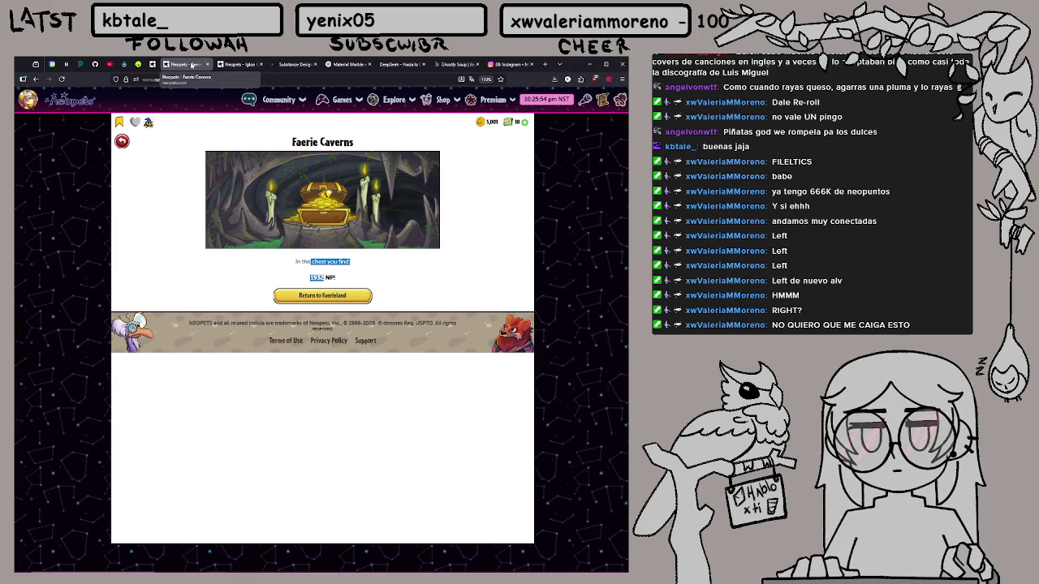
click(207, 63)
Refresh the Igloo Garage Sale stock twice for new items
scroll(398, 236, down, 5)
scroll(364, 465, down, 3)
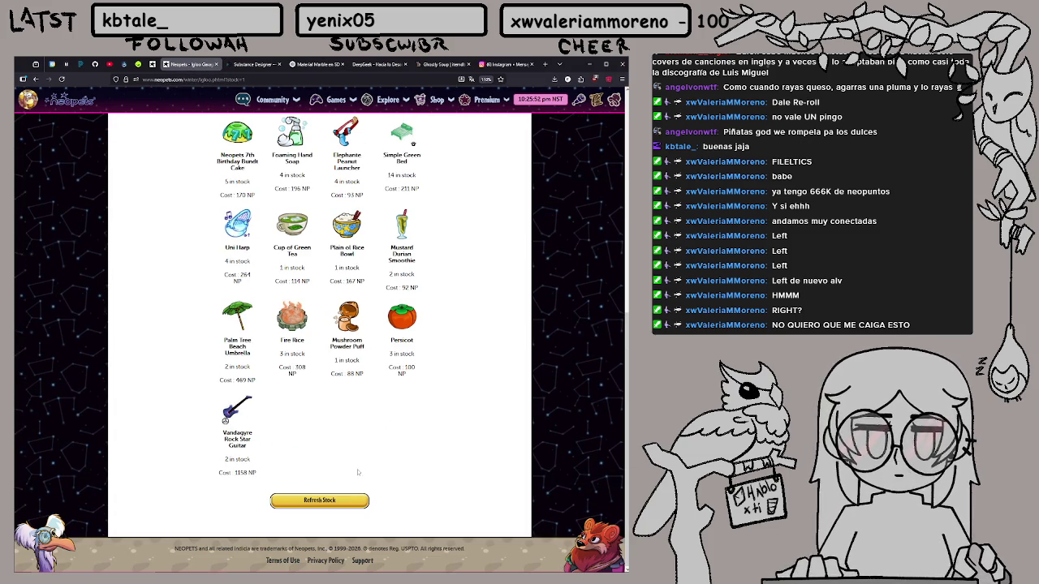
click(349, 502)
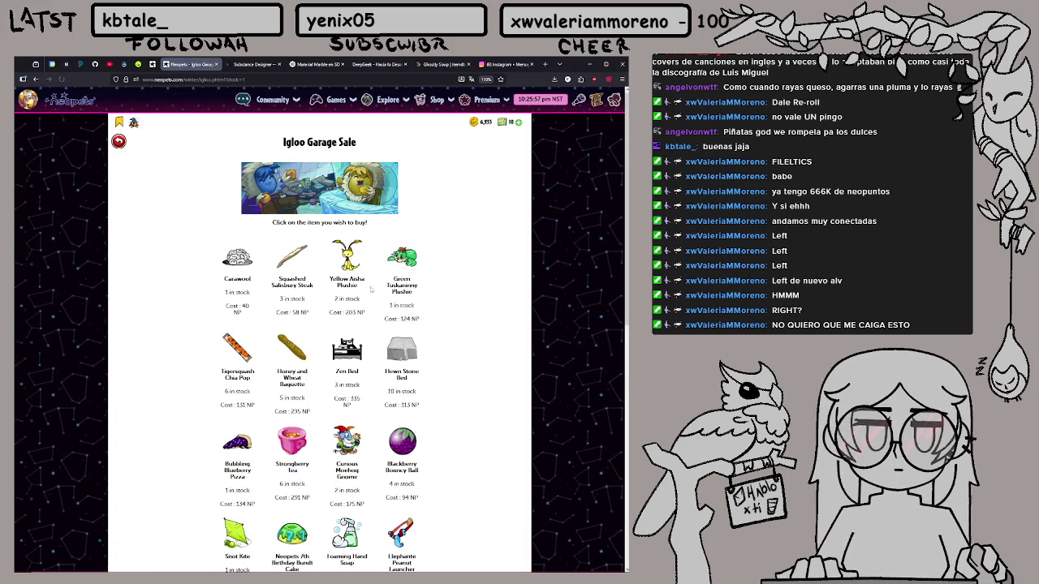
scroll(384, 280, down, 3)
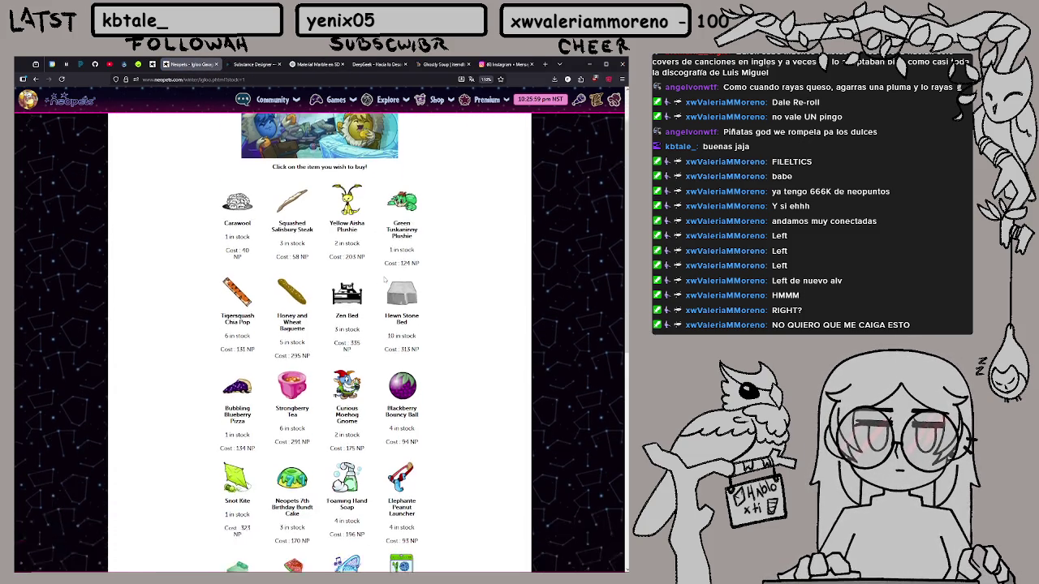
scroll(384, 280, down, 3)
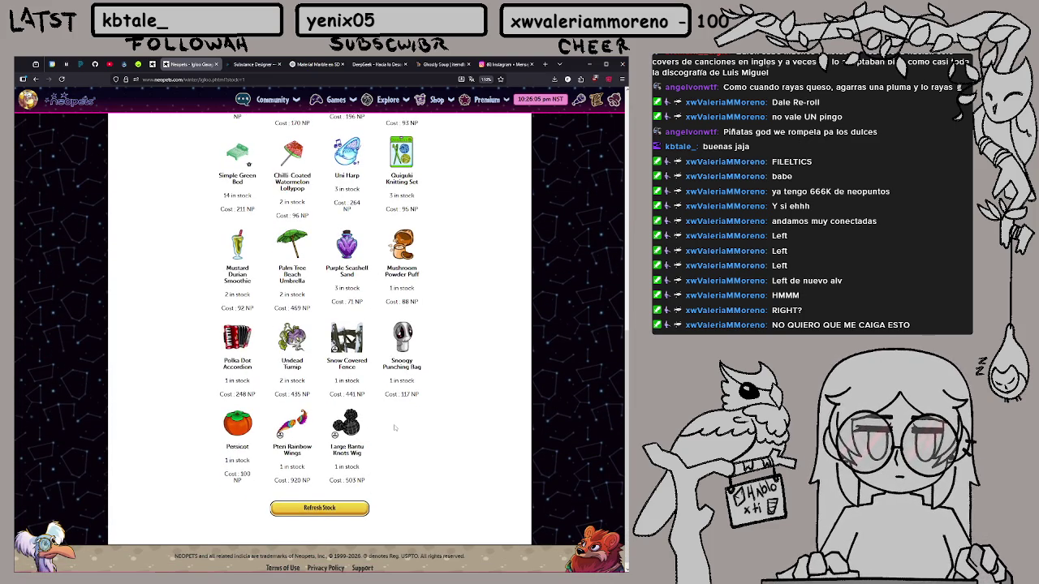
click(357, 508)
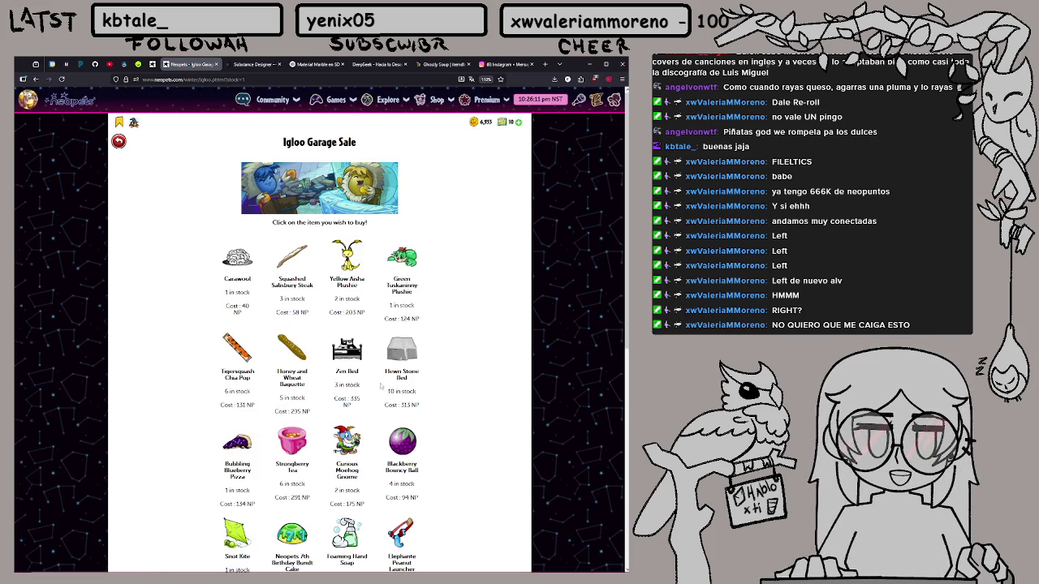
Buy a Chilli-Coated Watermelon Lollypop, then hide the browser to reveal the Unity Editor
scroll(380, 387, down, 5)
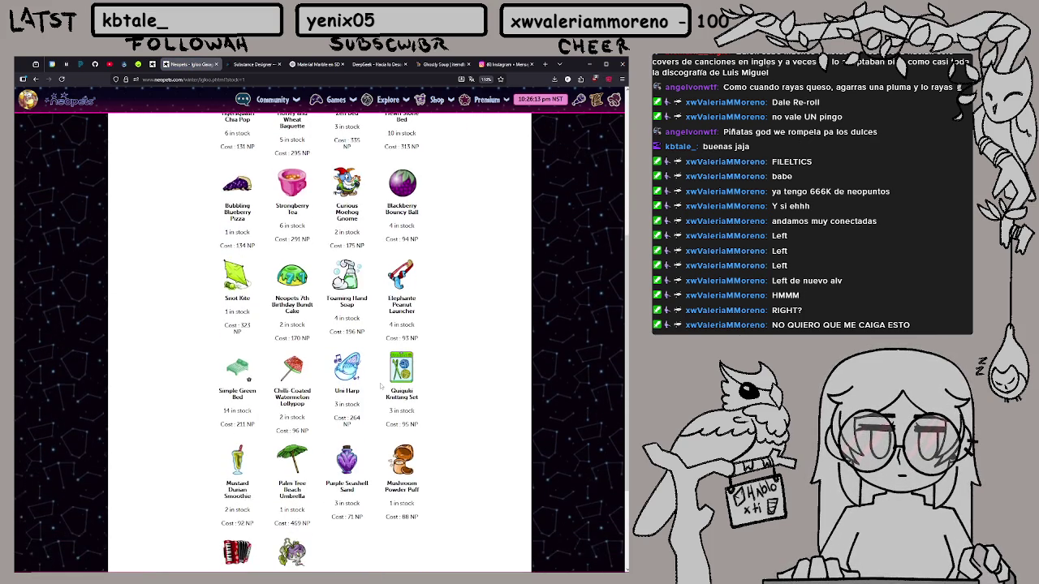
scroll(381, 386, down, 2)
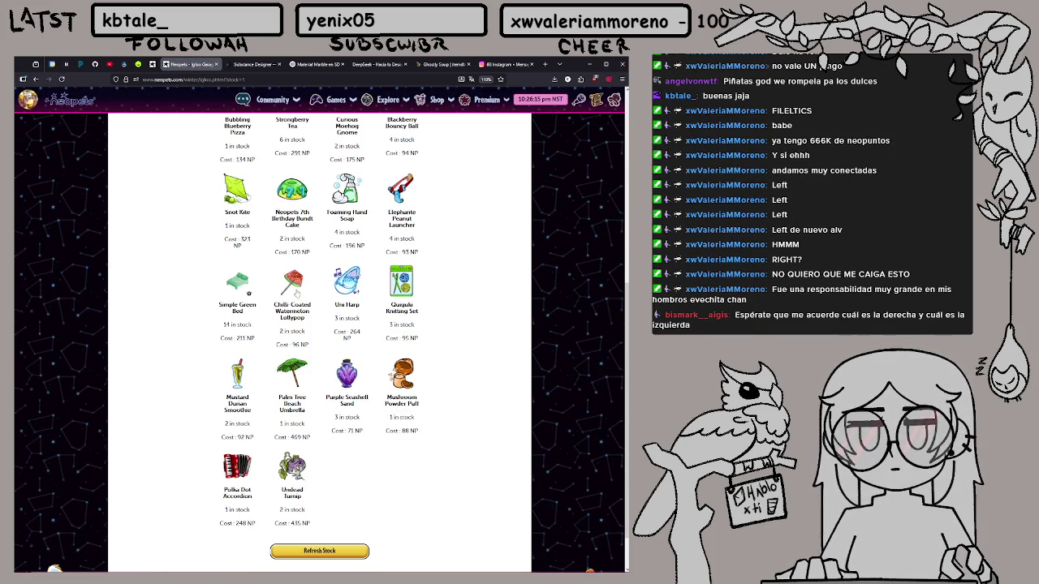
click(296, 294)
click(381, 379)
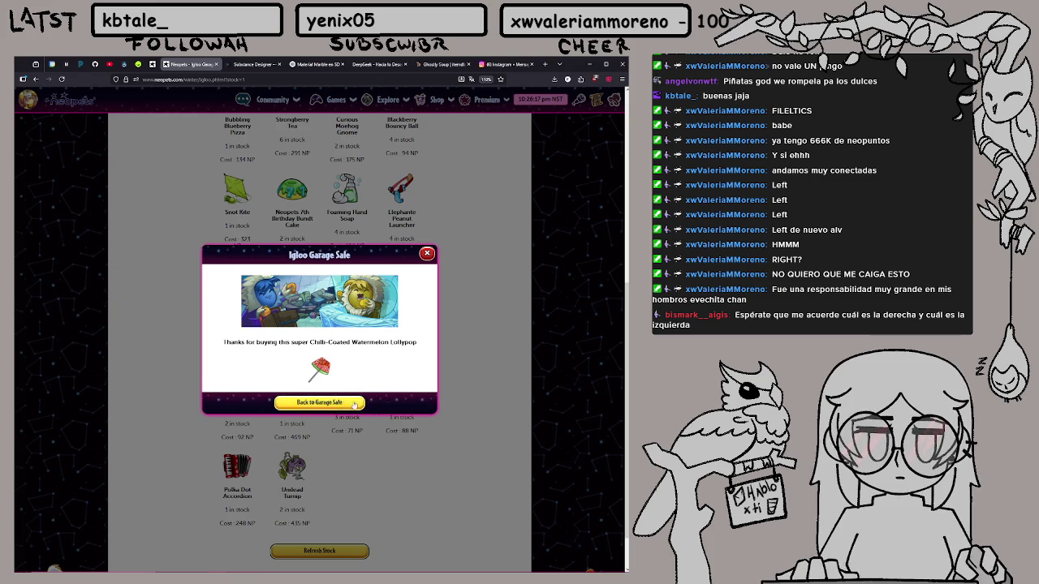
click(358, 403)
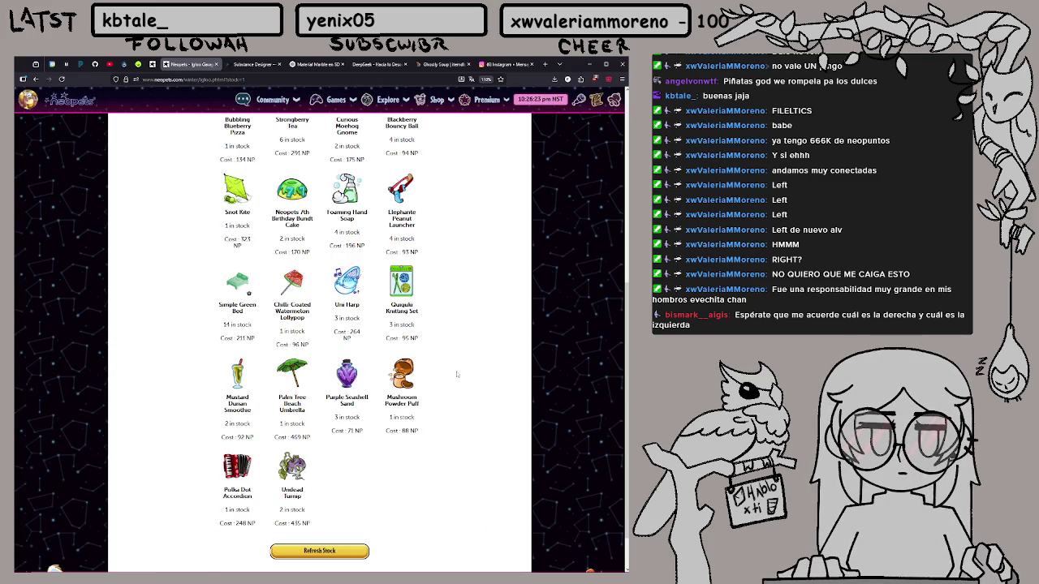
scroll(456, 374, up, 5)
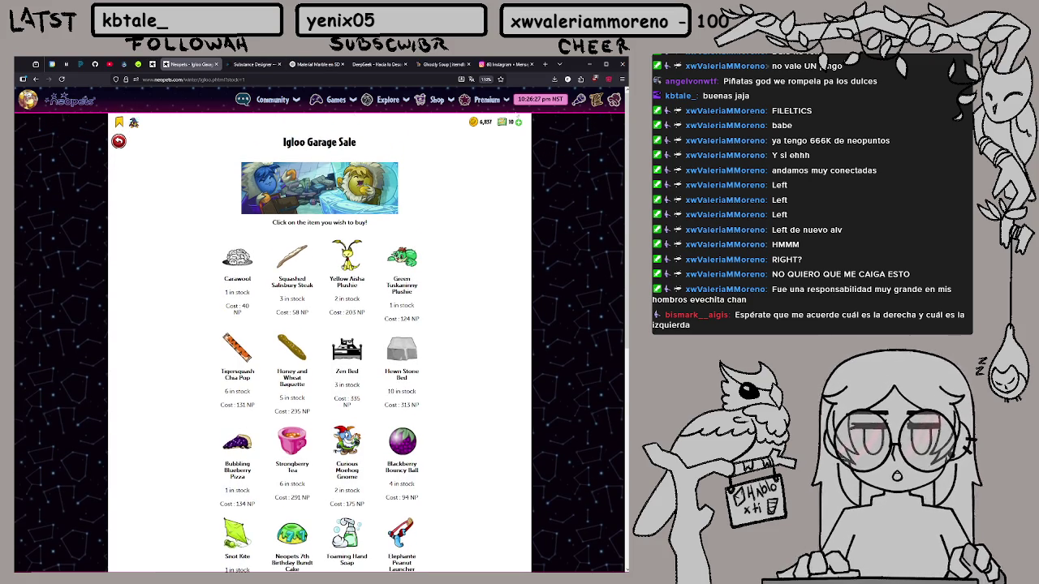
drag(576, 70, 568, 87)
click(580, 82)
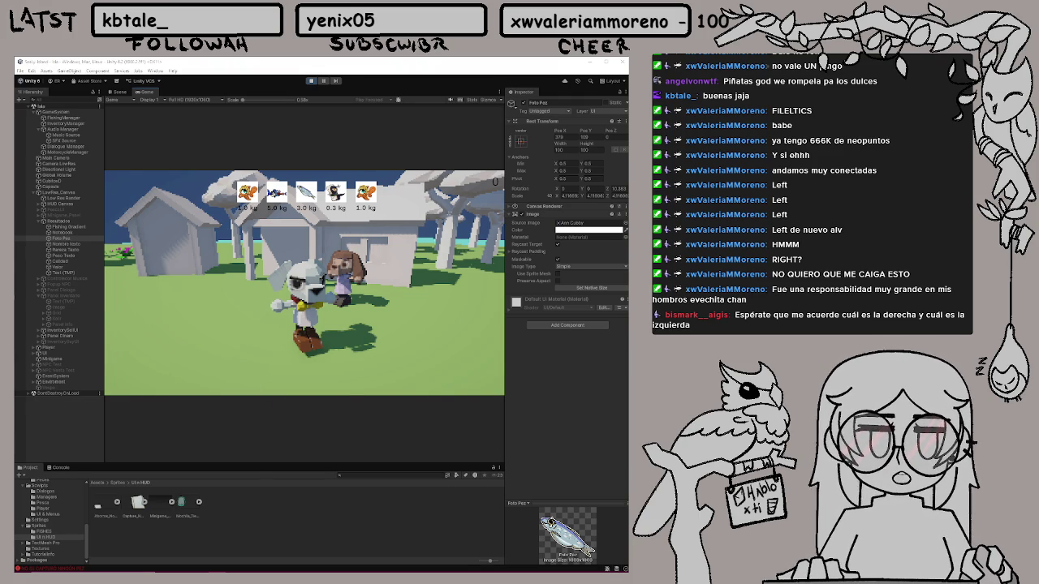
Stop the Unity game preview, leaving the UI canvas with fish journal and NPC dialogue in view
click(309, 82)
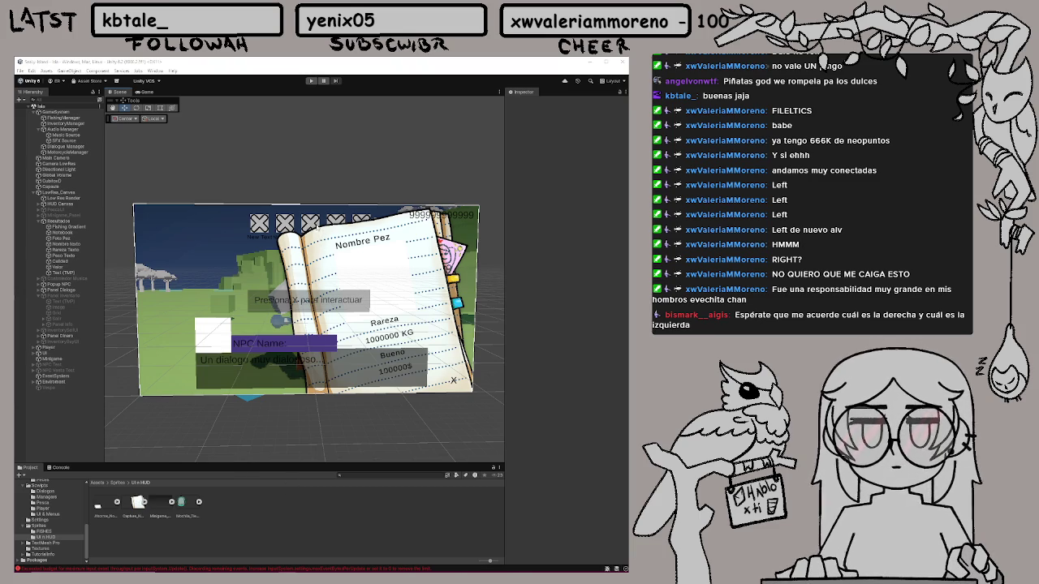
key(super)
key(super)
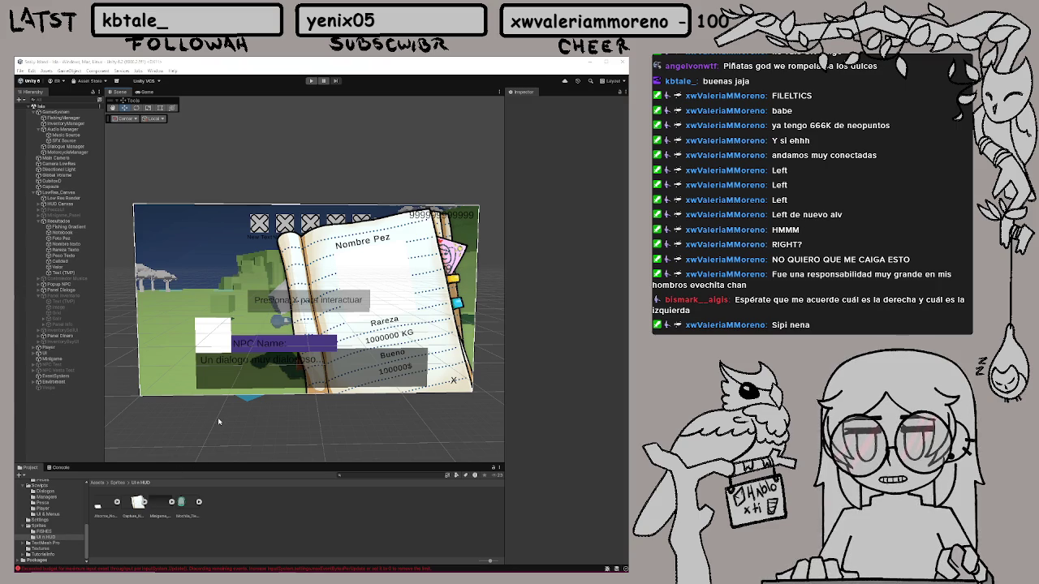
key(super)
key(super)
key(super)
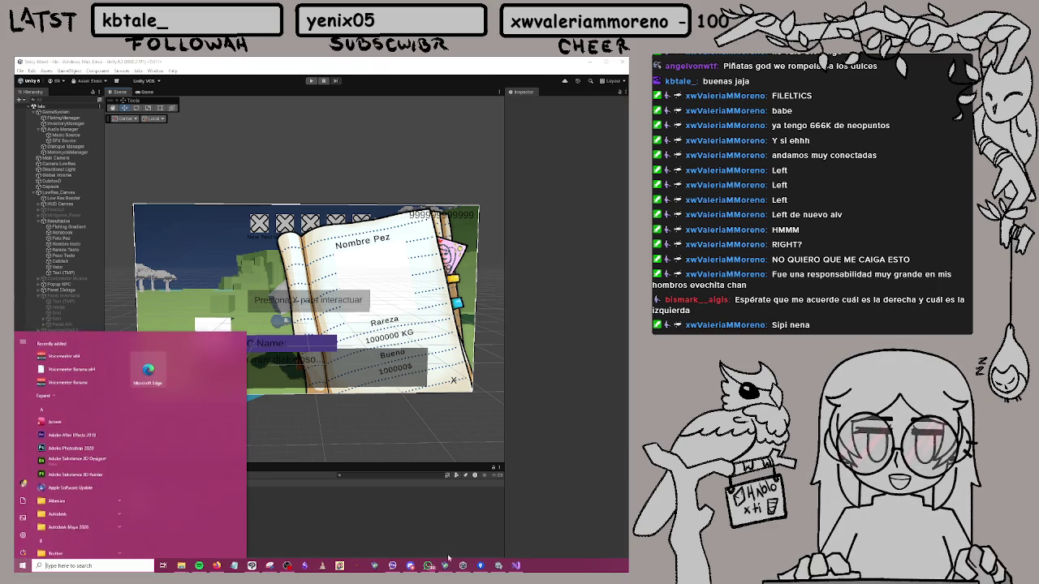
key(super)
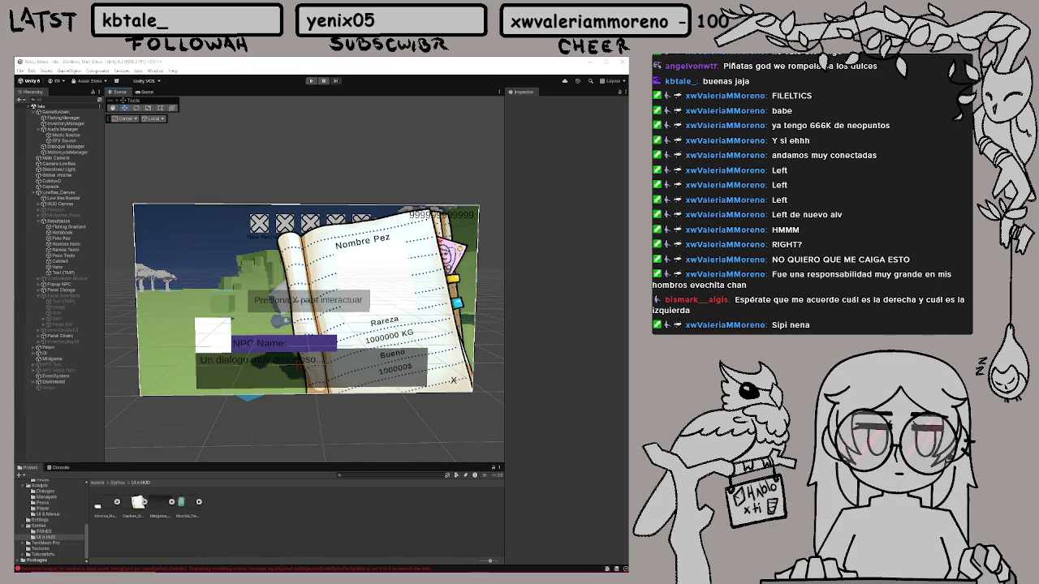
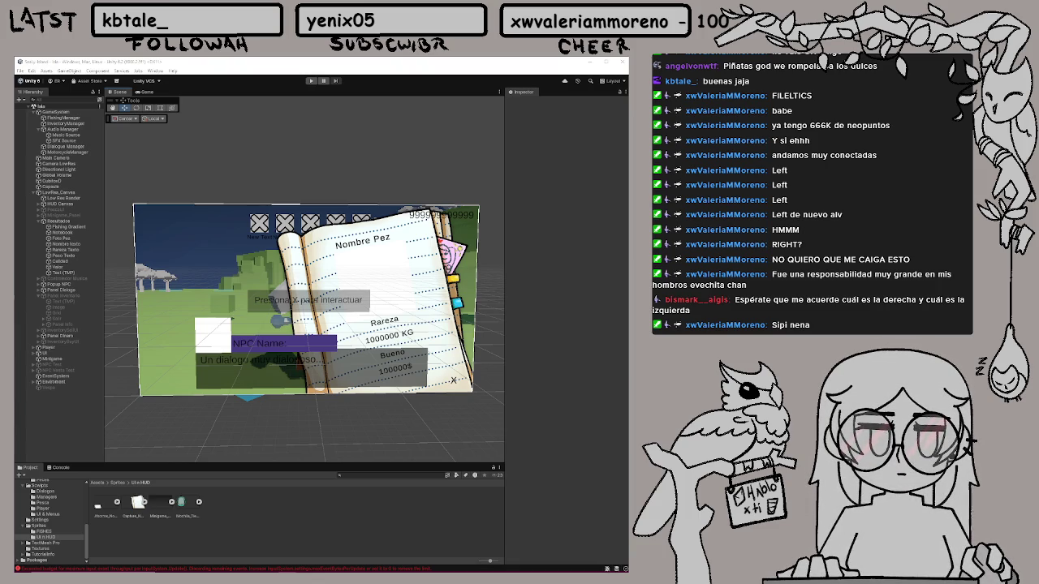
Cycle through the open windows from Unity and switch to the PNGTuber Remix avatar window
key(alt+Tab)
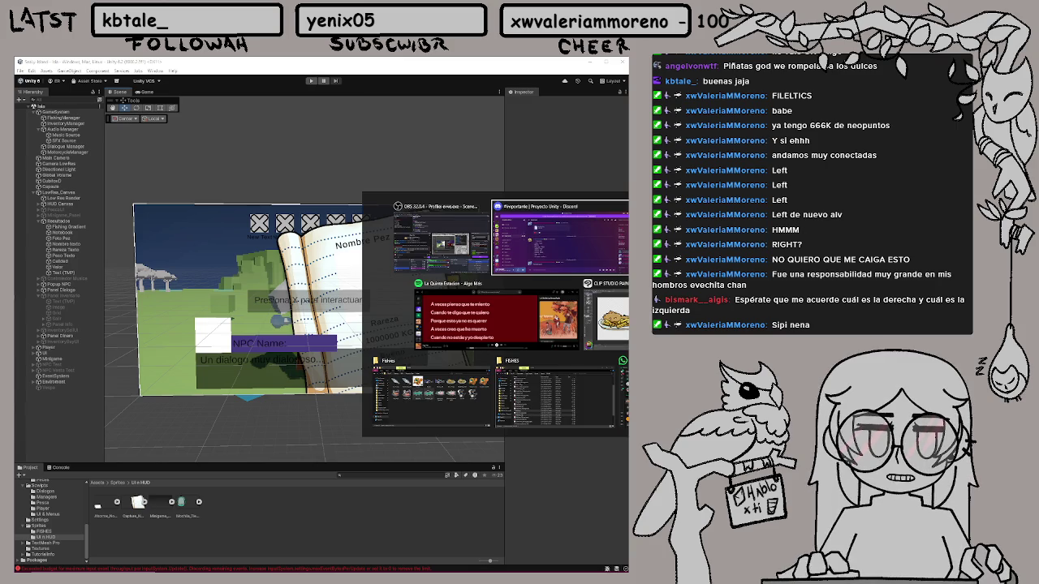
key(Escape)
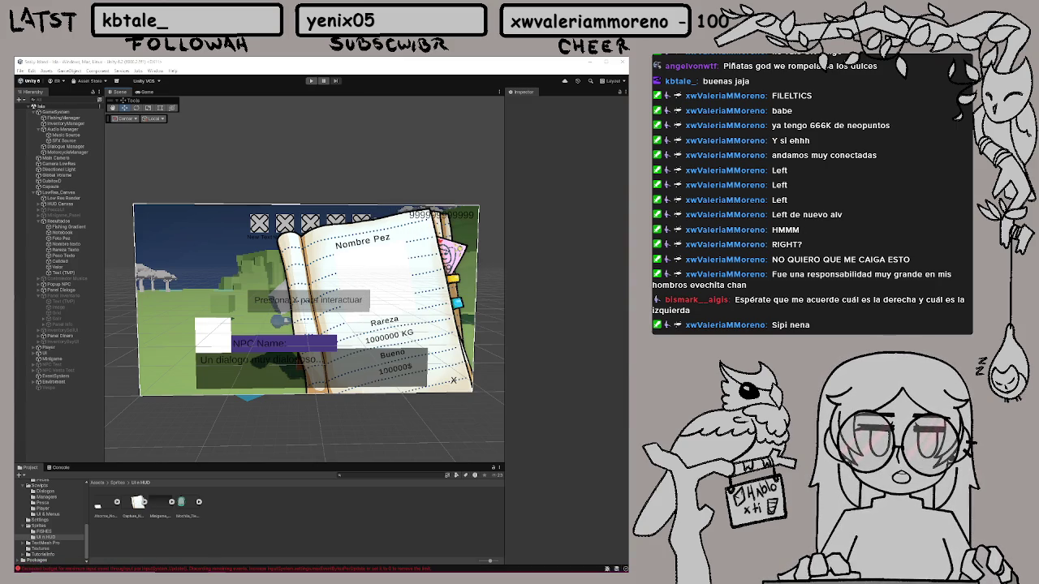
key(alt+Tab)
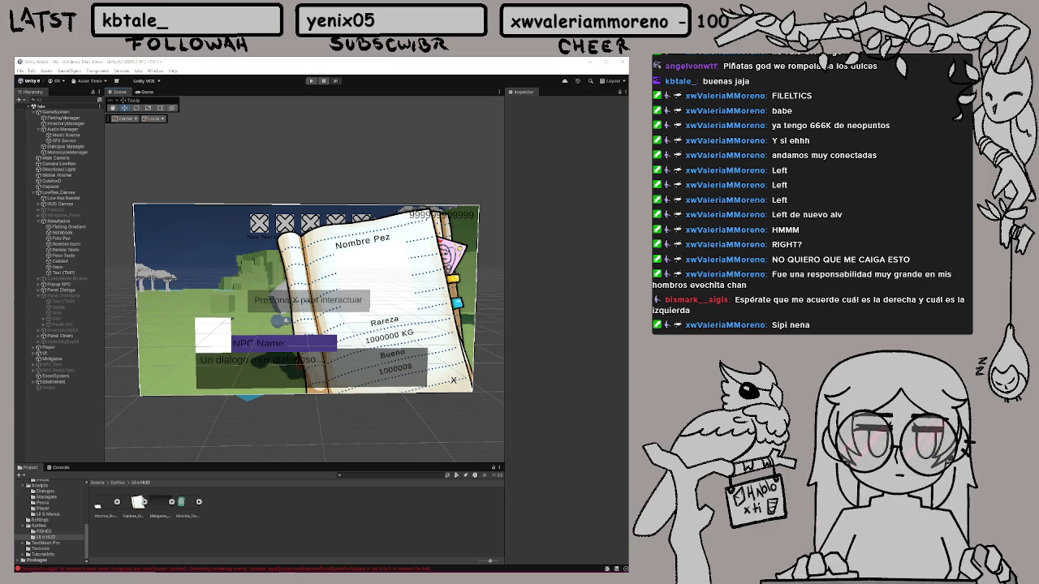
key(super)
key(Escape)
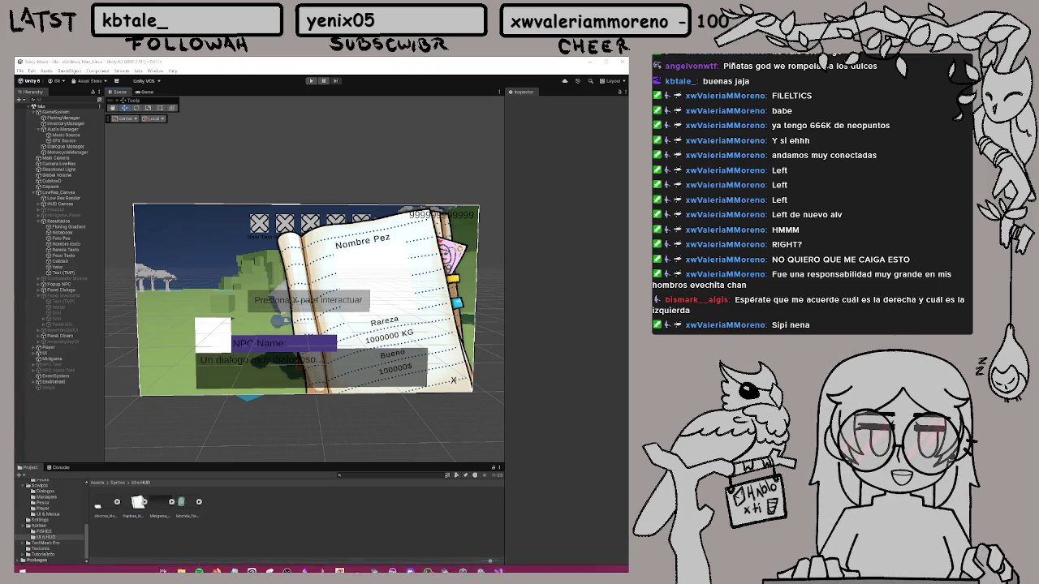
key(alt+Tab)
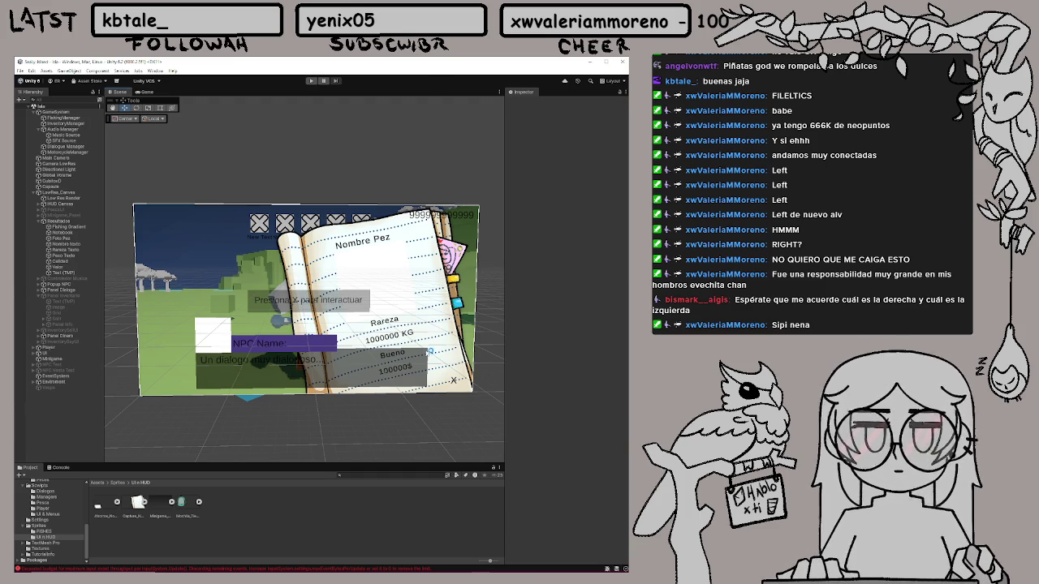
key(alt+Tab)
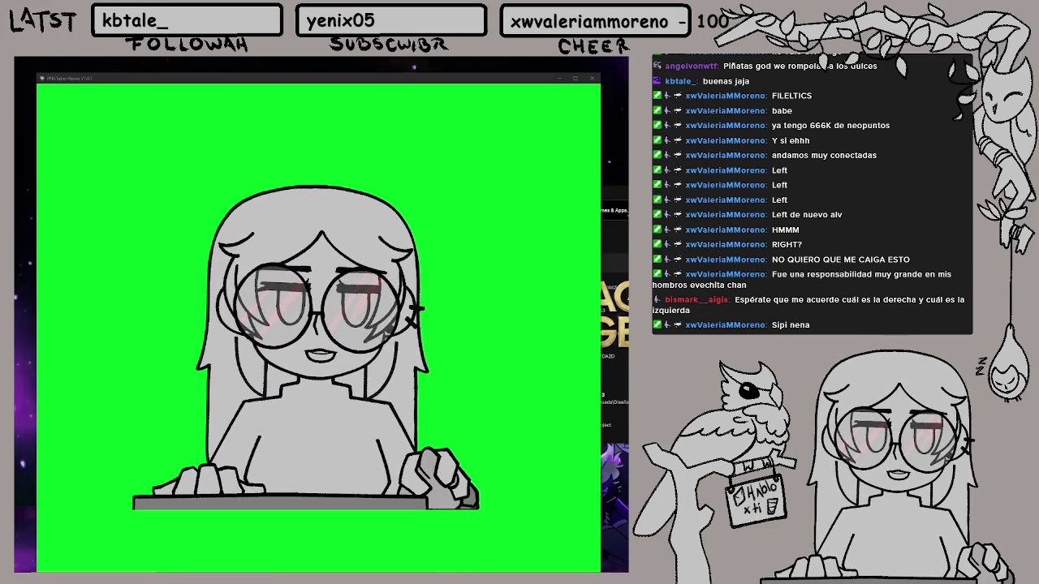
Shift the PNGTuber avatar window toward the right of the screen
drag(317, 78, 543, 75)
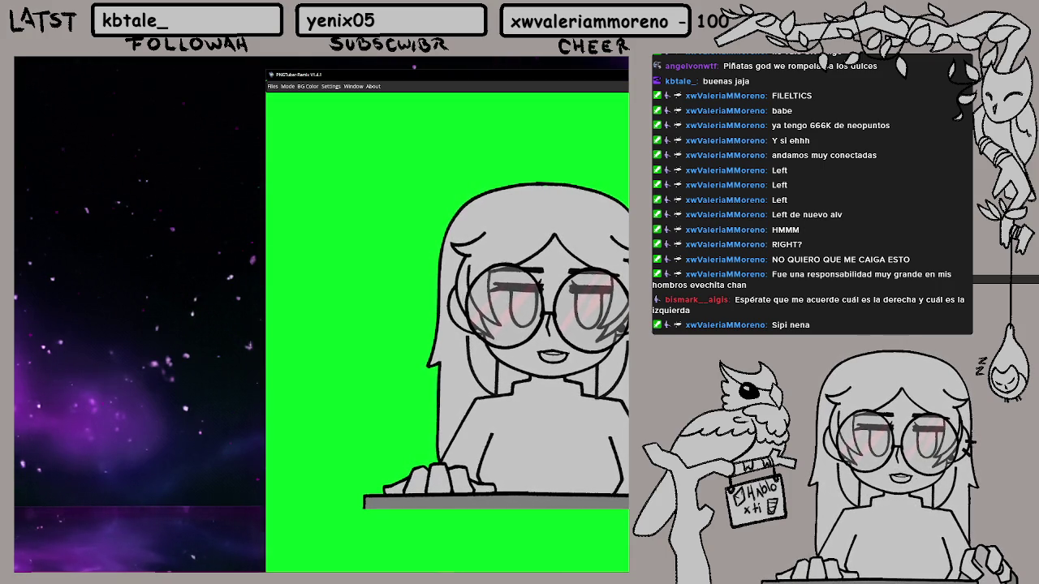
key(alt+Tab)
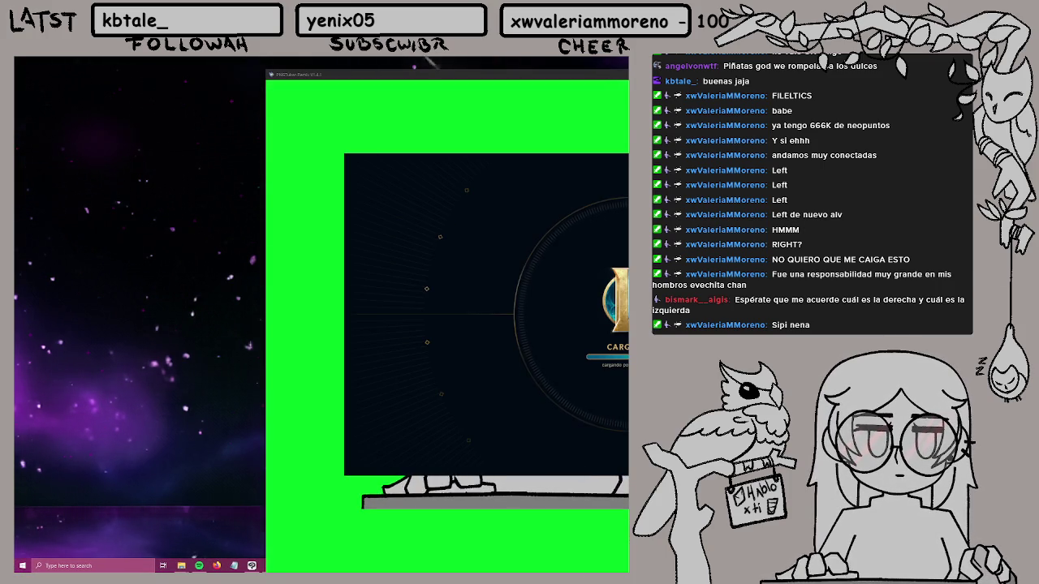
key(super)
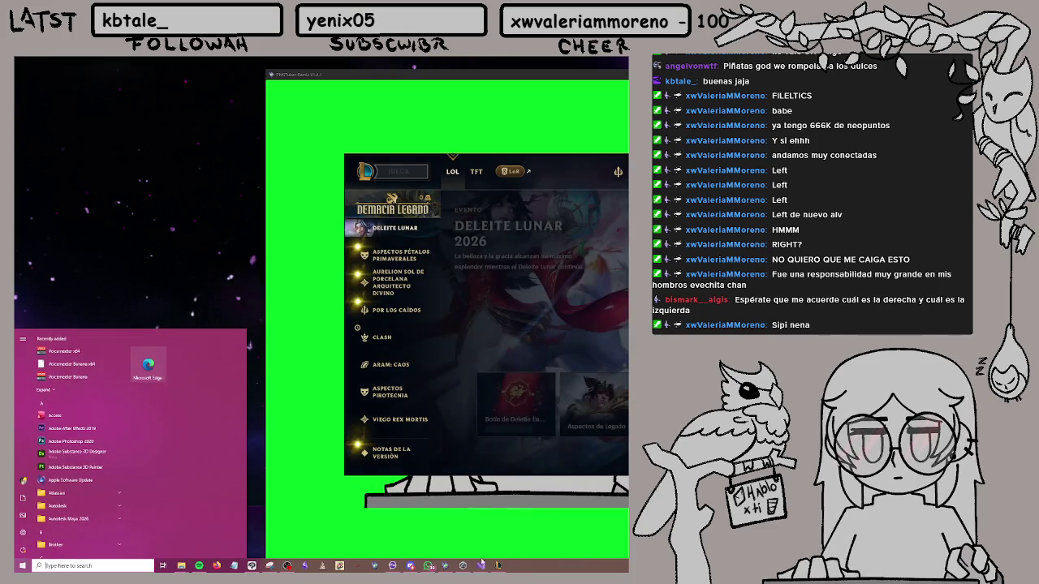
Close WhatsApp from its taskbar menu and dismiss the MiniCozyRoom menu
right_click(431, 566)
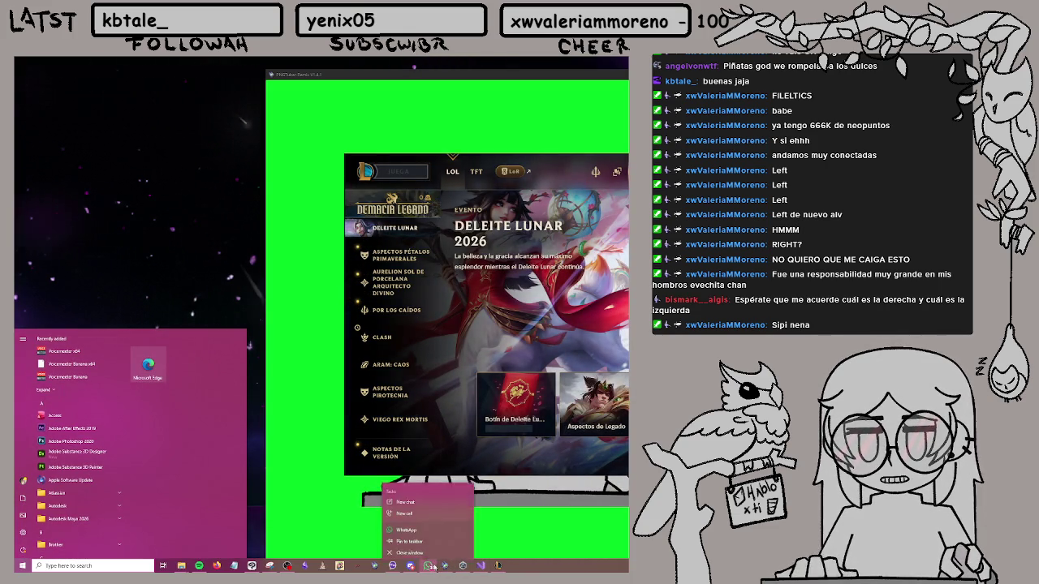
click(410, 554)
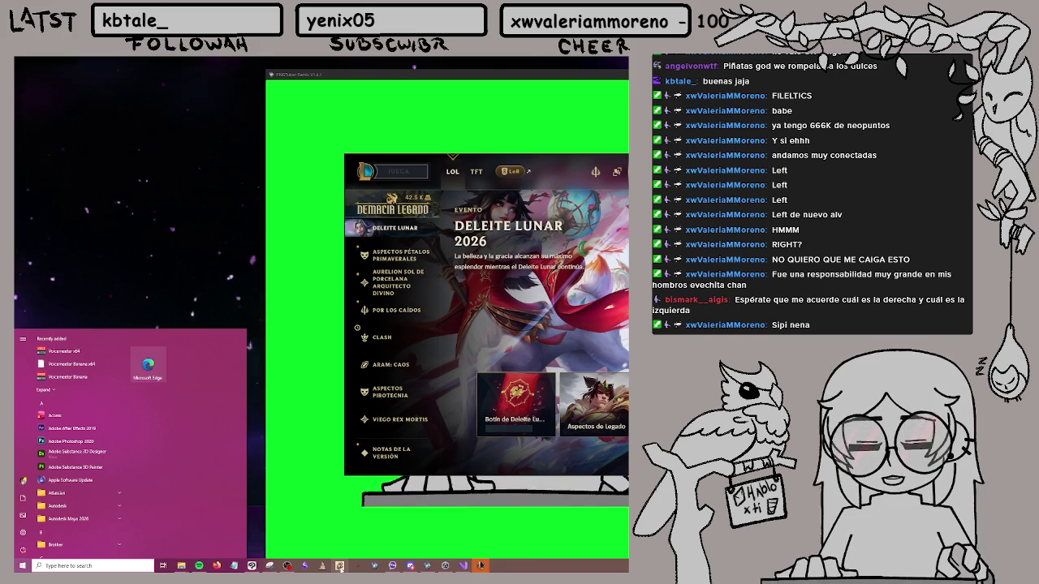
right_click(339, 566)
click(336, 527)
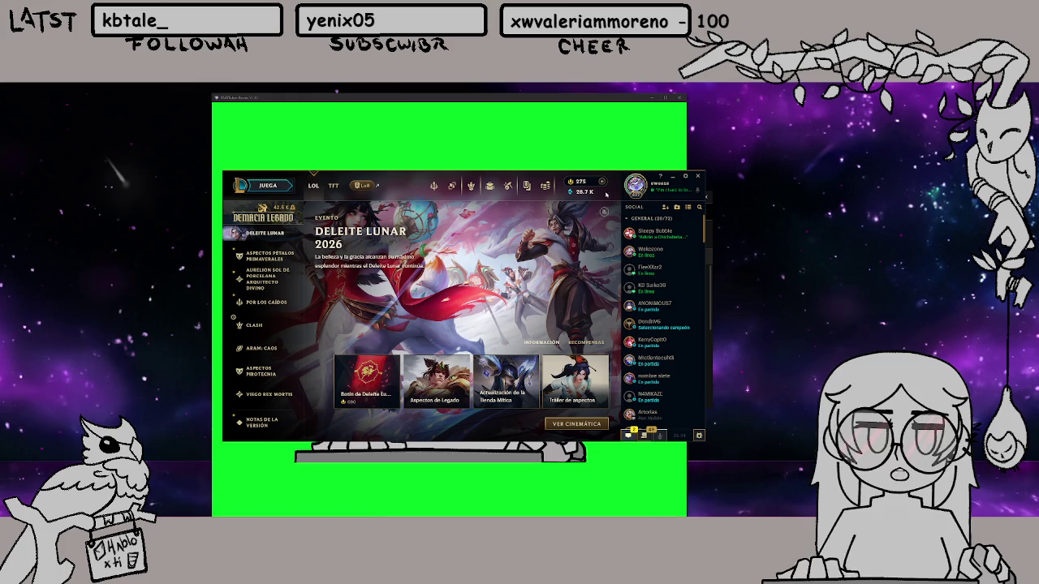
Launch the Stream Chat window from the Start menu and remove its borders
key(super)
click(318, 511)
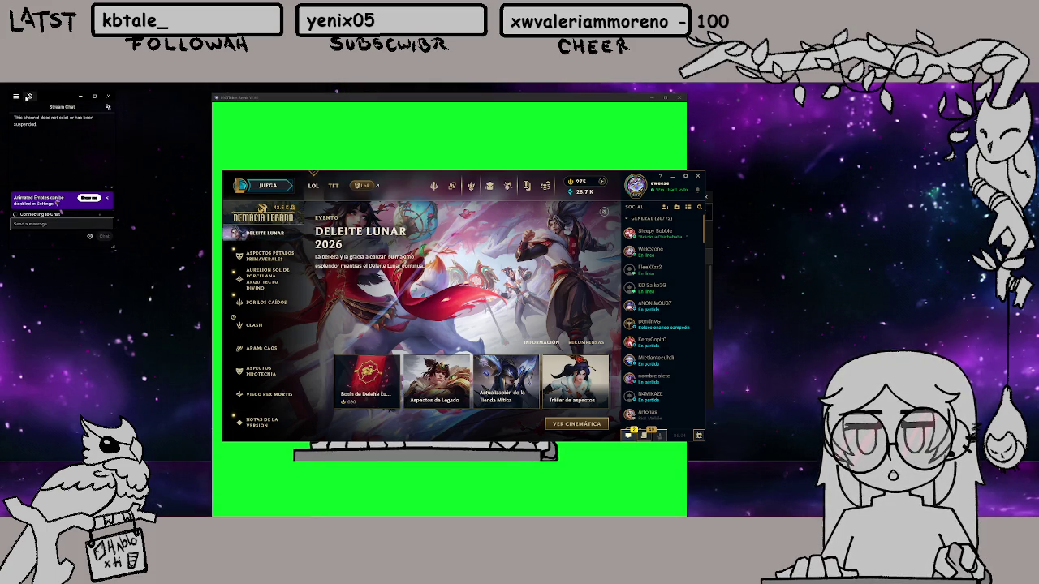
click(28, 97)
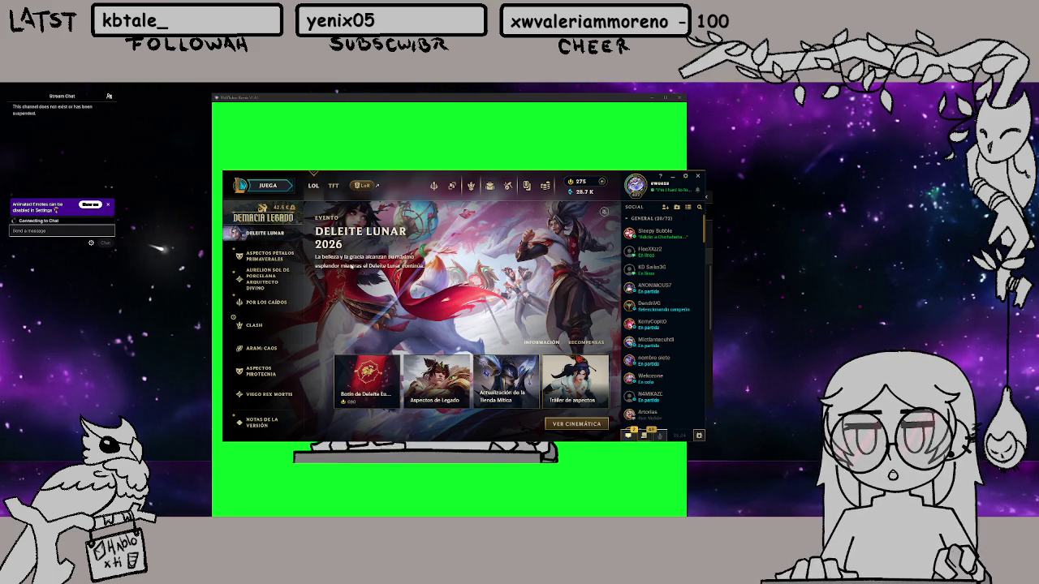
Pop the chat dock out of OBS and park the OBS window at the far right edge
key(alt+Tab)
click(640, 230)
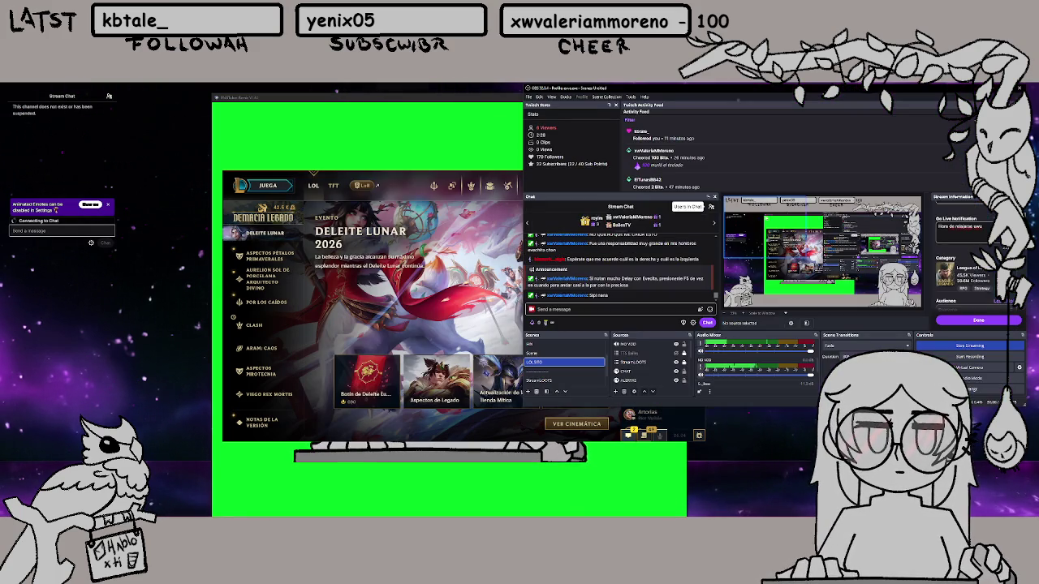
mouse_move(629, 201)
mouse_down()
mouse_move(106, 229)
mouse_move(95, 217)
mouse_up()
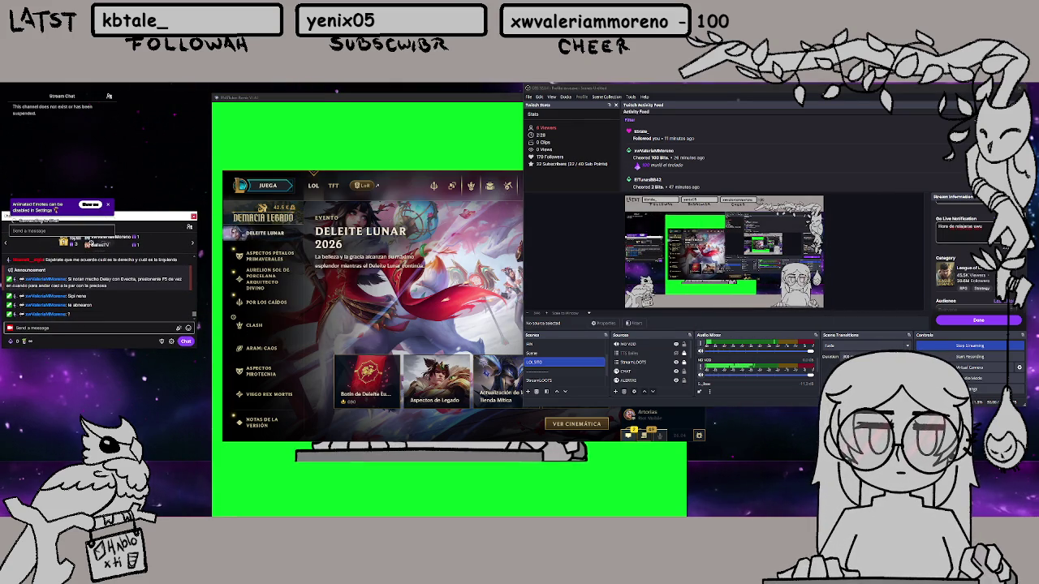
click(992, 88)
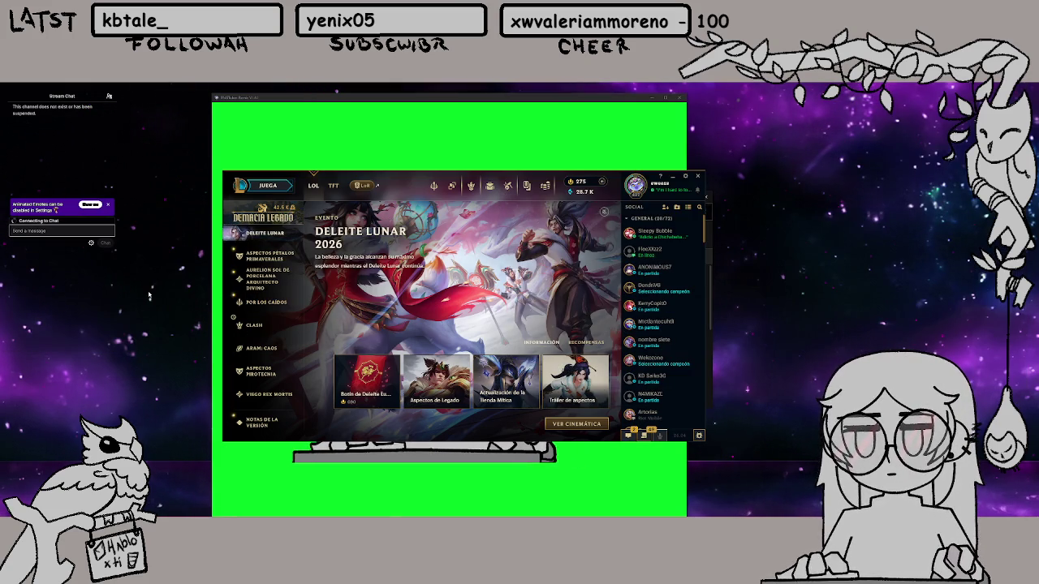
key(alt+Tab)
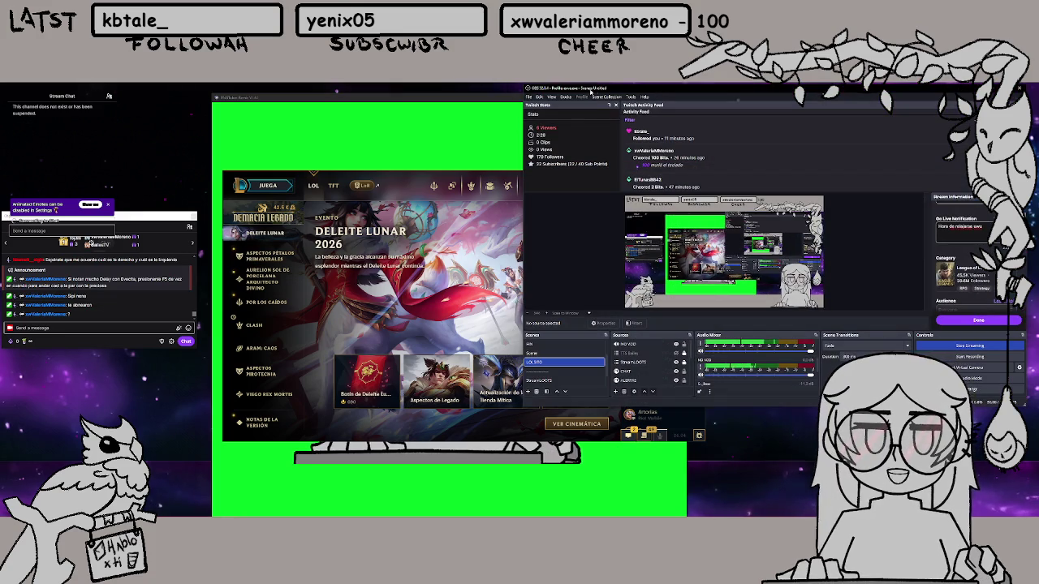
drag(550, 88, 966, 90)
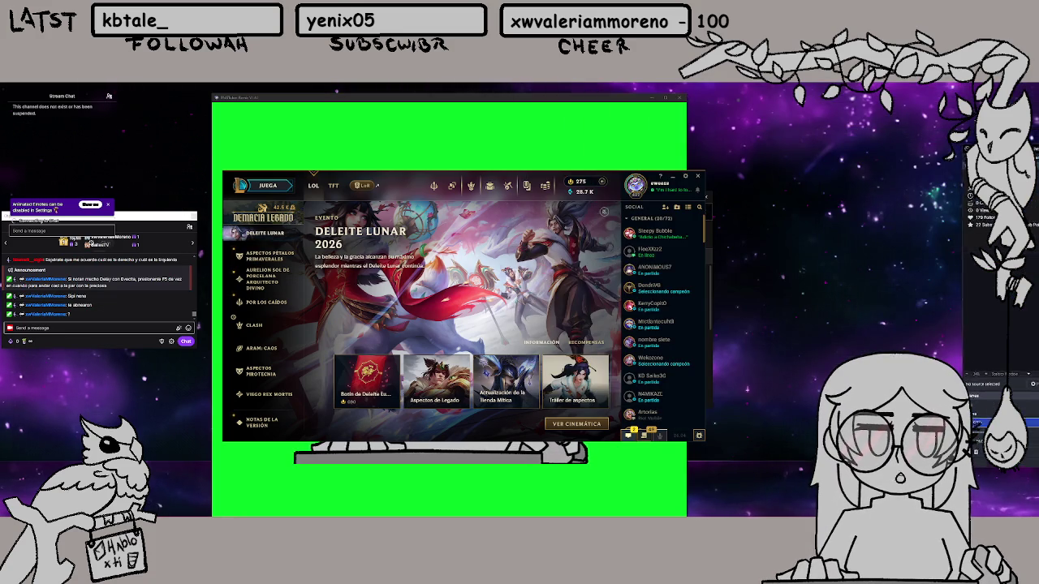
double_click(965, 89)
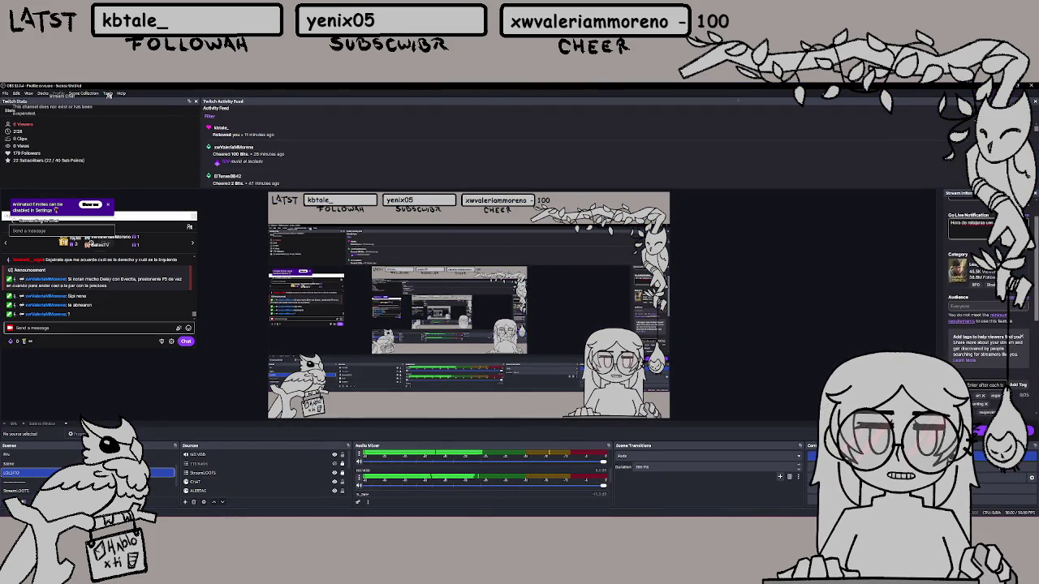
click(1028, 85)
drag(573, 94, 969, 91)
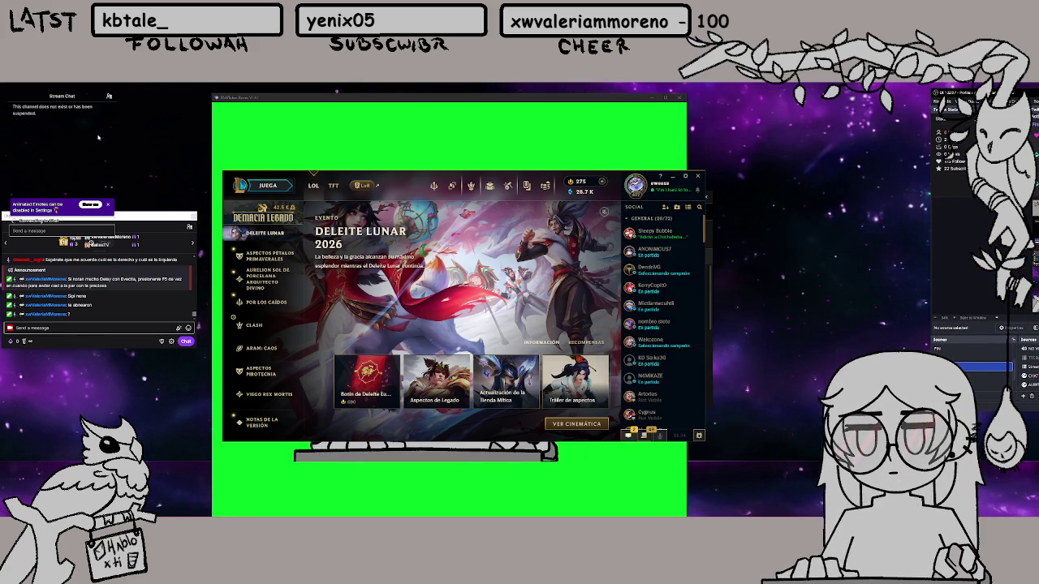
Close the broken Stream Chat window from the taskbar and stretch the chat dock taller
mouse_move(203, 513)
mouse_move(317, 513)
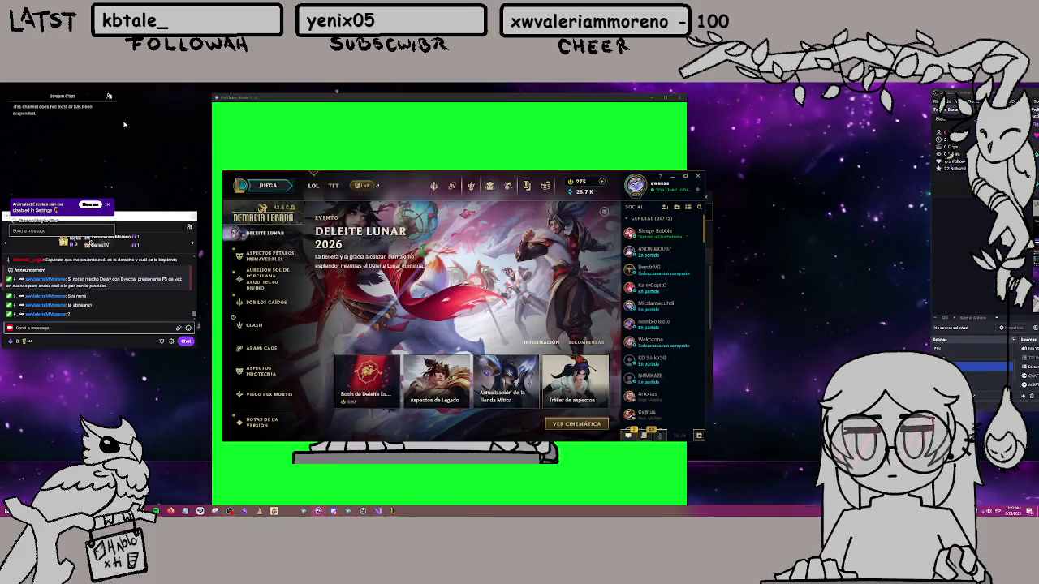
right_click(318, 511)
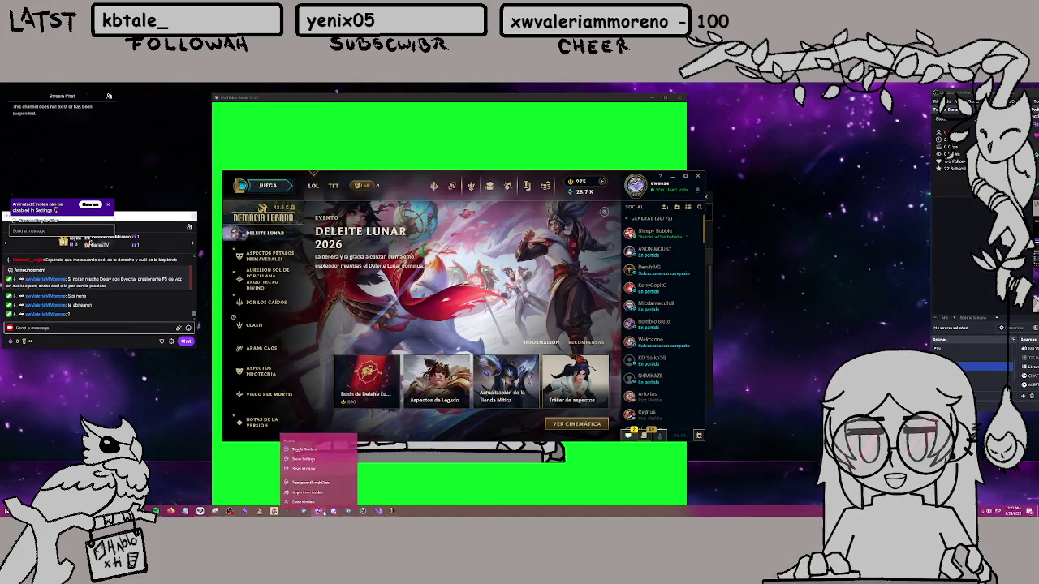
click(313, 498)
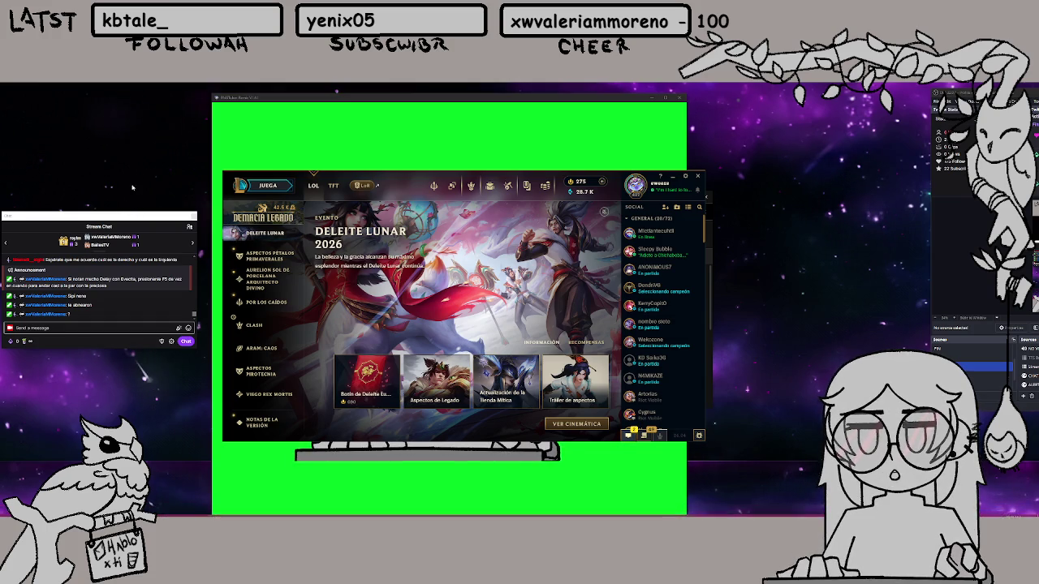
drag(134, 212, 134, 122)
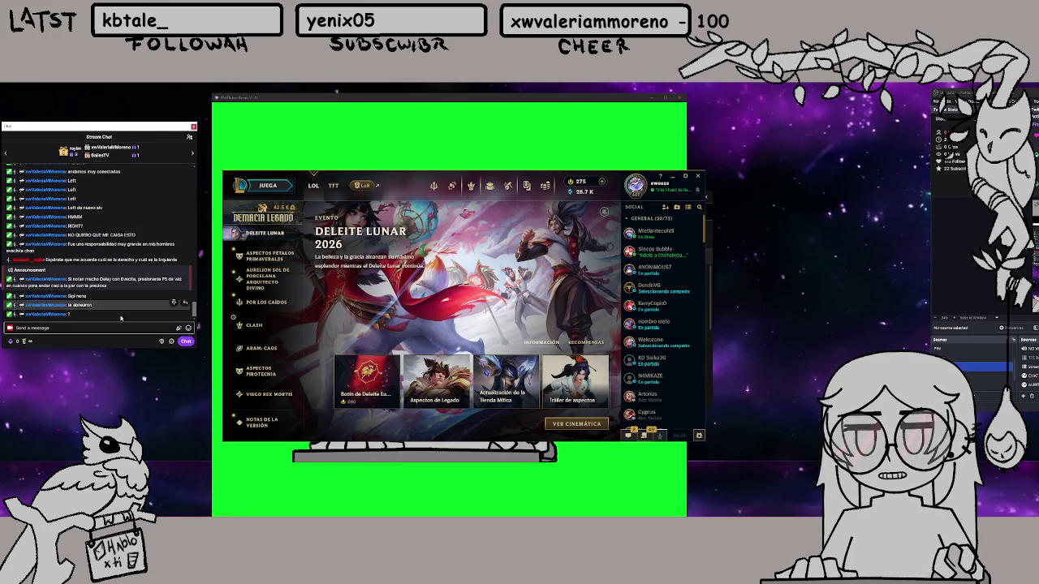
drag(135, 349, 204, 393)
Create an ARAM: CAOS lobby, collapse the GENERAL group to show friends, then go to the Artesanía loot page
click(284, 186)
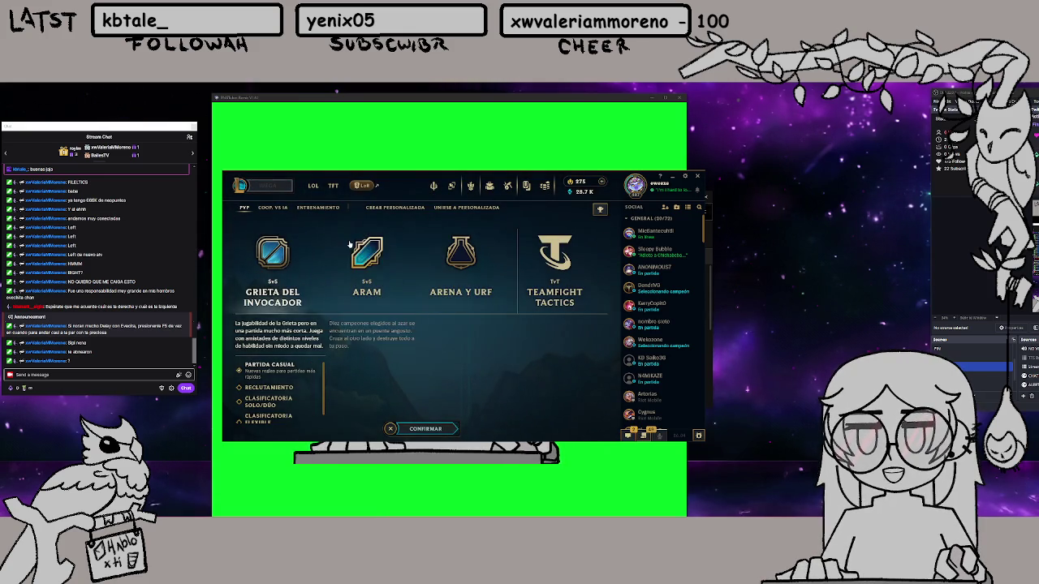
click(356, 253)
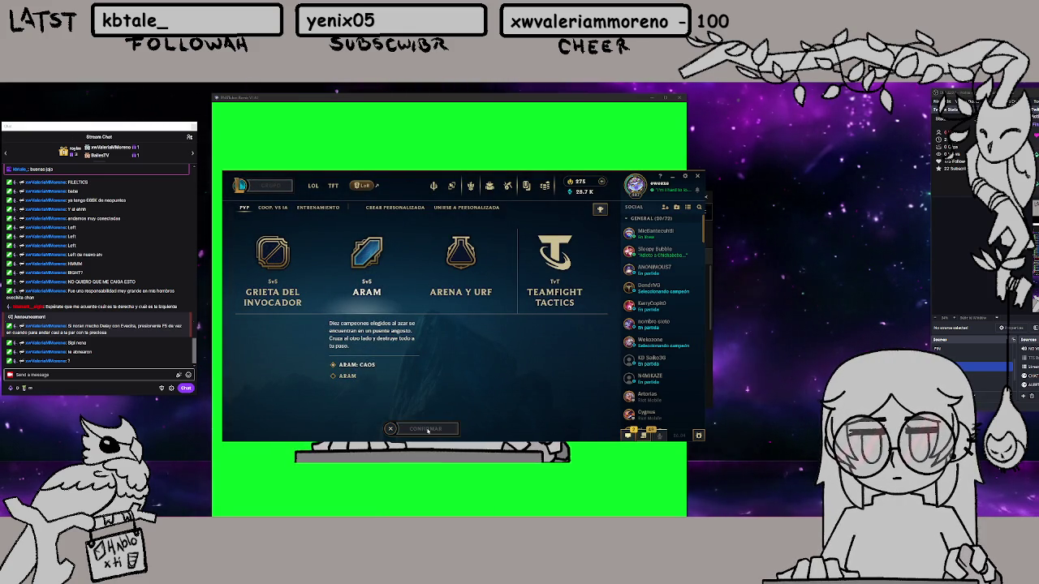
click(428, 430)
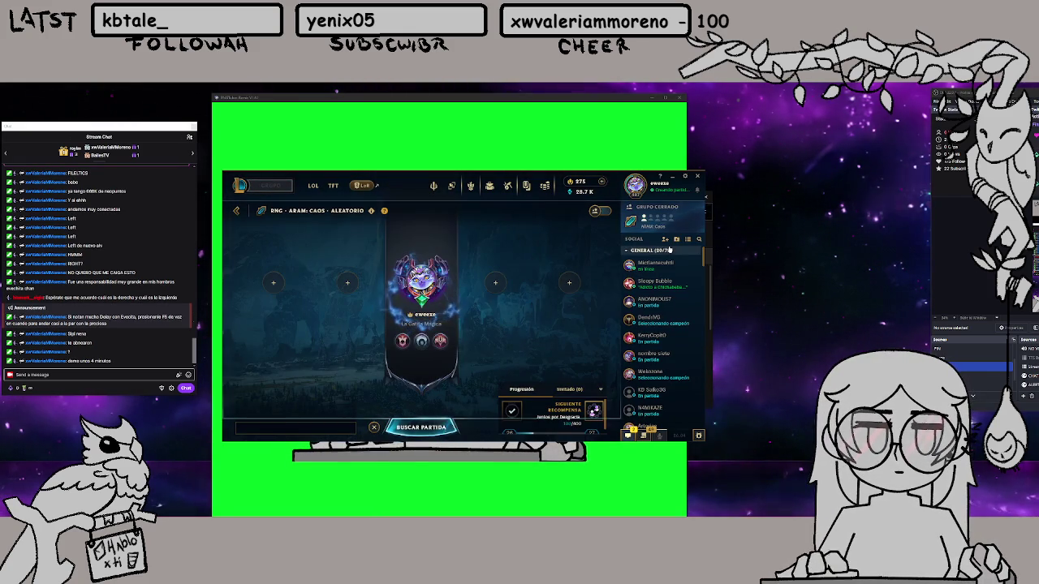
click(669, 251)
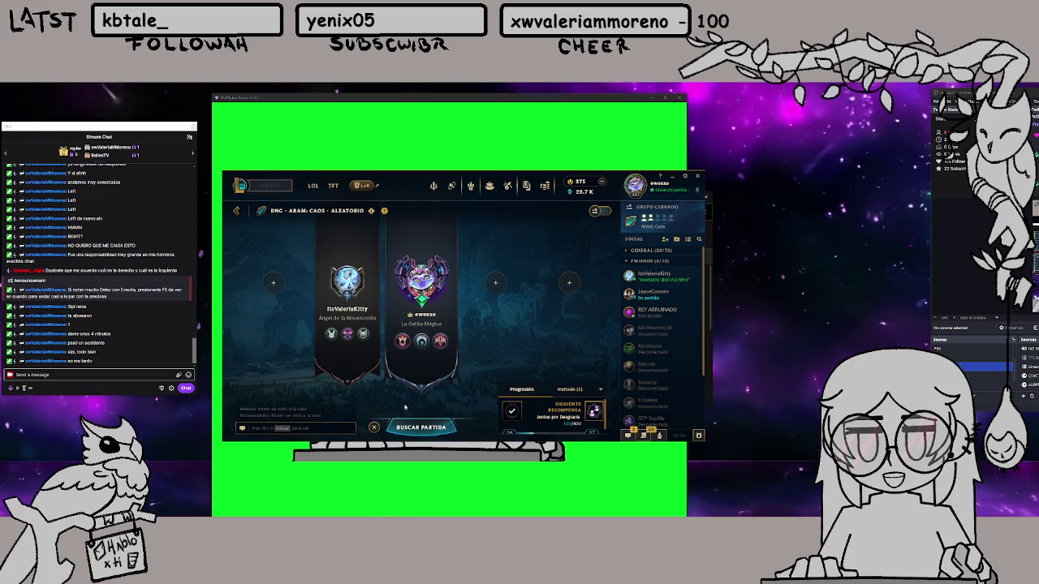
click(507, 186)
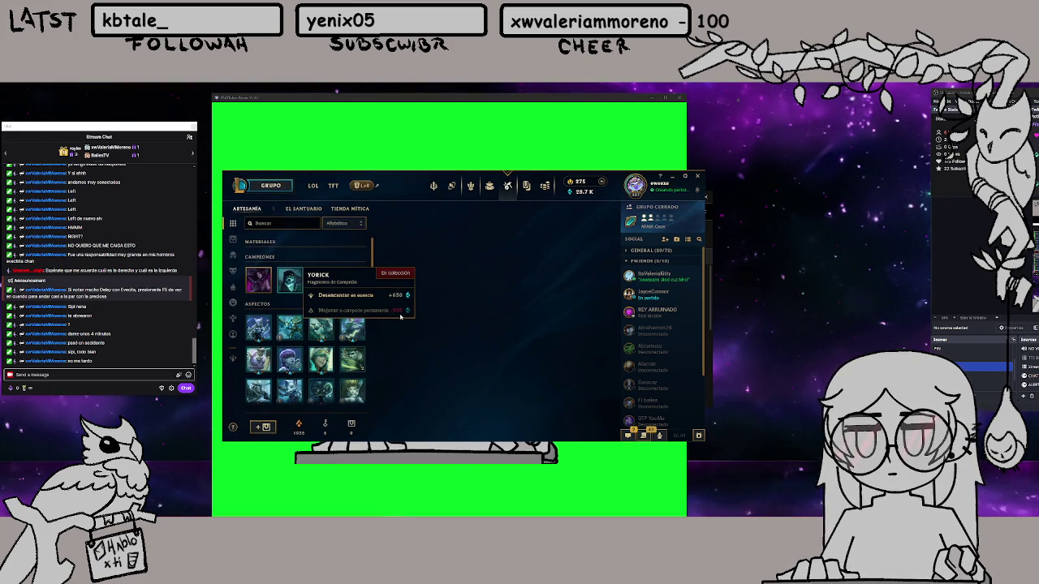
Disenchant the Yorick, Zaahen, Yuumi and Morgana champion shards into blue essence
click(289, 280)
click(421, 366)
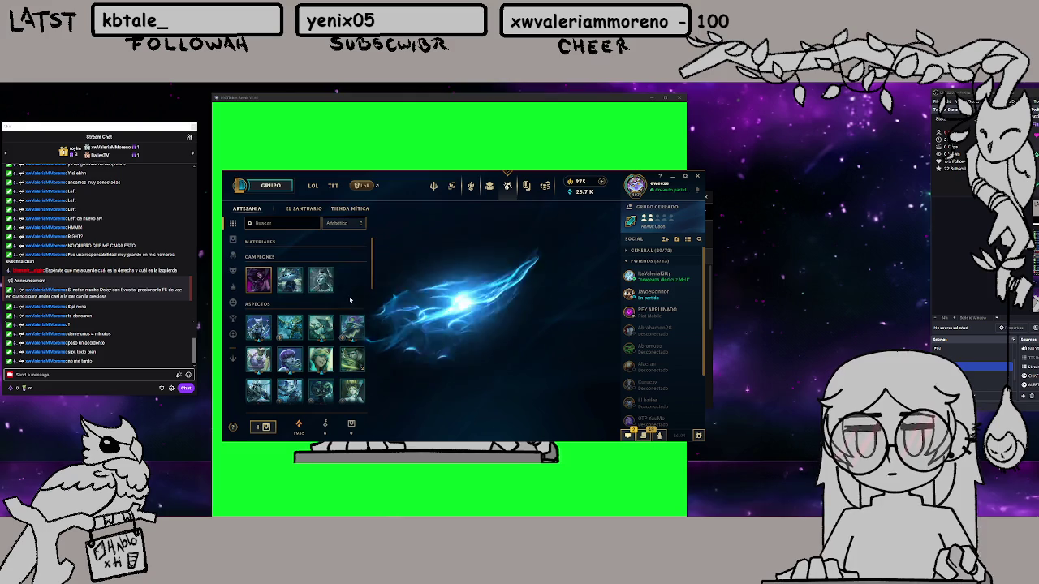
mouse_move(296, 285)
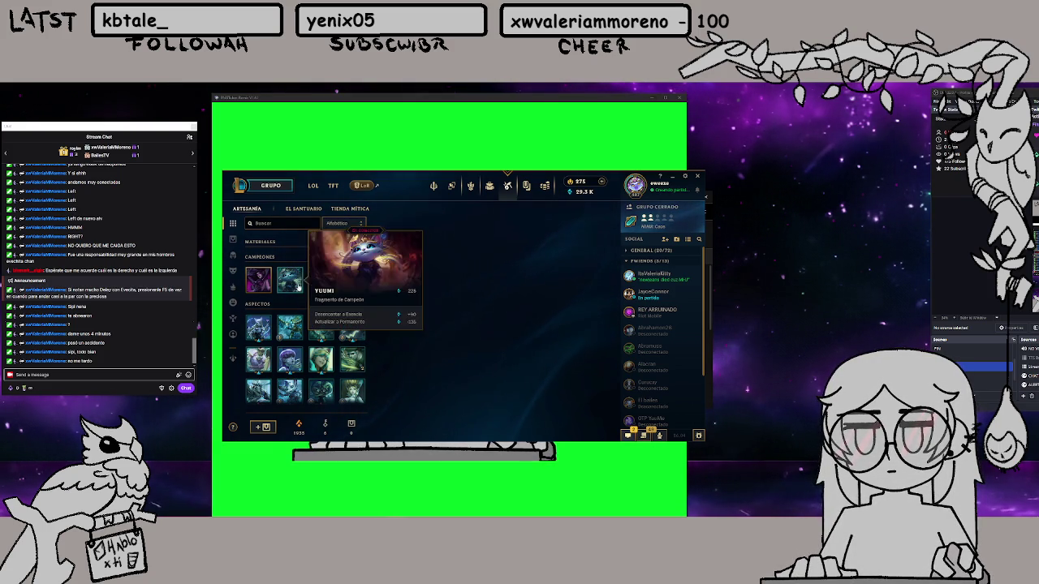
click(322, 281)
click(377, 296)
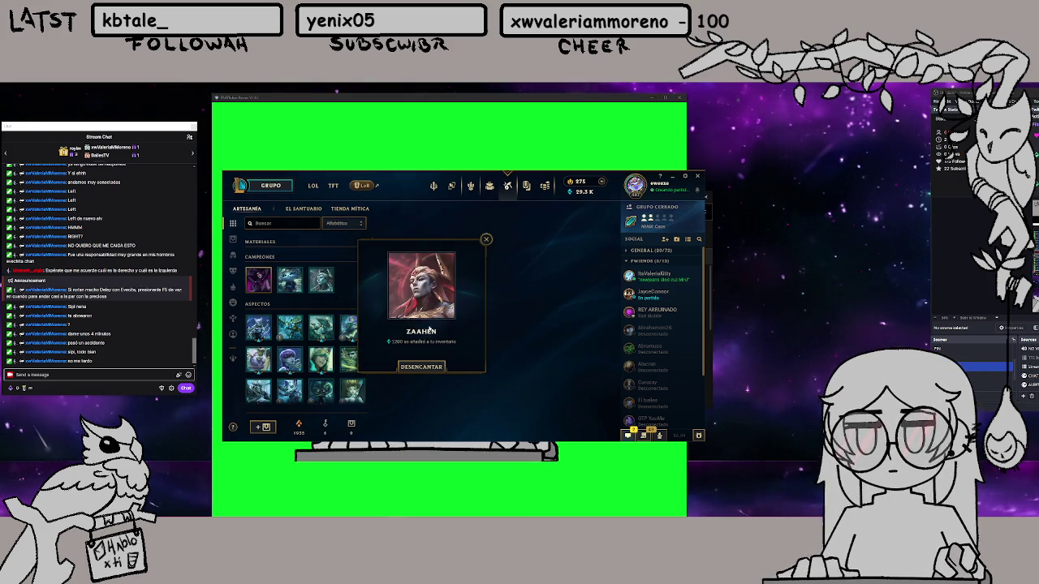
click(295, 286)
click(364, 297)
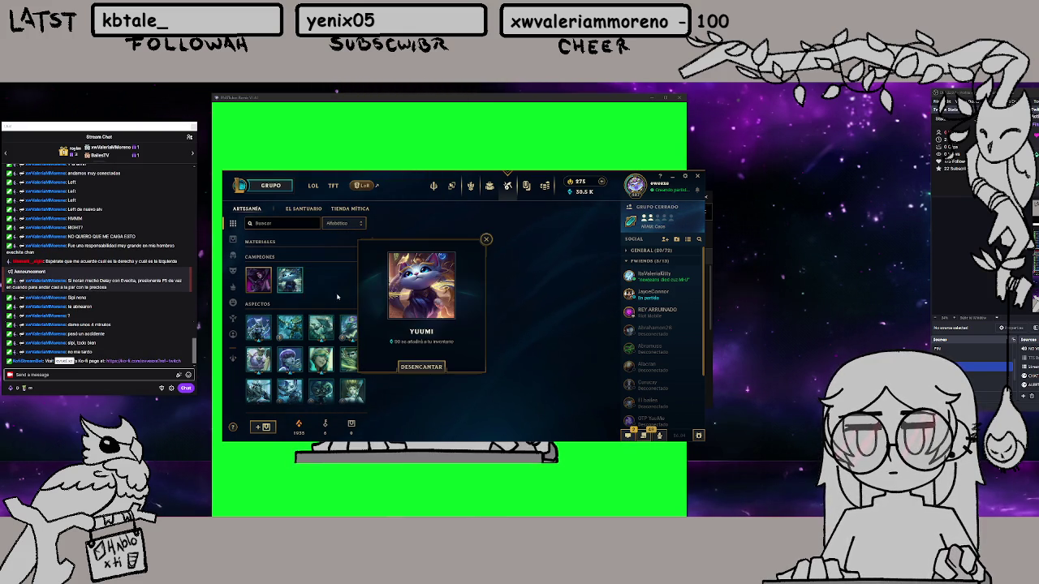
click(421, 367)
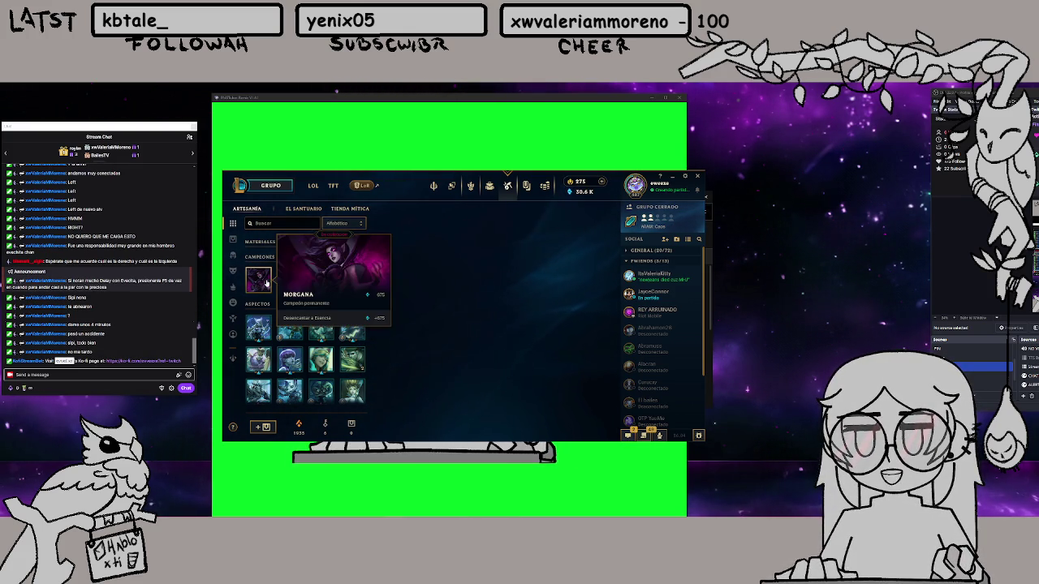
click(260, 276)
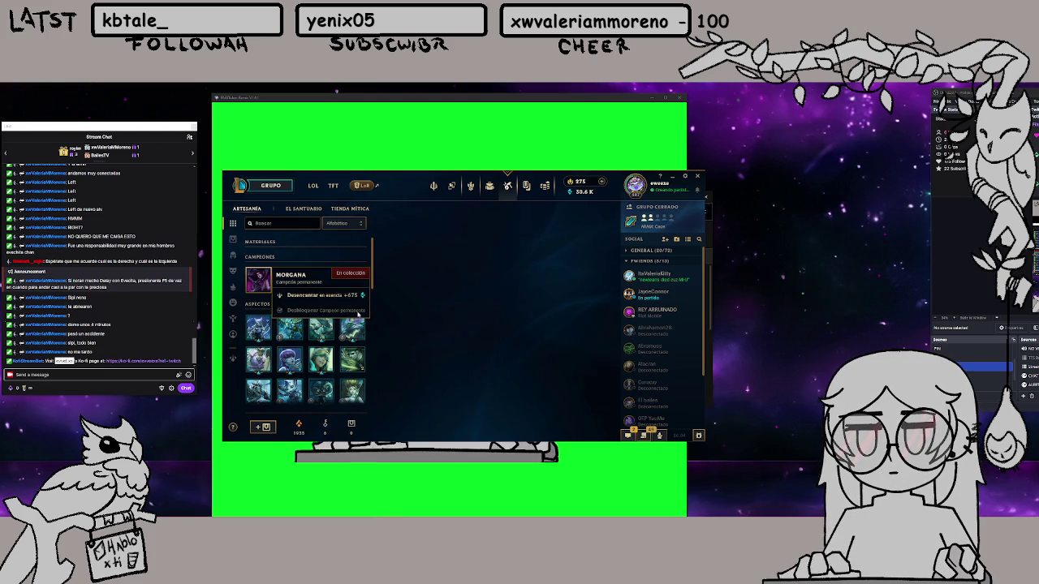
click(357, 300)
click(420, 365)
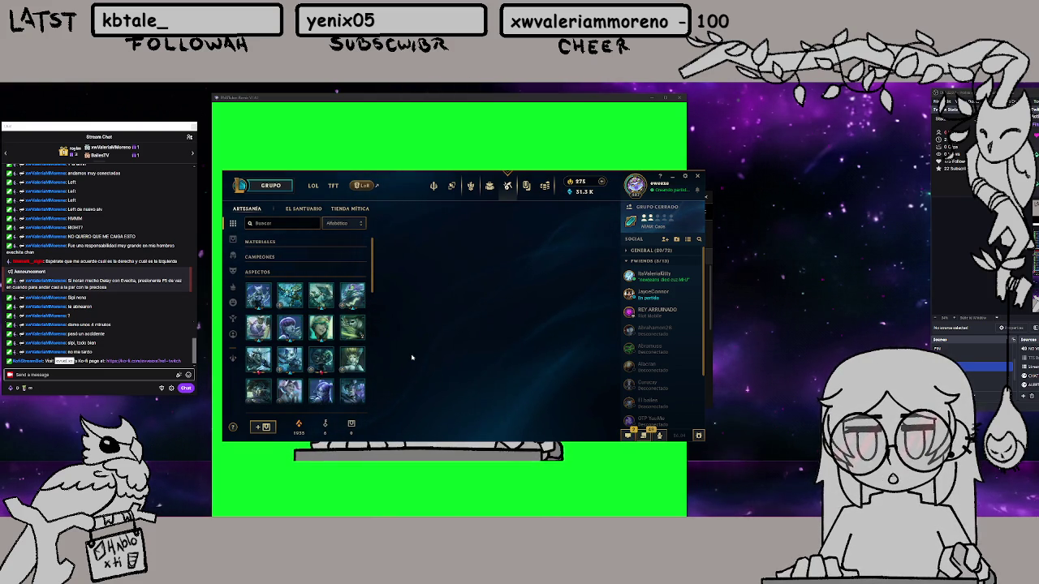
Browse the store pages, then close chat and return to the ARAM lobby
click(526, 188)
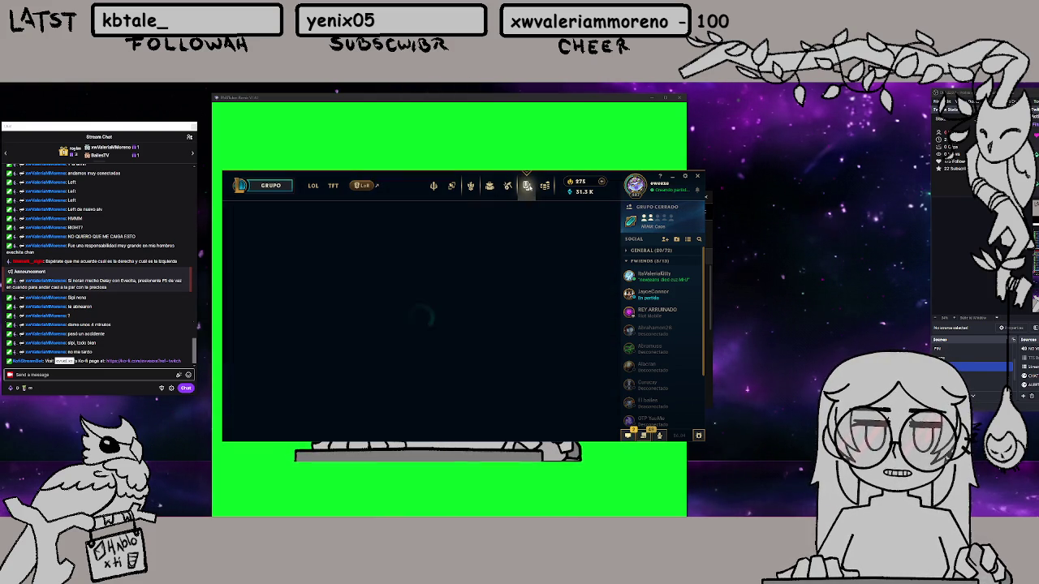
click(543, 187)
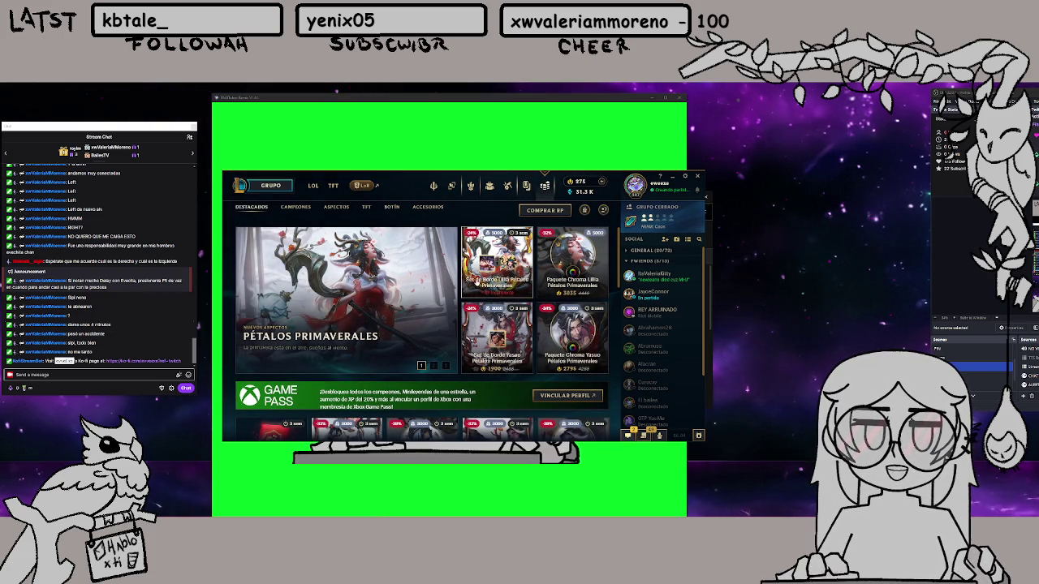
scroll(463, 306, down, 5)
scroll(463, 306, down, 3)
scroll(463, 306, down, 2)
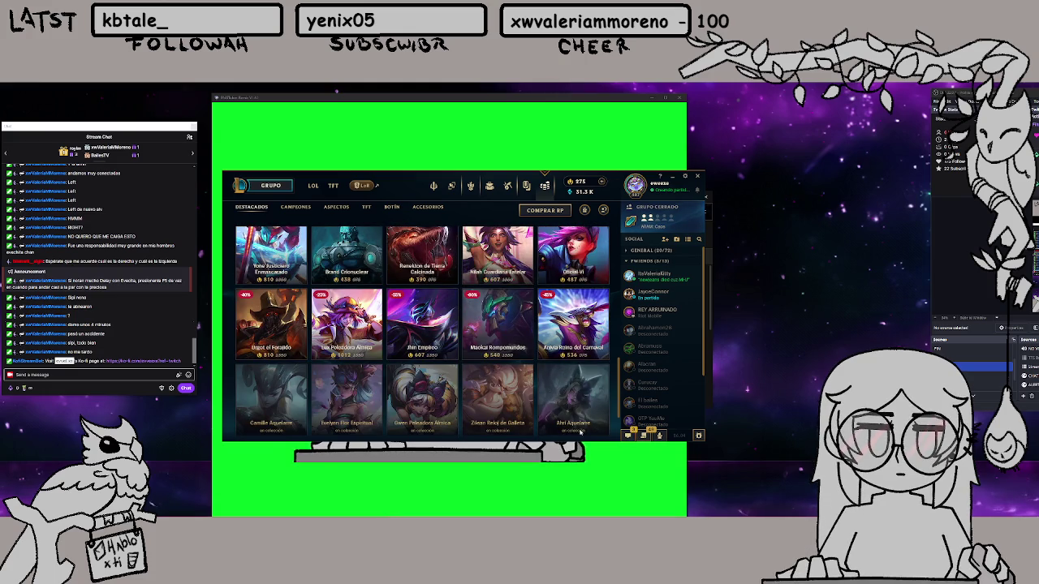
click(629, 436)
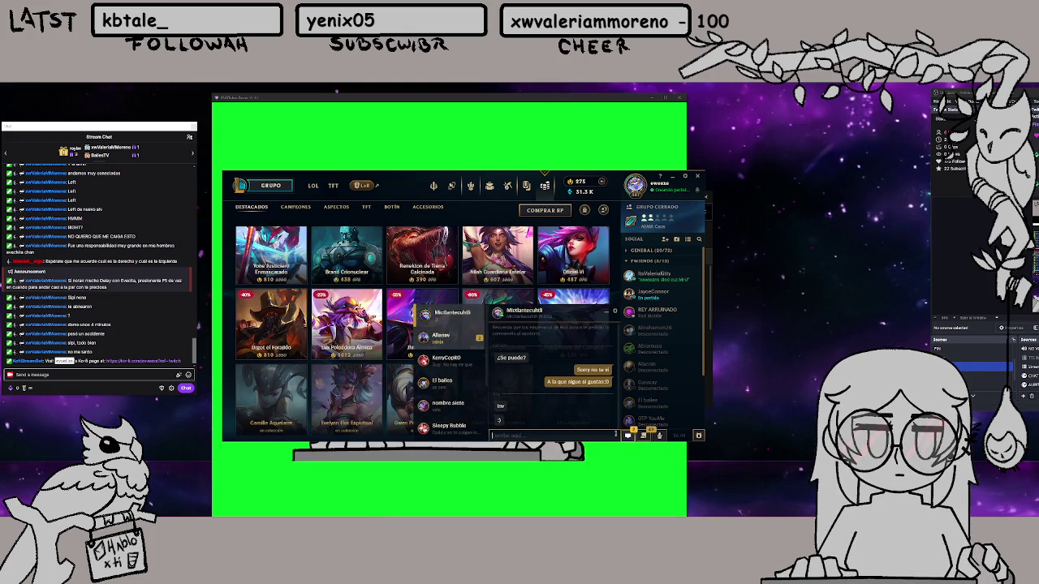
click(609, 312)
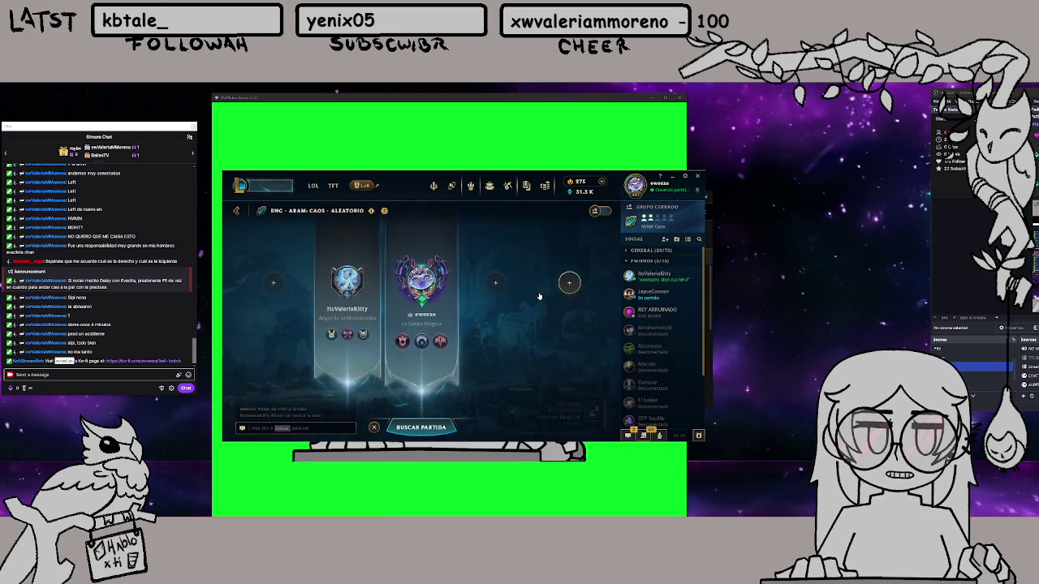
Invite a listed player to the ARAM party through the invite slot
click(495, 283)
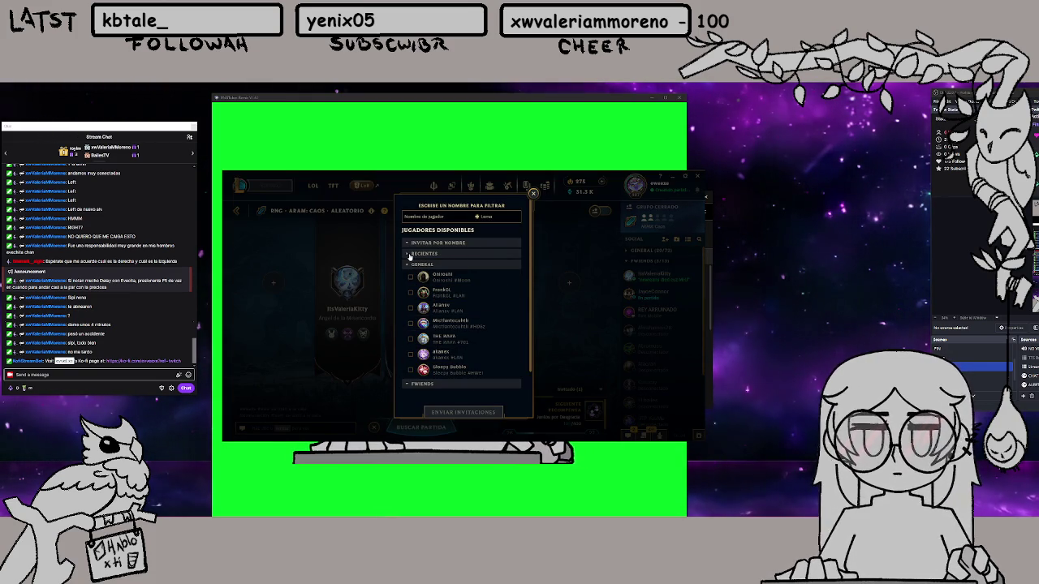
click(411, 323)
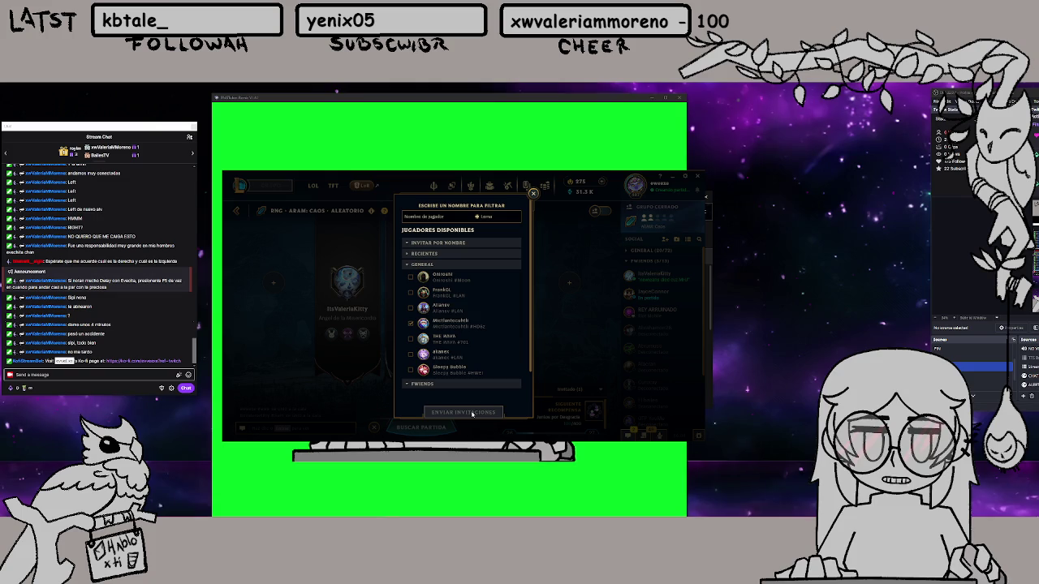
click(533, 193)
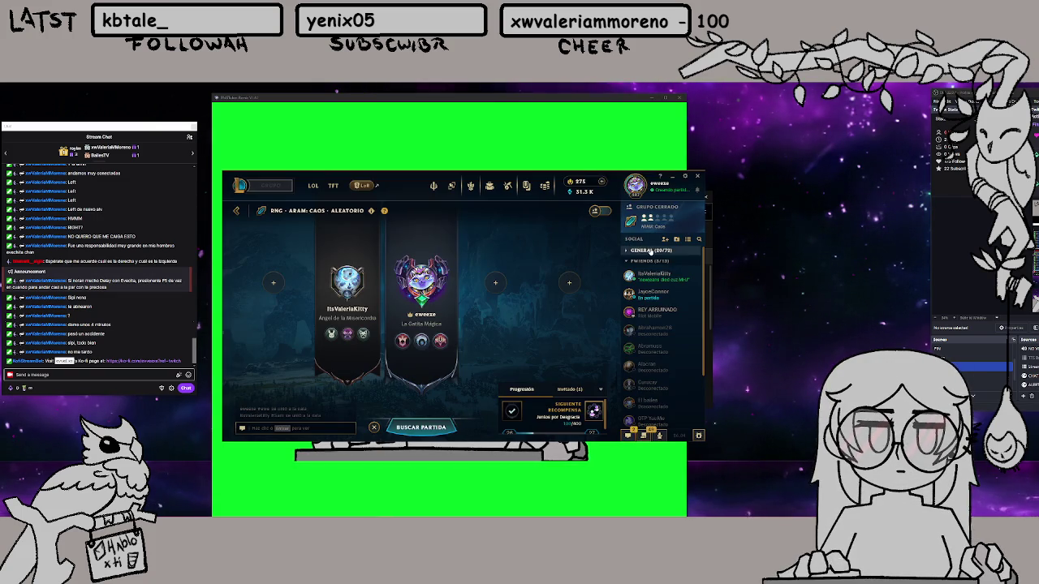
Invite a friend from the GENERAL group to the party and open the store's featured page
click(650, 252)
right_click(663, 265)
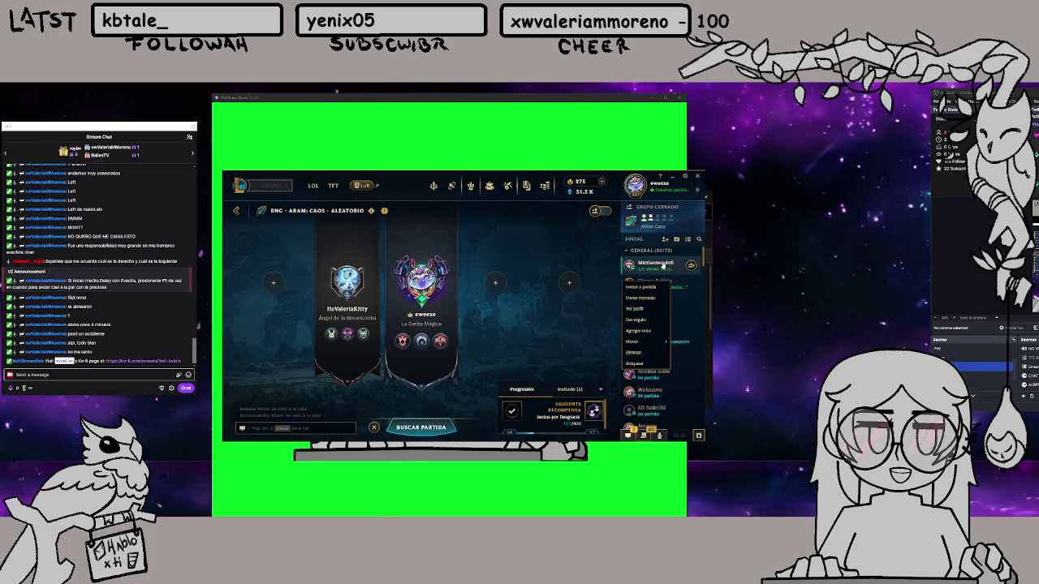
click(641, 287)
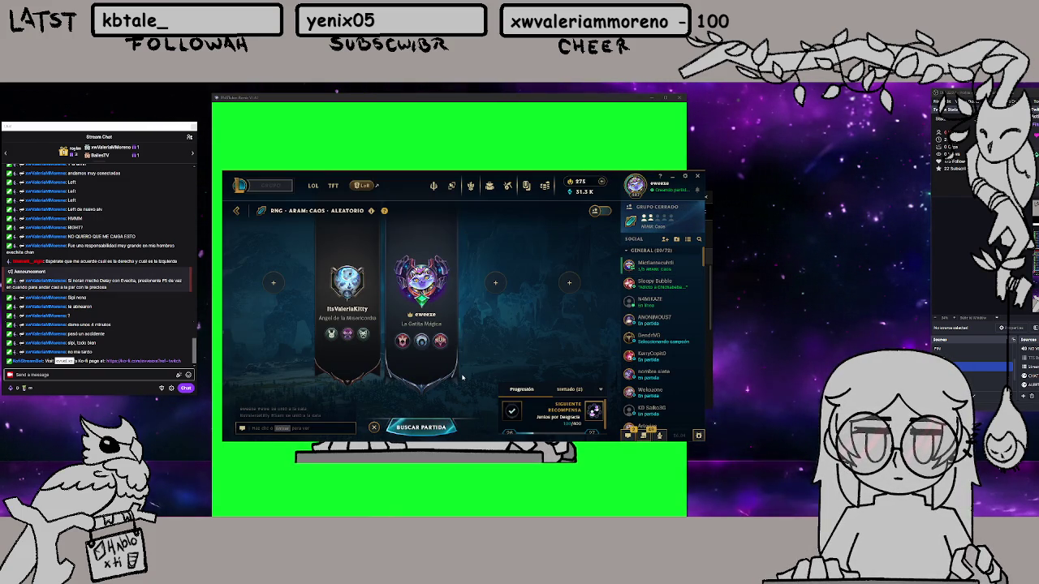
click(545, 187)
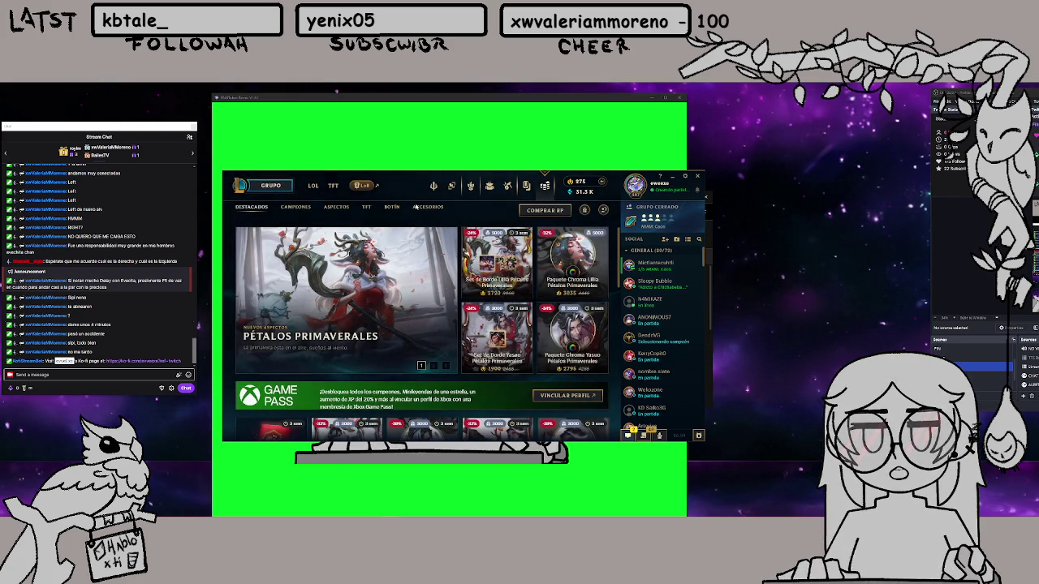
click(336, 208)
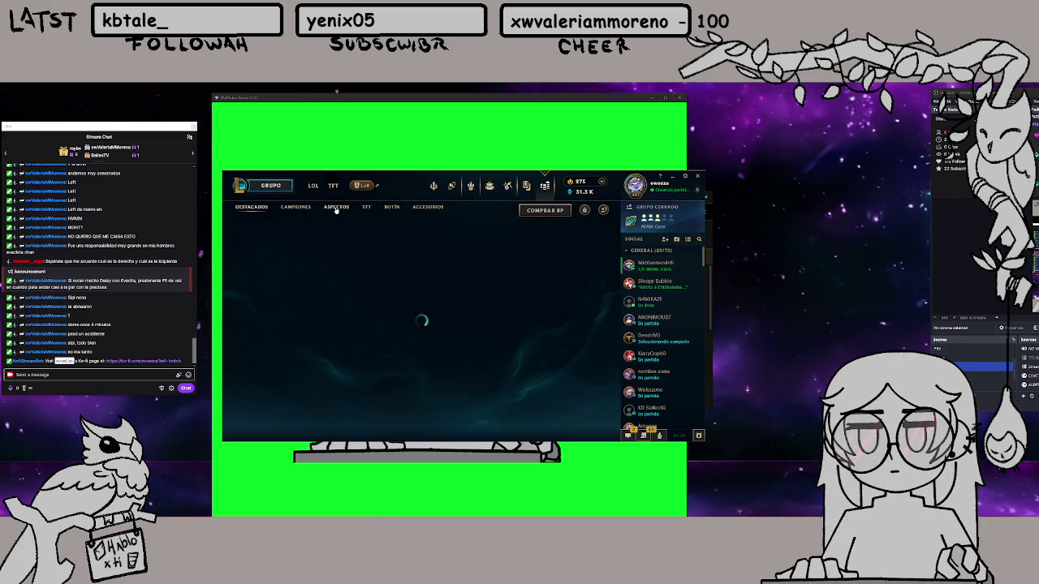
scroll(466, 300, down, 5)
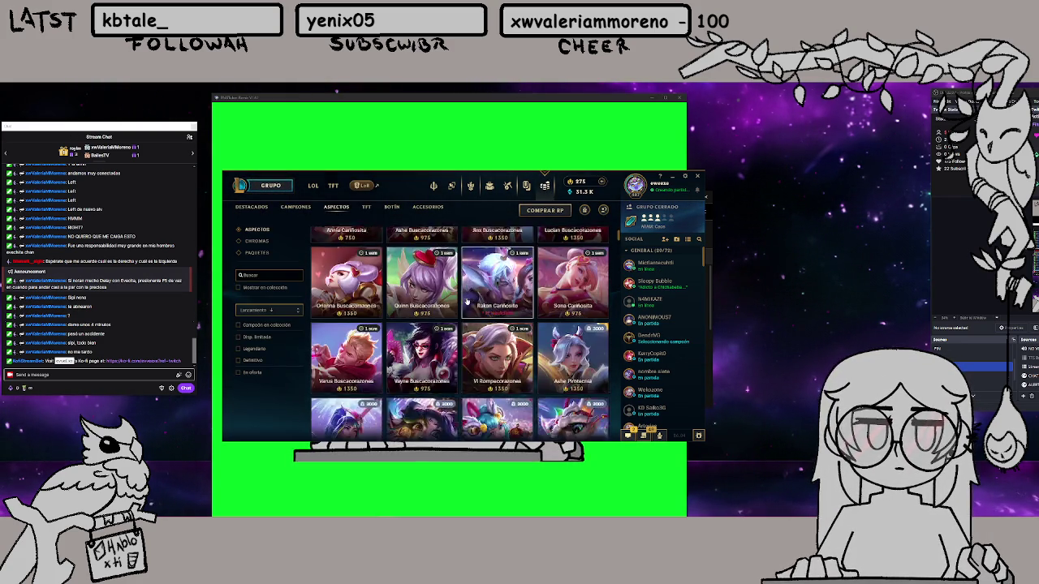
scroll(467, 301, down, 2)
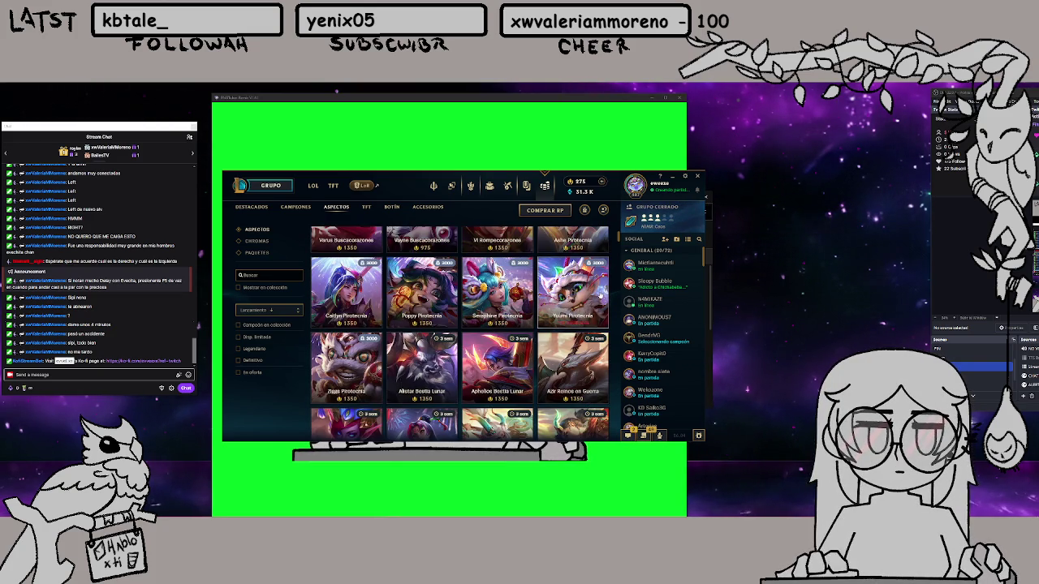
click(596, 293)
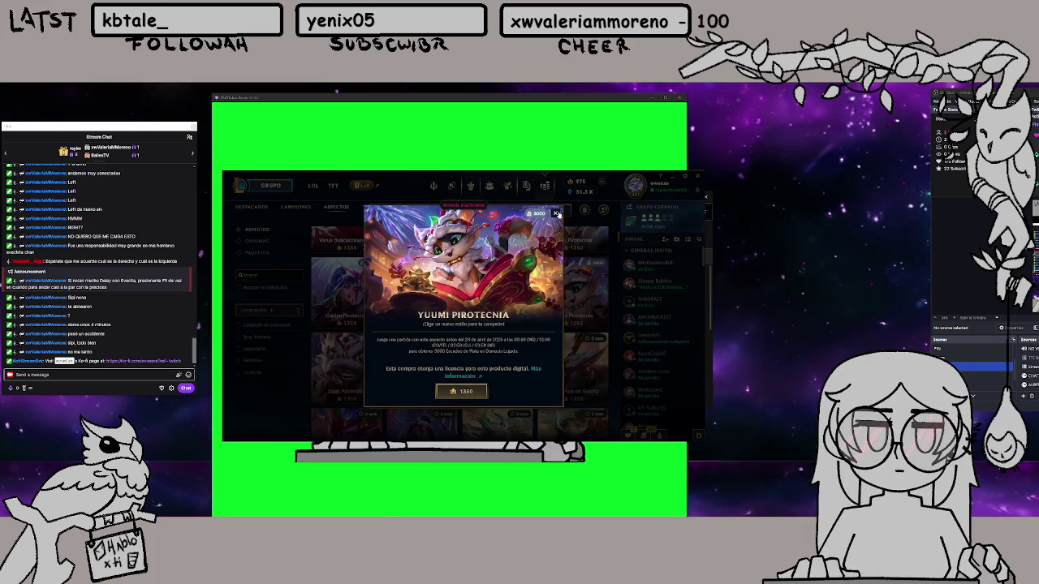
click(557, 213)
scroll(568, 324, down, 2)
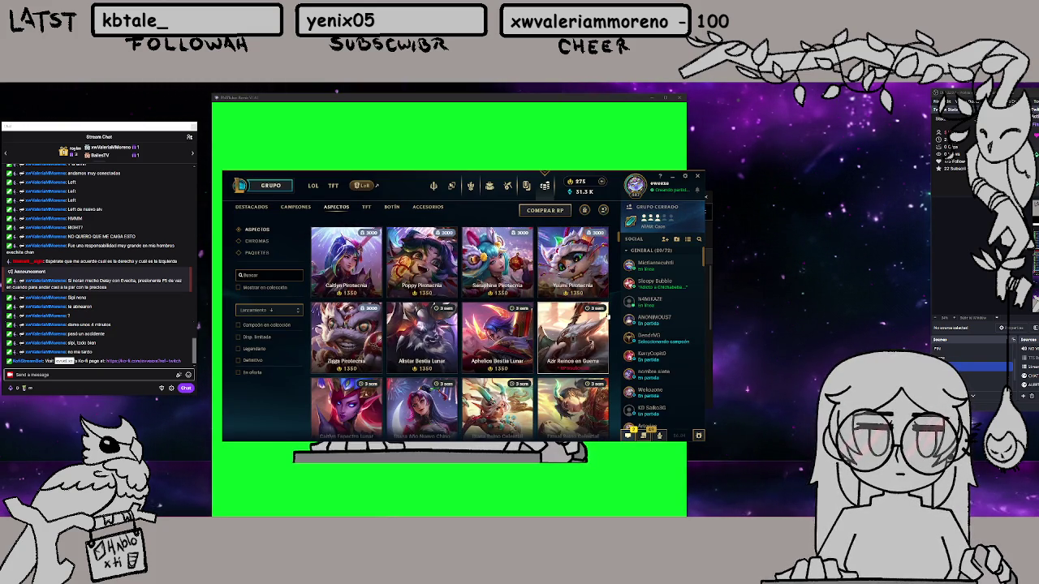
scroll(608, 317, down, 1)
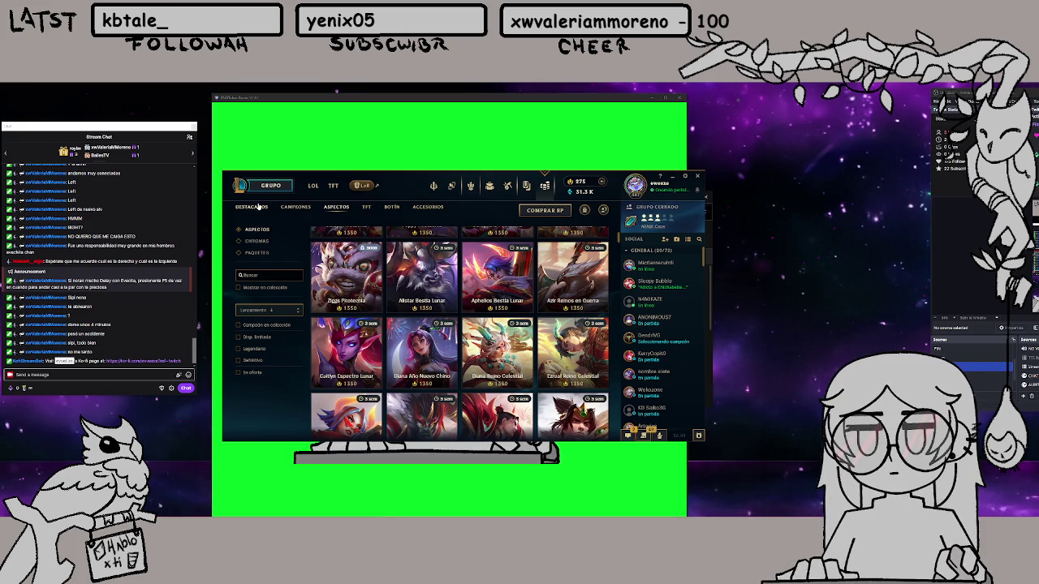
click(254, 207)
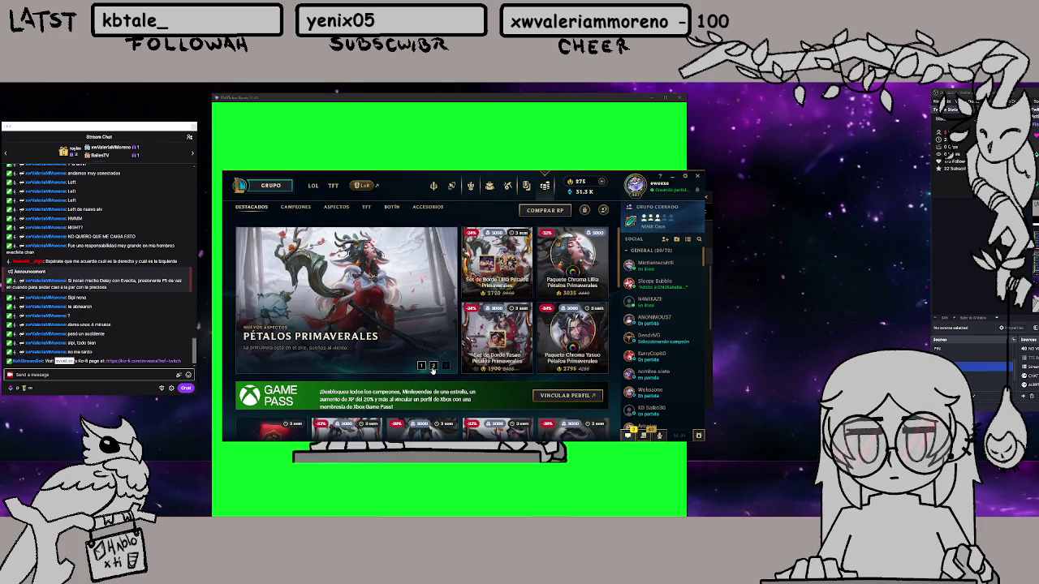
click(434, 366)
click(446, 366)
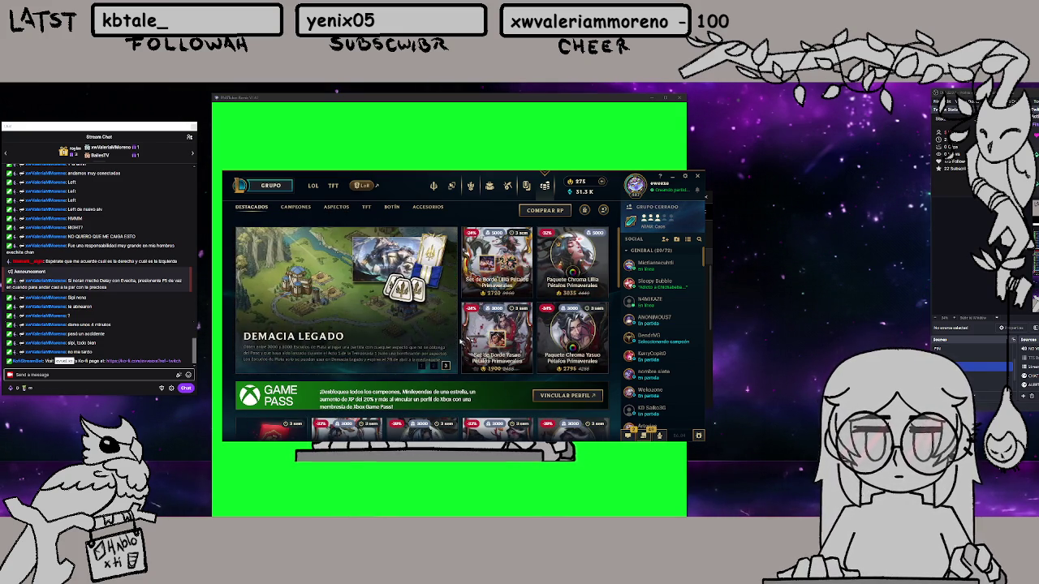
scroll(459, 344, down, 5)
scroll(481, 288, down, 6)
scroll(482, 285, up, 4)
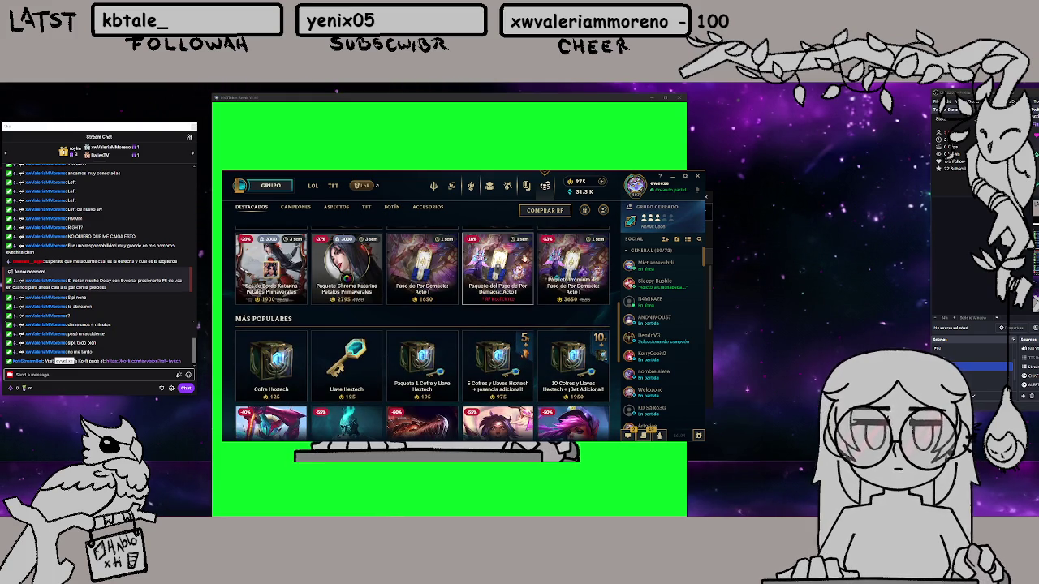
scroll(528, 260, up, 5)
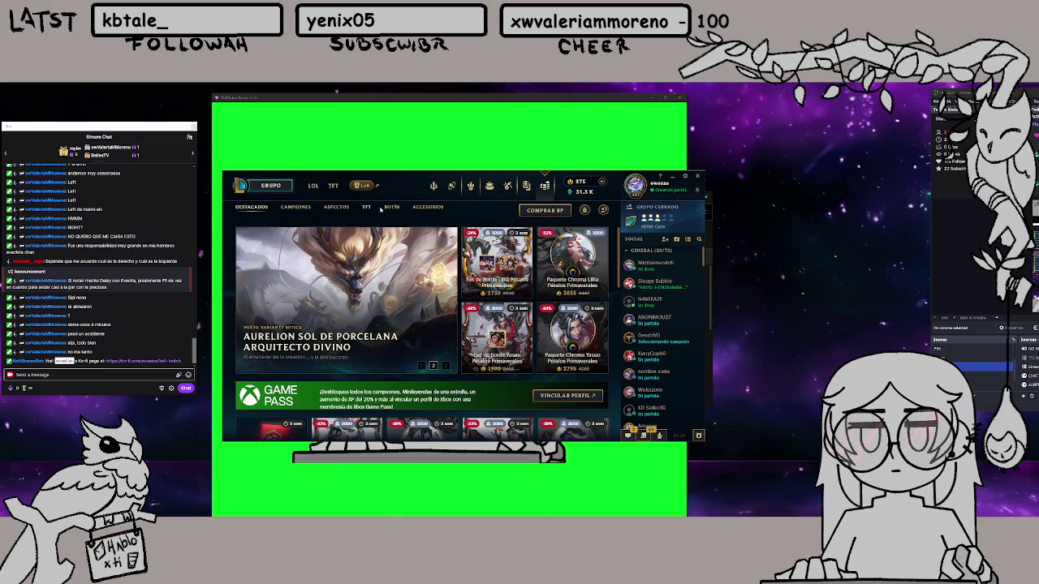
click(336, 208)
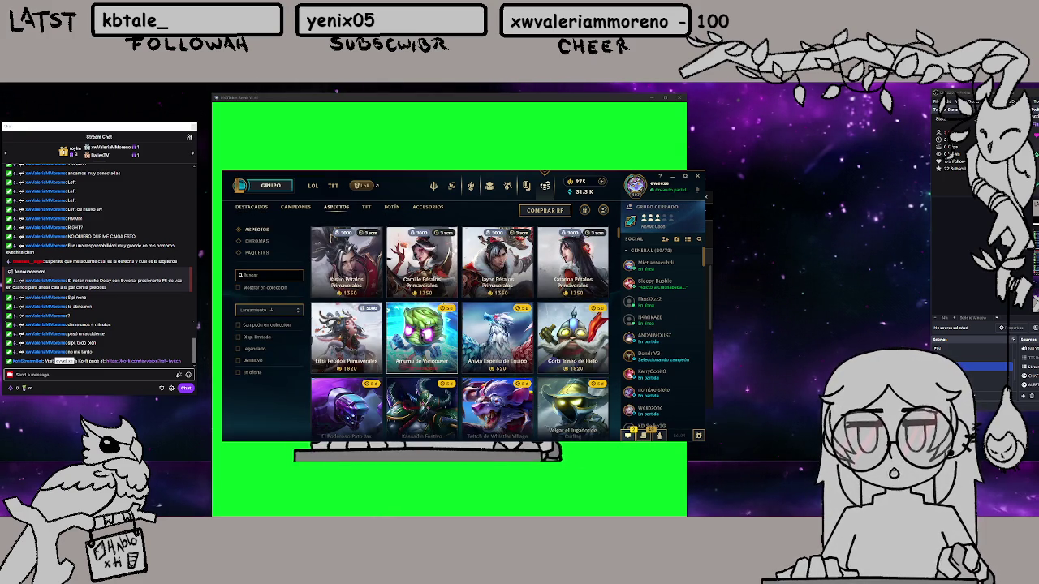
scroll(497, 338, down, 3)
scroll(498, 337, down, 3)
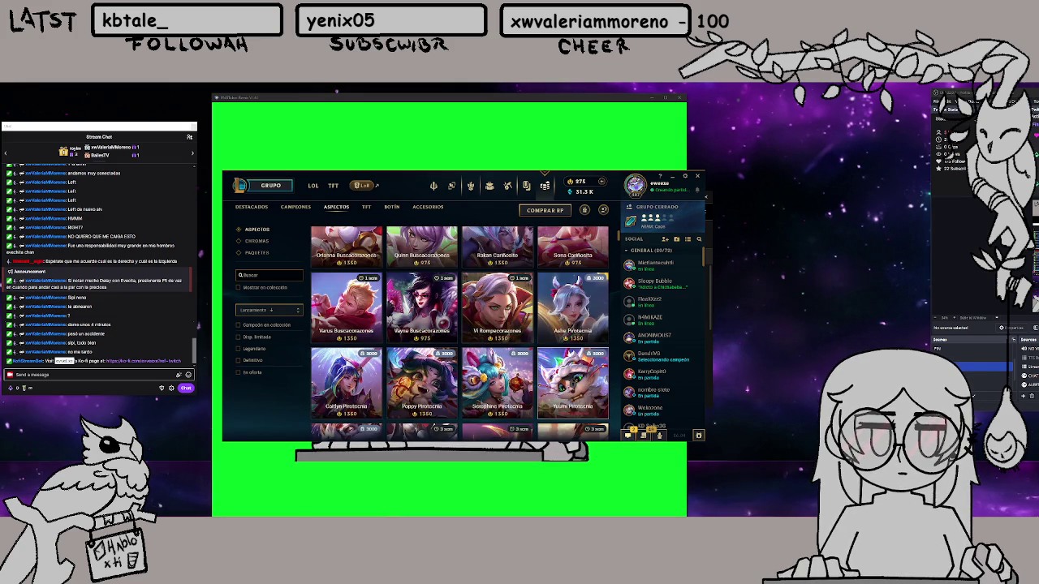
scroll(498, 338, down, 2)
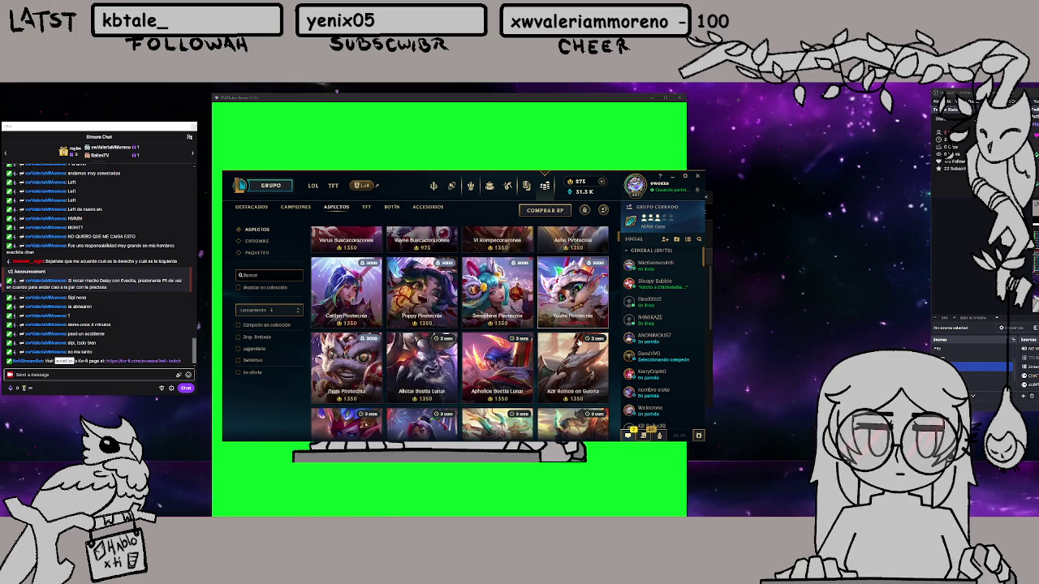
scroll(578, 333, down, 5)
scroll(578, 344, down, 2)
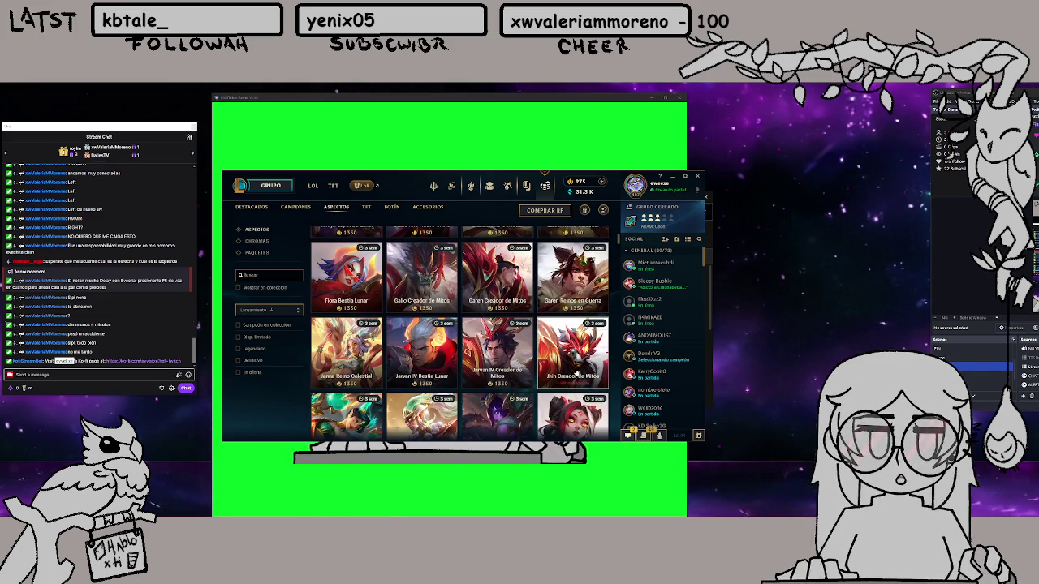
scroll(572, 363, down, 4)
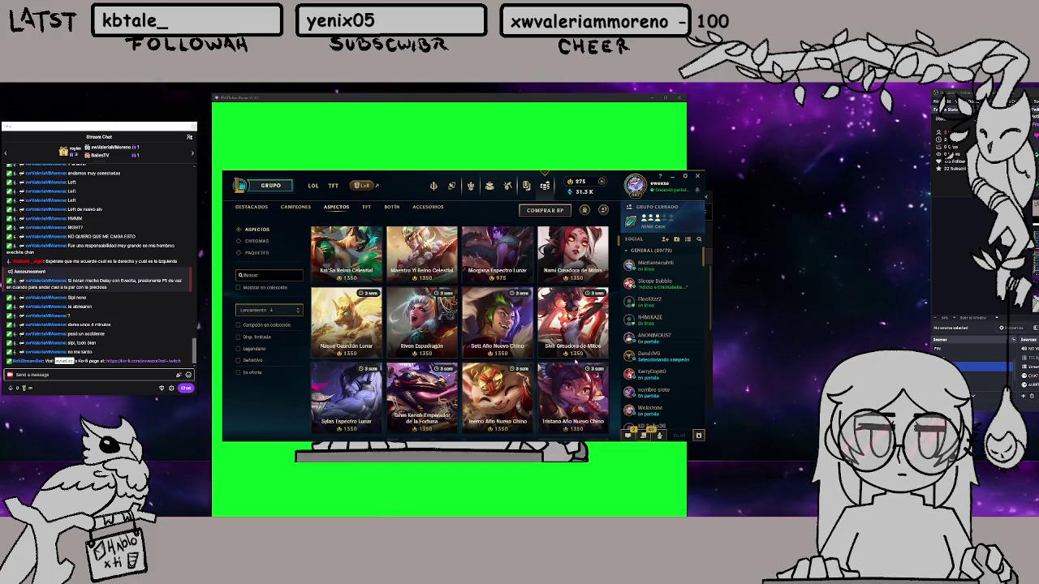
scroll(575, 363, down, 4)
scroll(575, 363, down, 4)
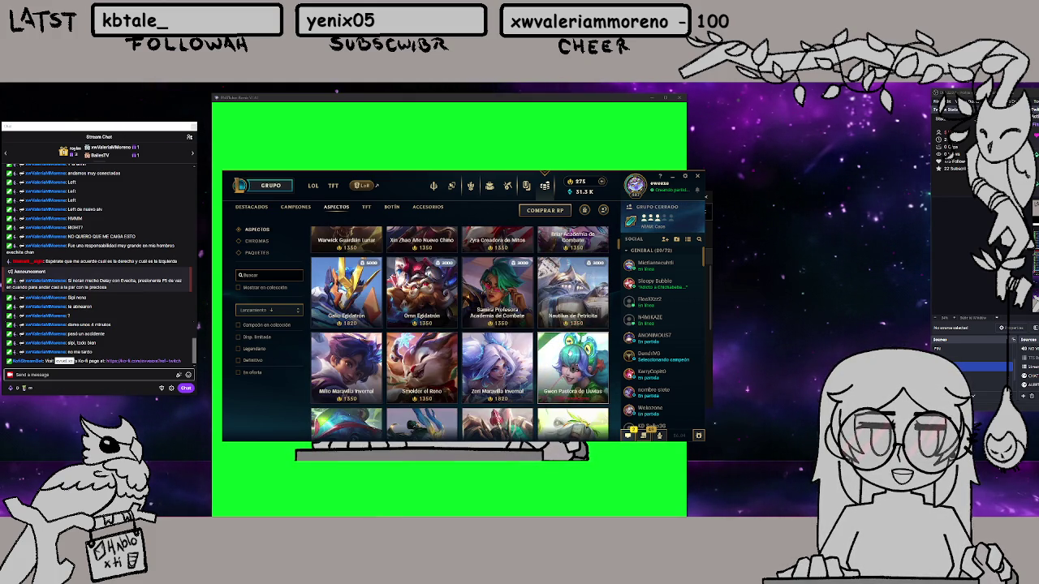
scroll(572, 363, up, 12)
scroll(572, 363, up, 10)
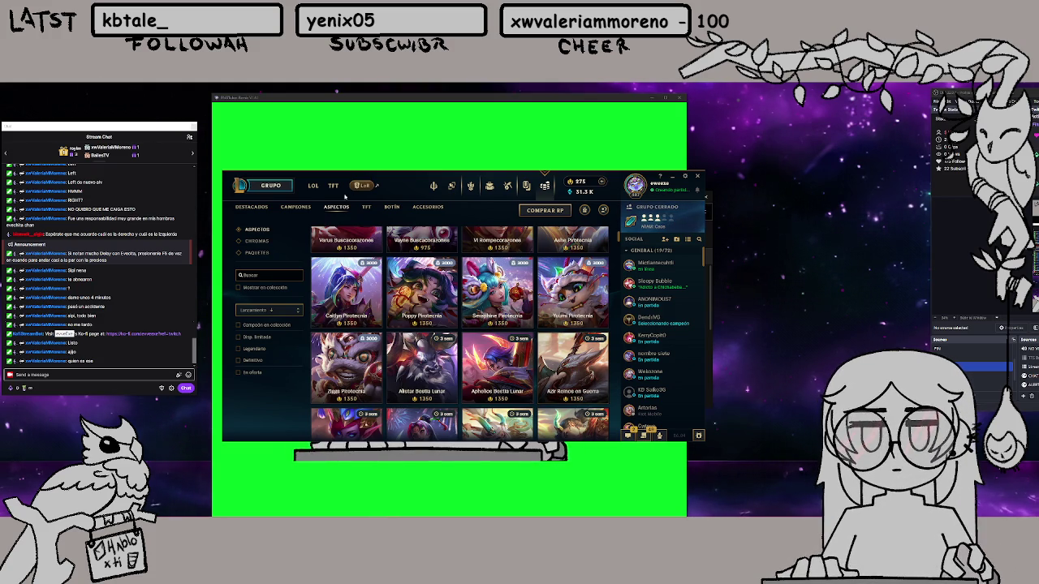
Equip the Rey Poro banner trim on the profile and return to the ARAM party lobby
click(291, 185)
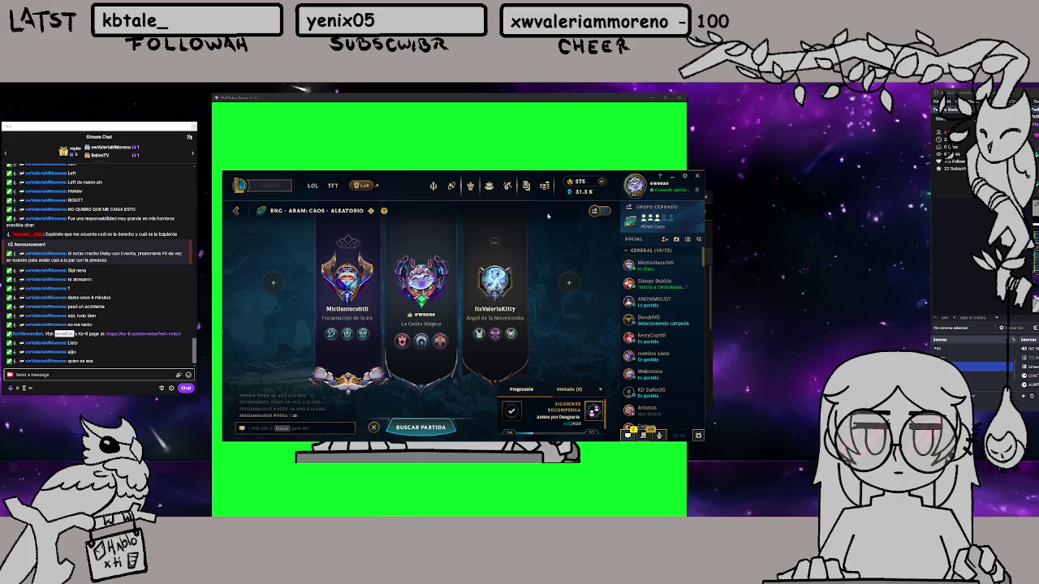
click(634, 186)
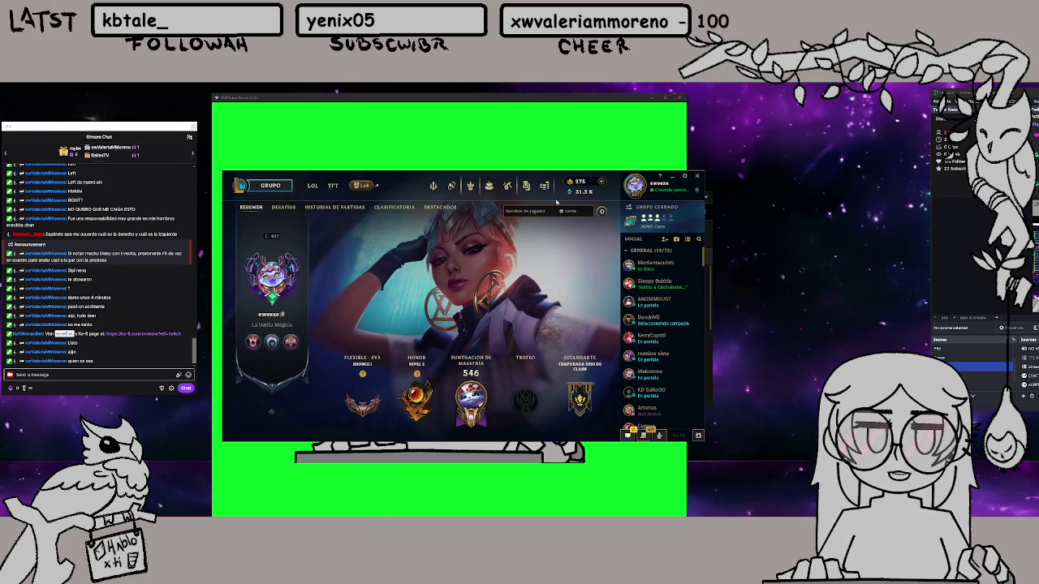
click(274, 276)
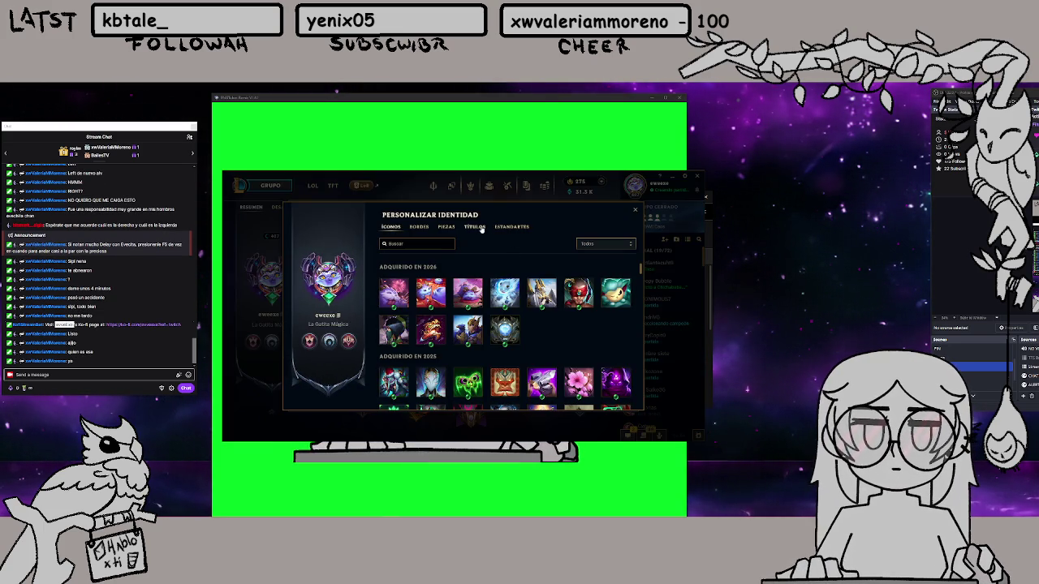
click(500, 228)
scroll(466, 321, down, 4)
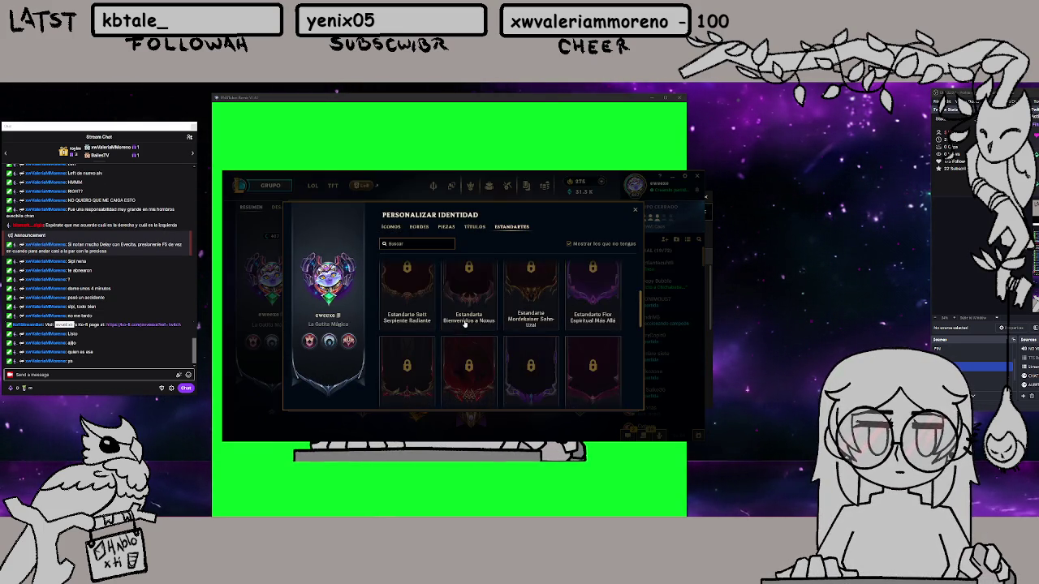
click(531, 357)
scroll(531, 357, down, 3)
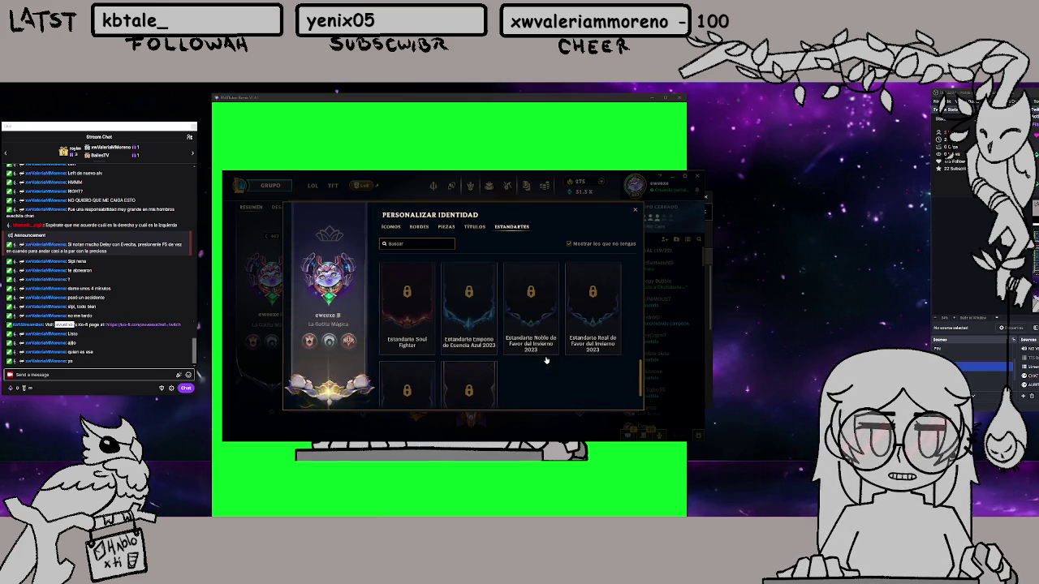
click(634, 210)
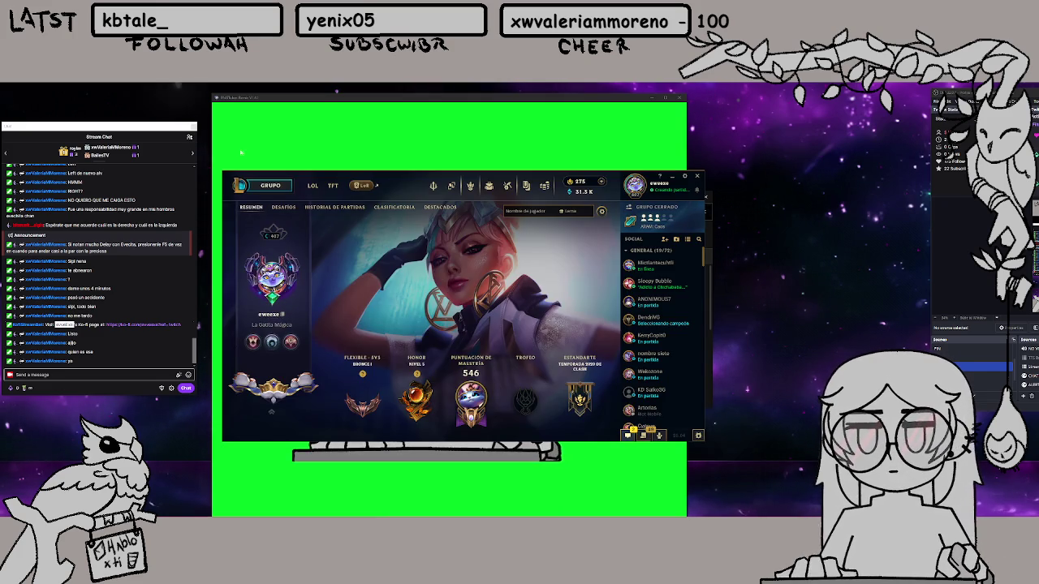
click(272, 186)
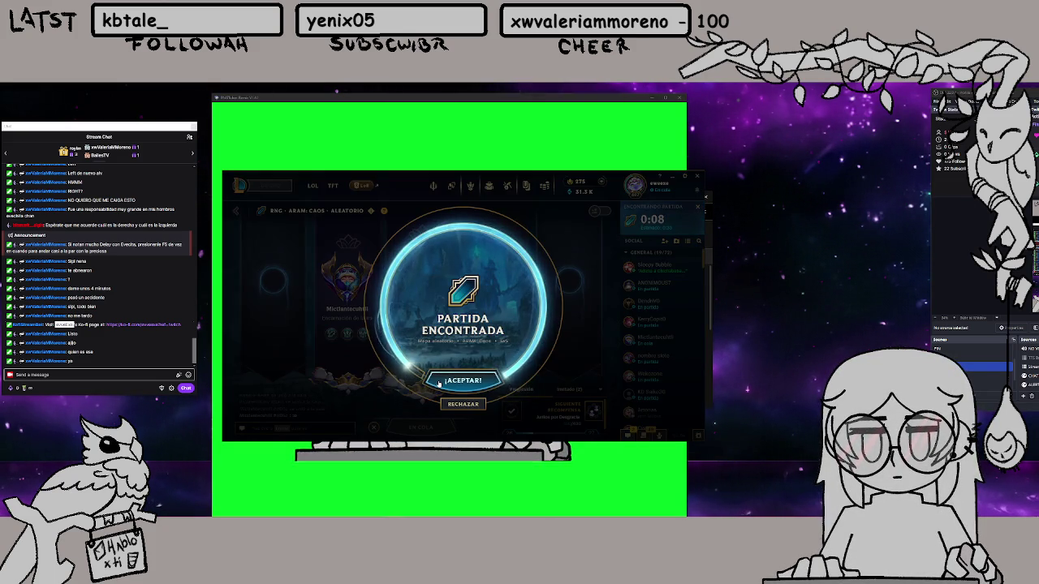
Accept the match, pick Blitzcrank, then swap through the bench and trades to Renata Glasc
click(439, 383)
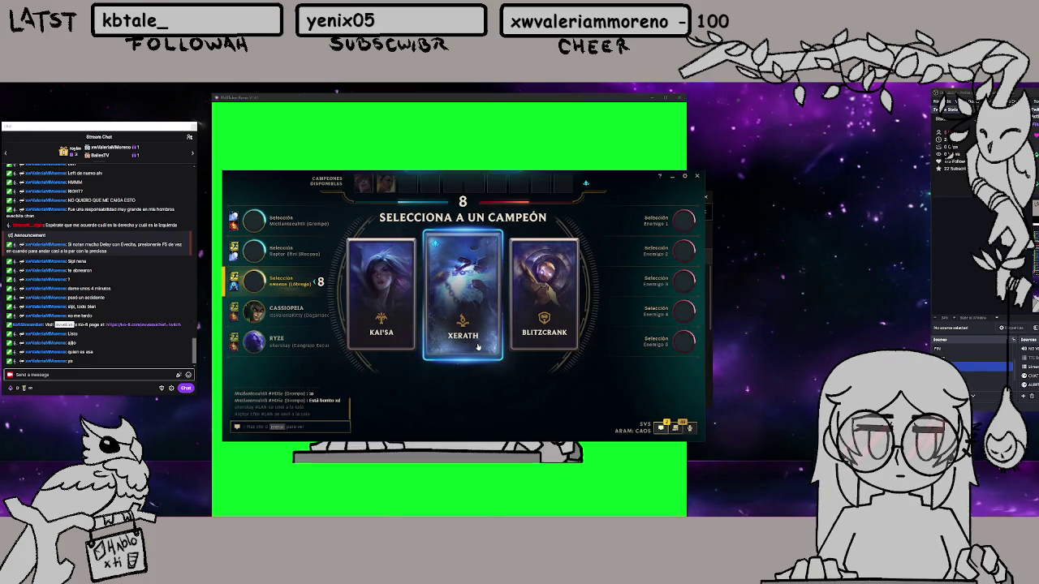
click(550, 329)
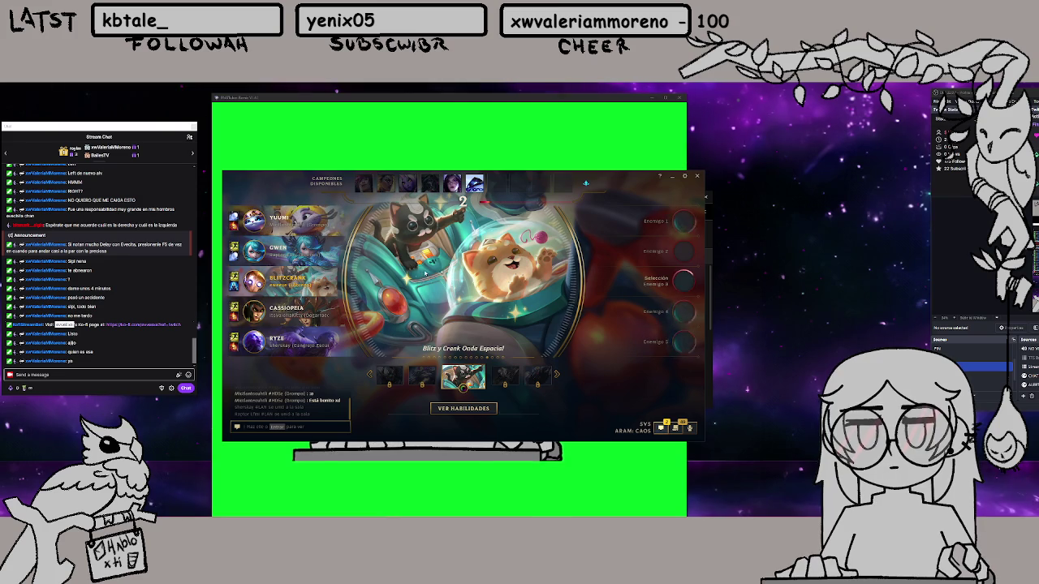
click(474, 183)
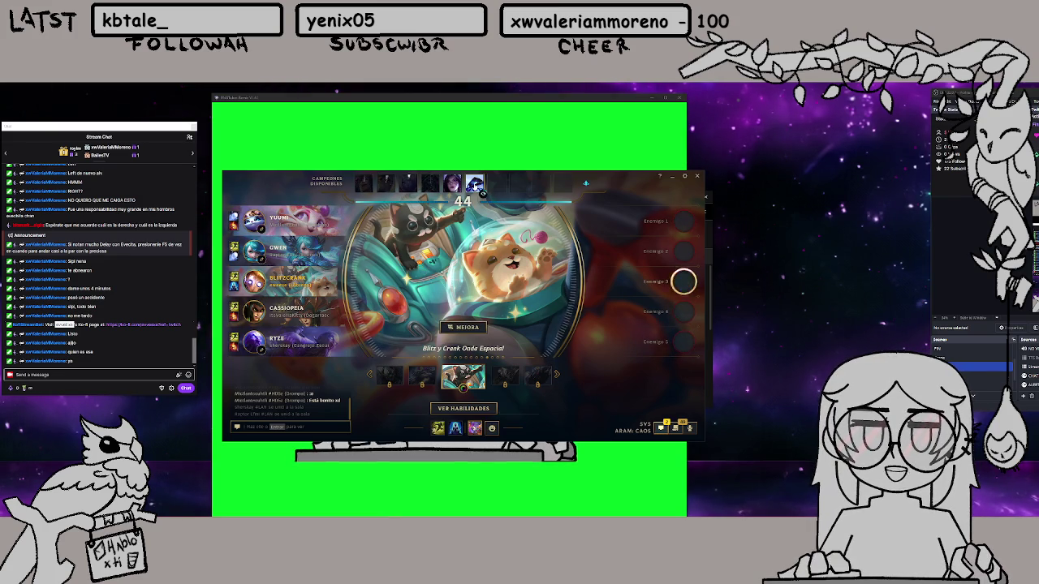
click(265, 321)
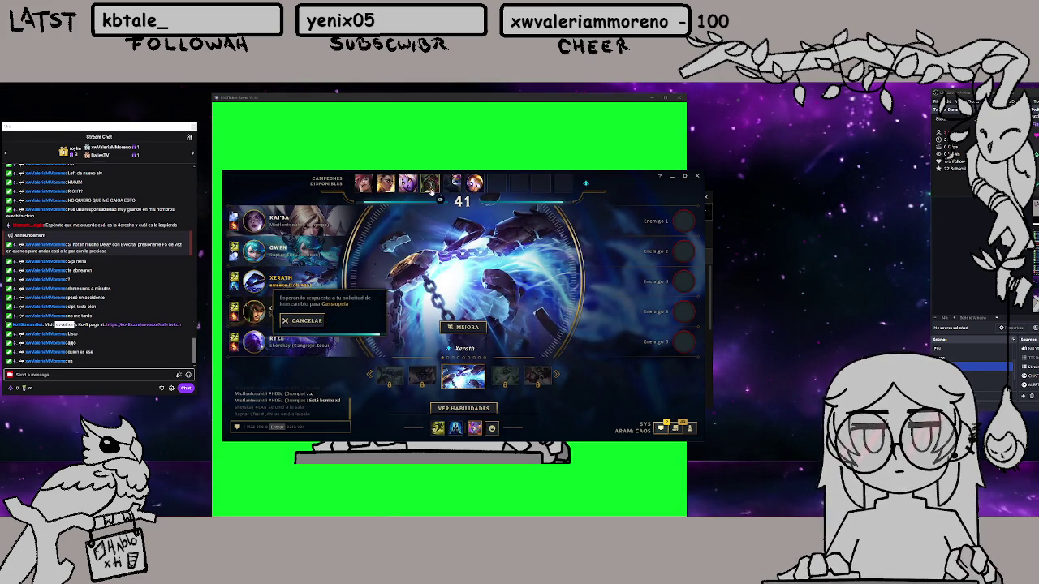
click(430, 183)
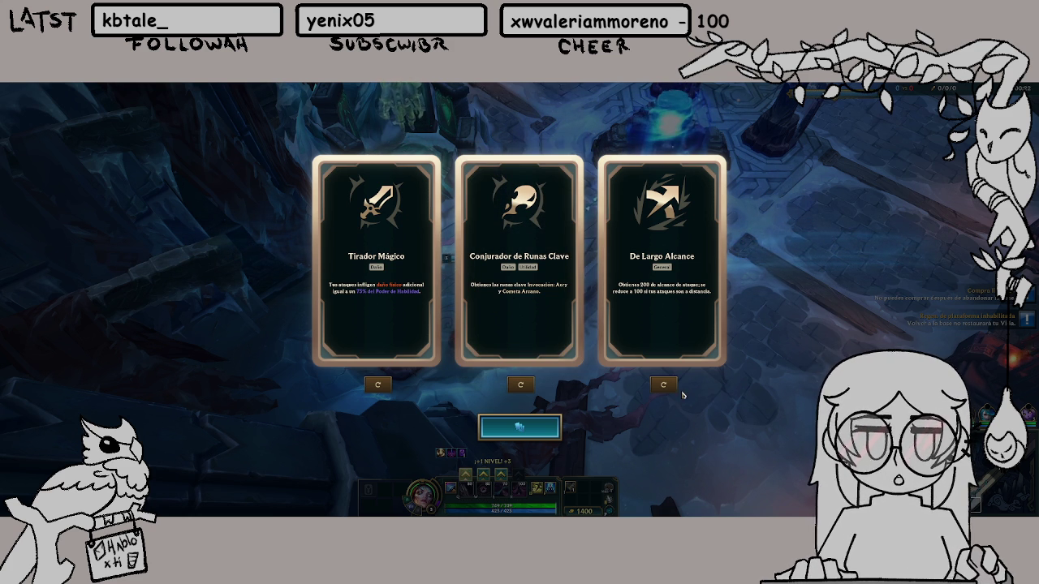
Reroll two augment offers and take Conjurador de Runas Clave
click(655, 385)
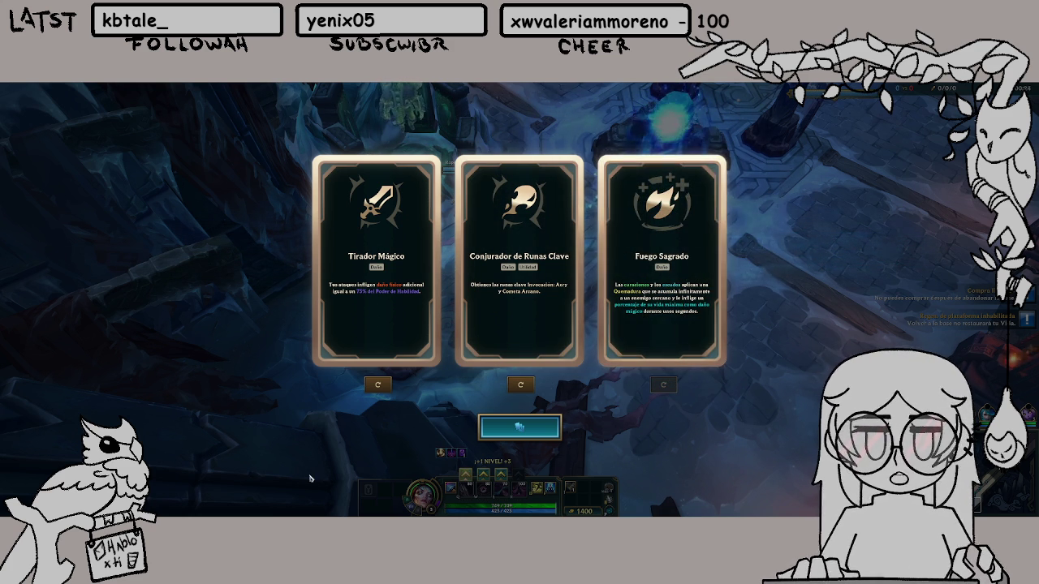
click(389, 387)
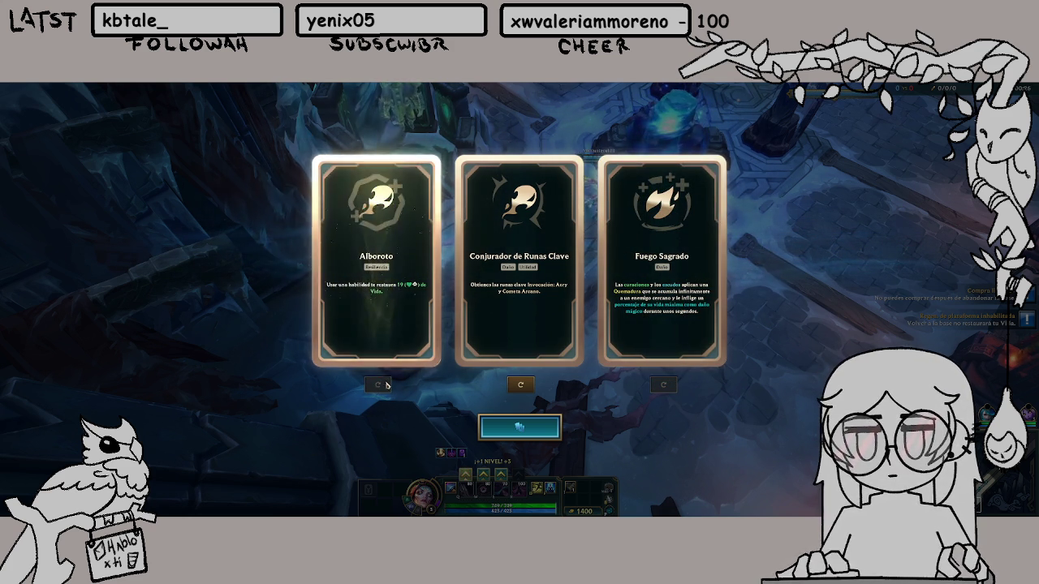
click(547, 347)
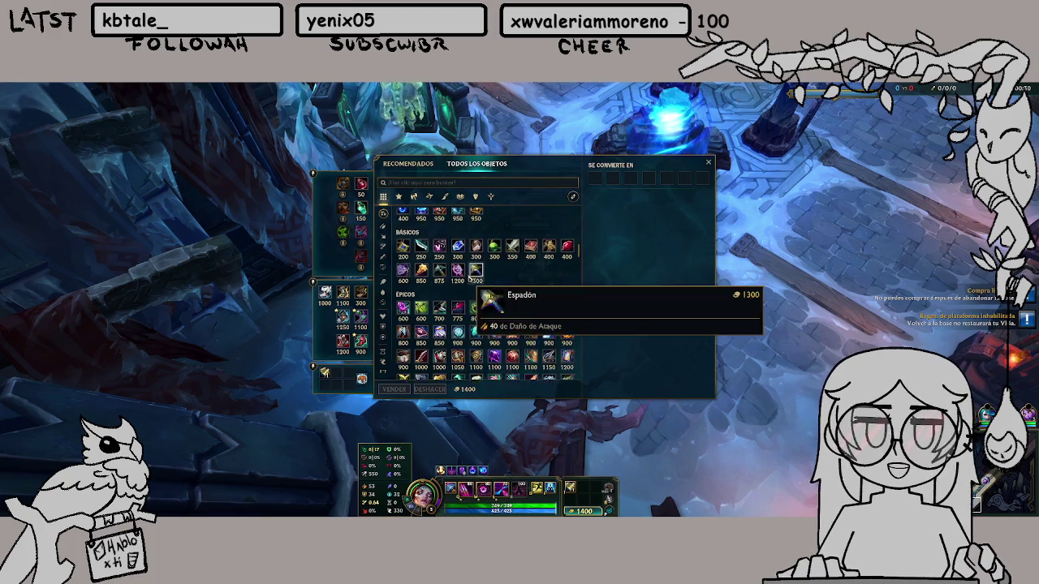
Buy Lágrima de la Diosa from the Tiara Susurrante build path
click(512, 317)
right_click(688, 241)
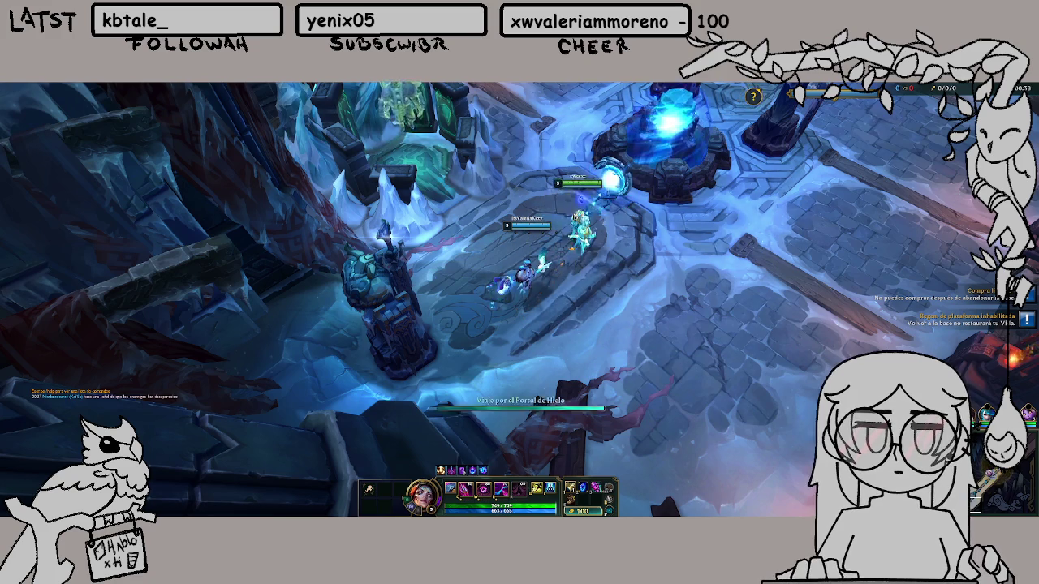
Teleport beside an allied turret and advance, shielding allies with E and casting W twice
key(f)
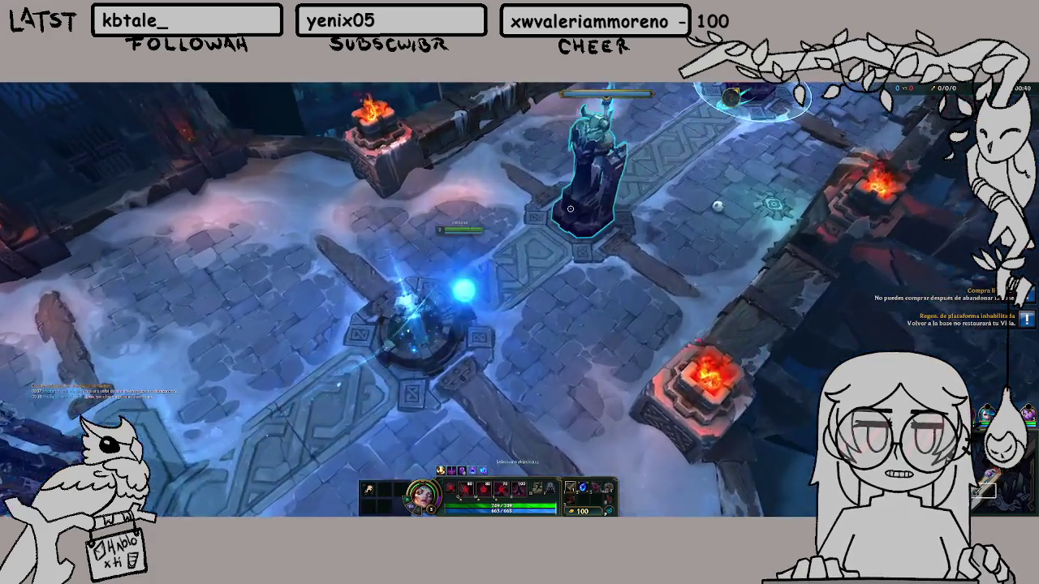
click(570, 208)
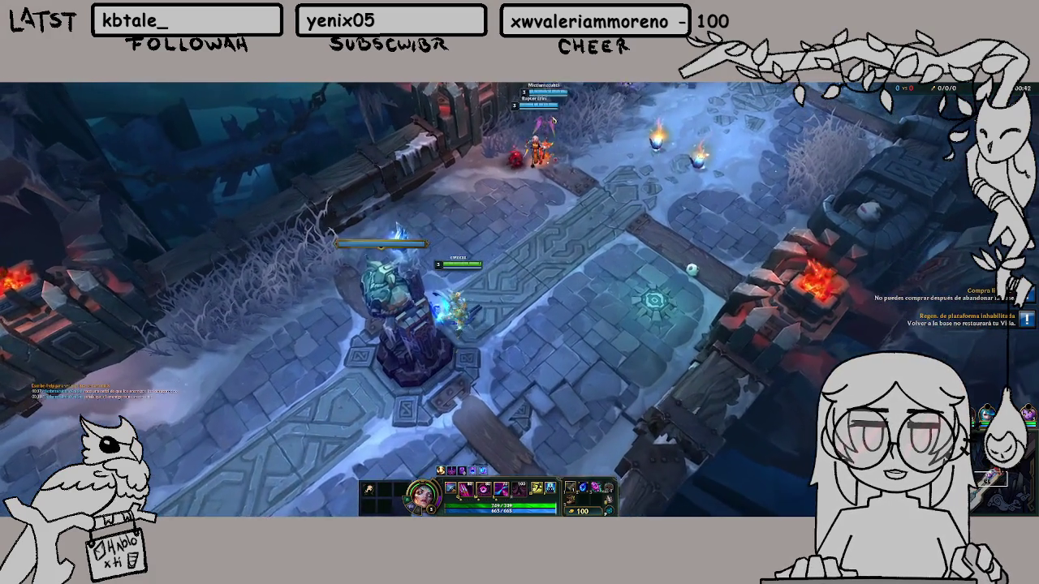
right_click(550, 114)
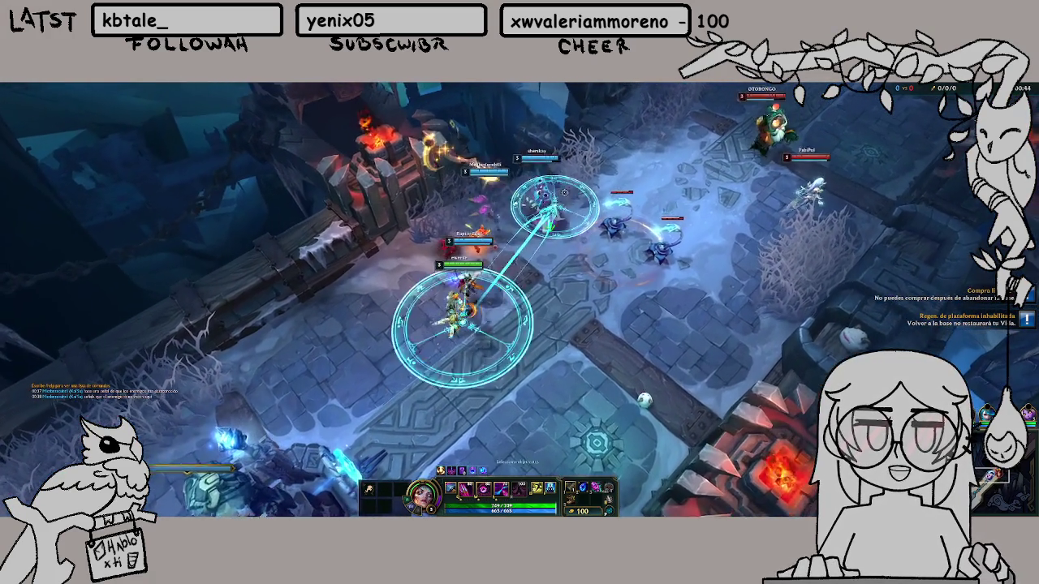
key(e)
right_click(583, 292)
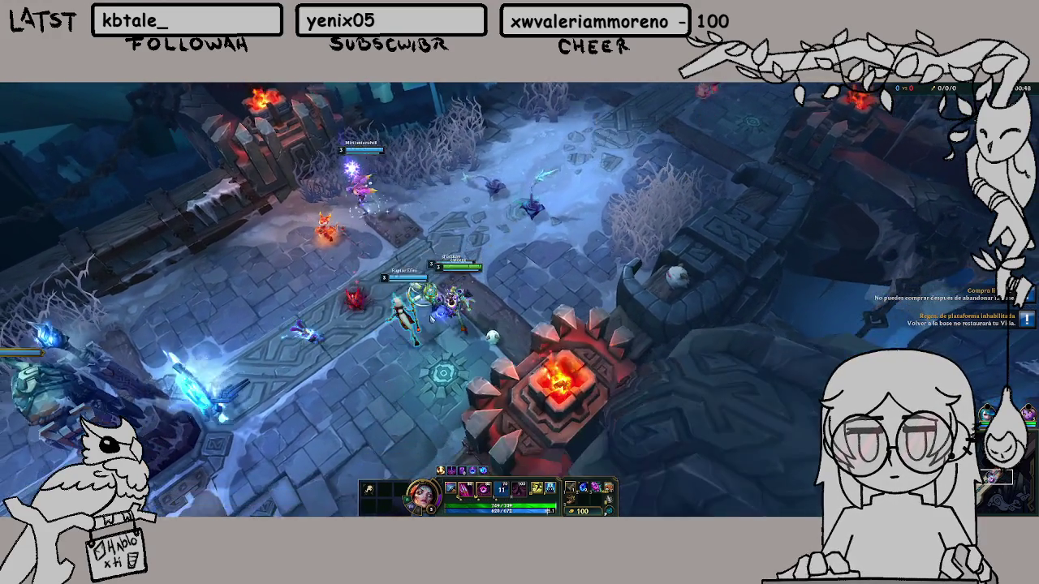
key(w)
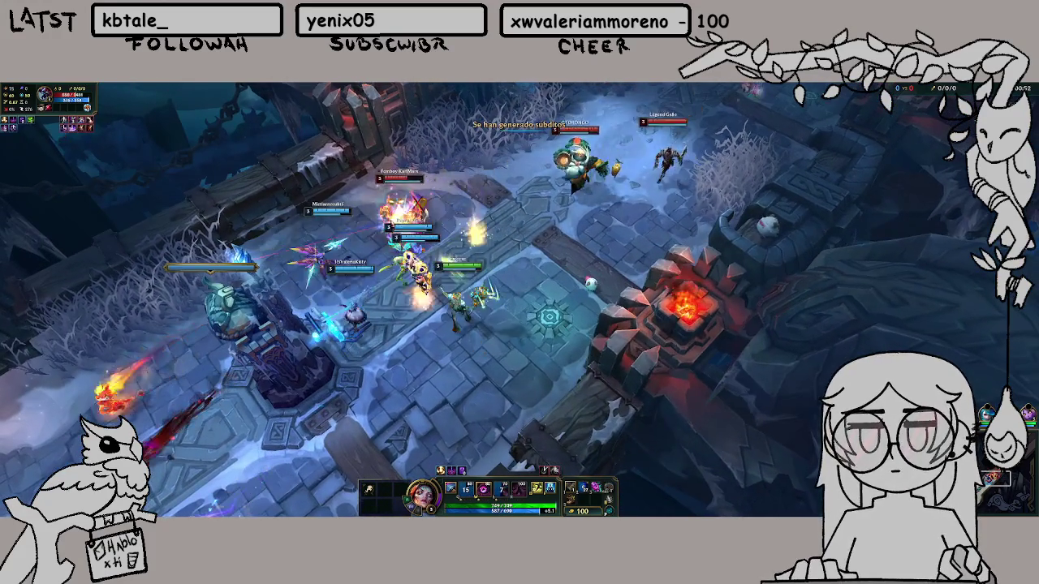
right_click(489, 341)
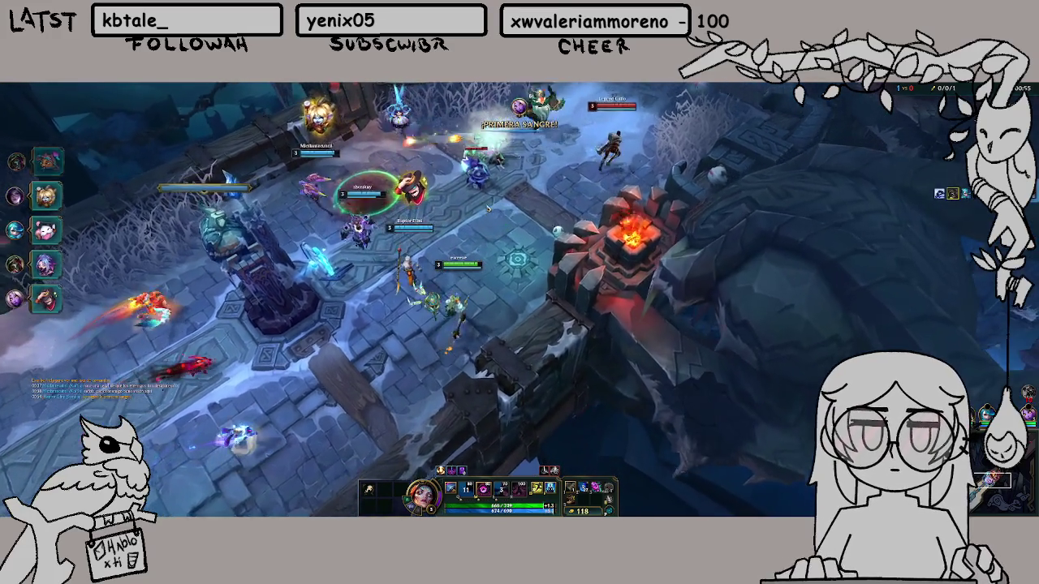
right_click(488, 210)
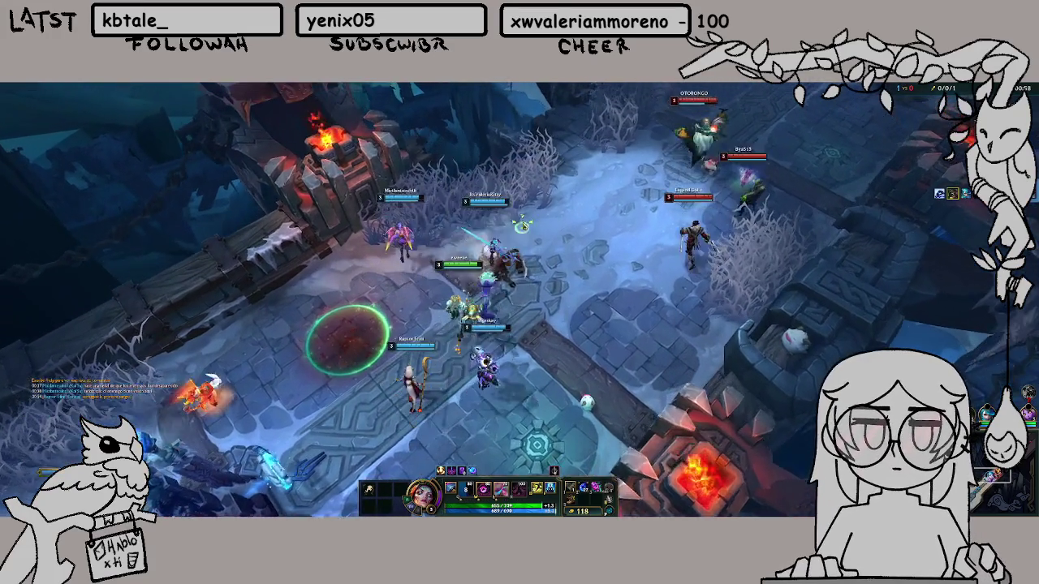
right_click(596, 371)
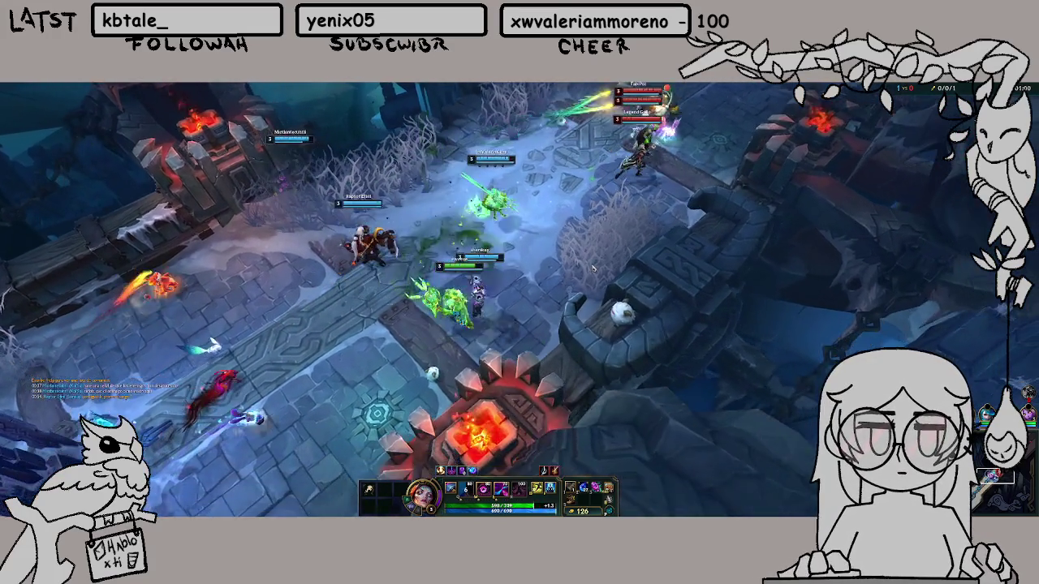
right_click(608, 295)
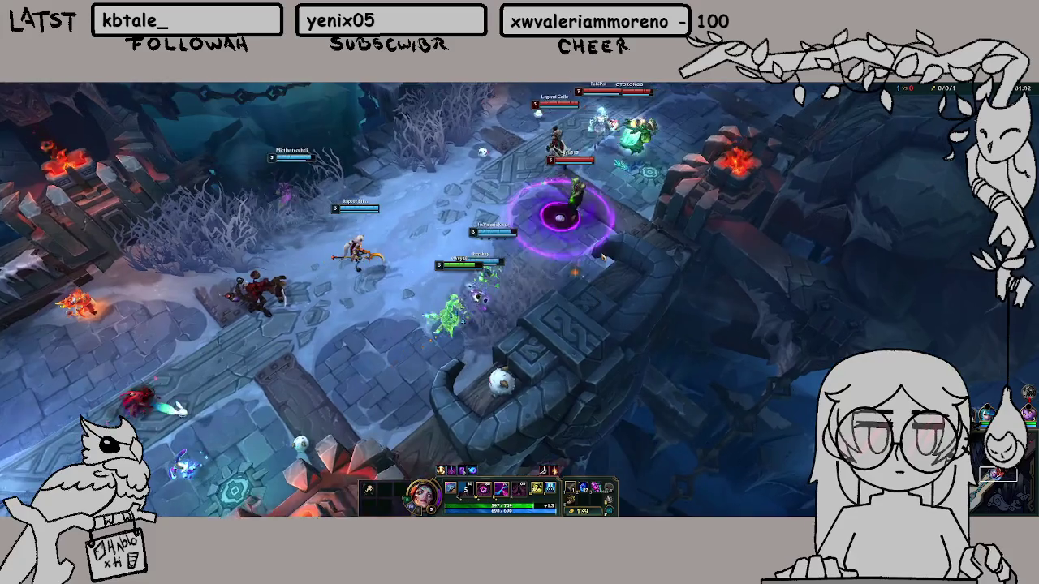
key(w)
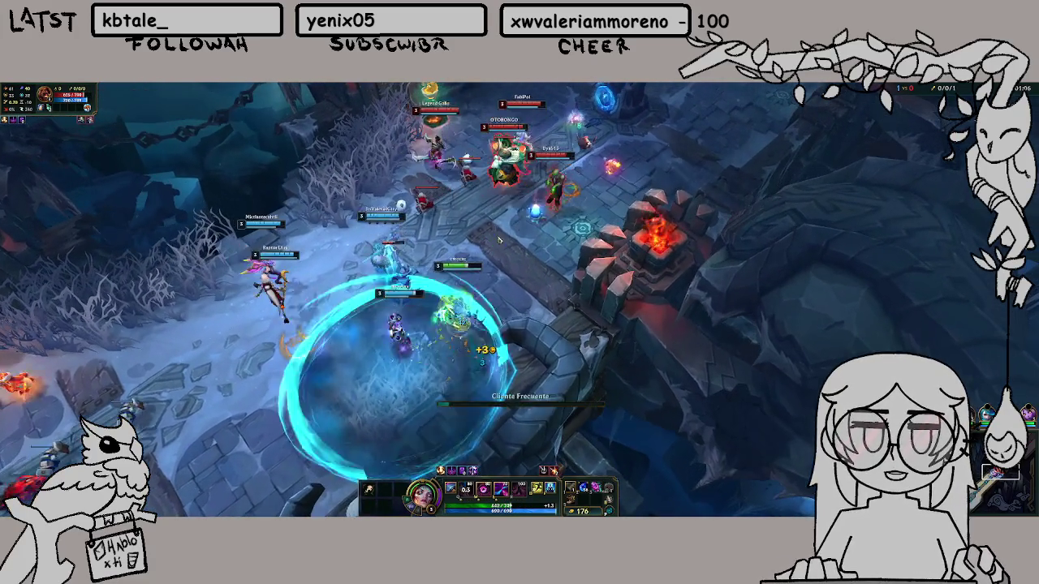
right_click(262, 510)
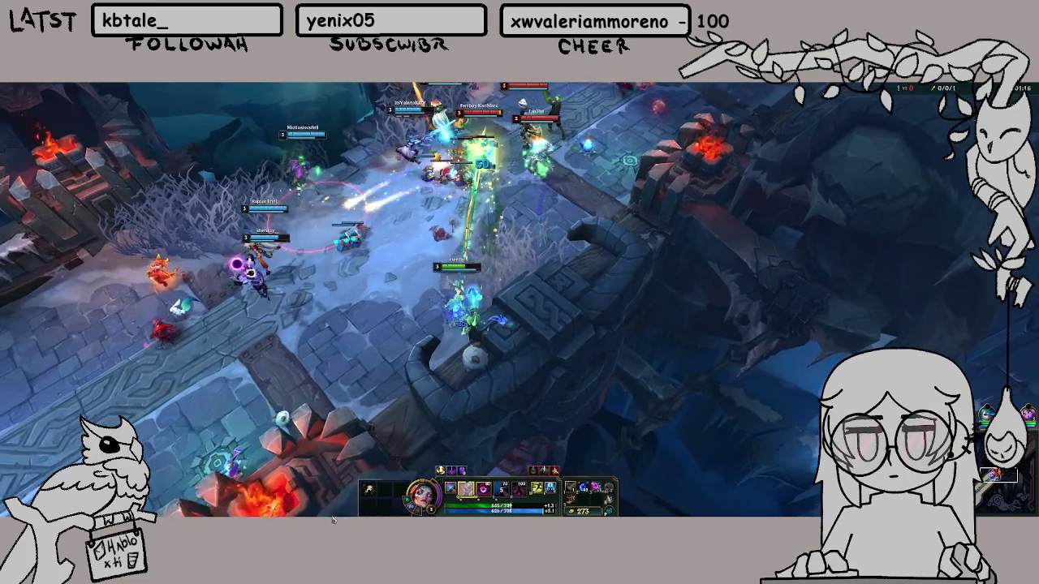
Fight the enemy team up close, casting W, E and R twice while repositioning
key(w)
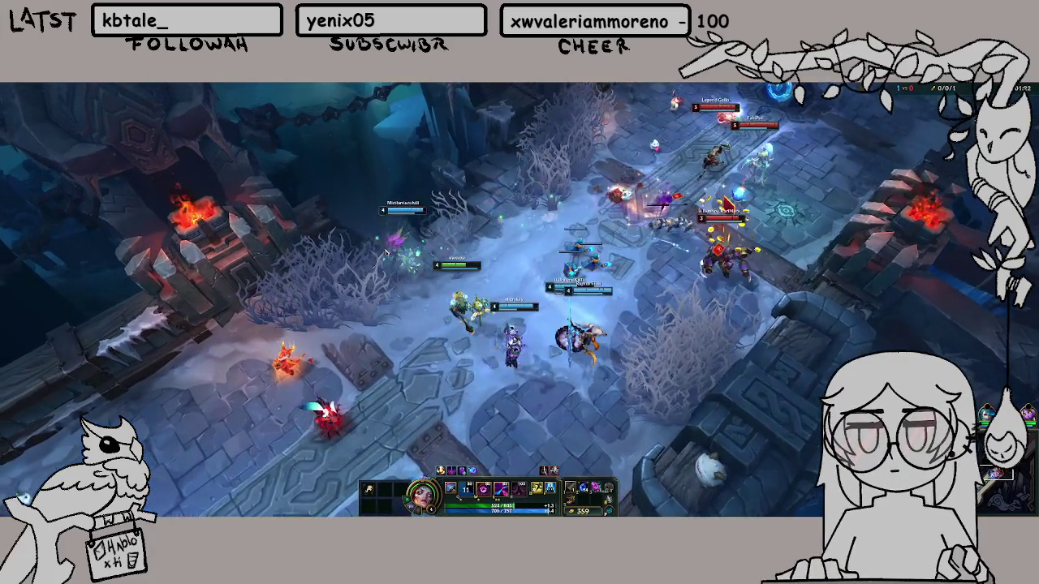
key(r)
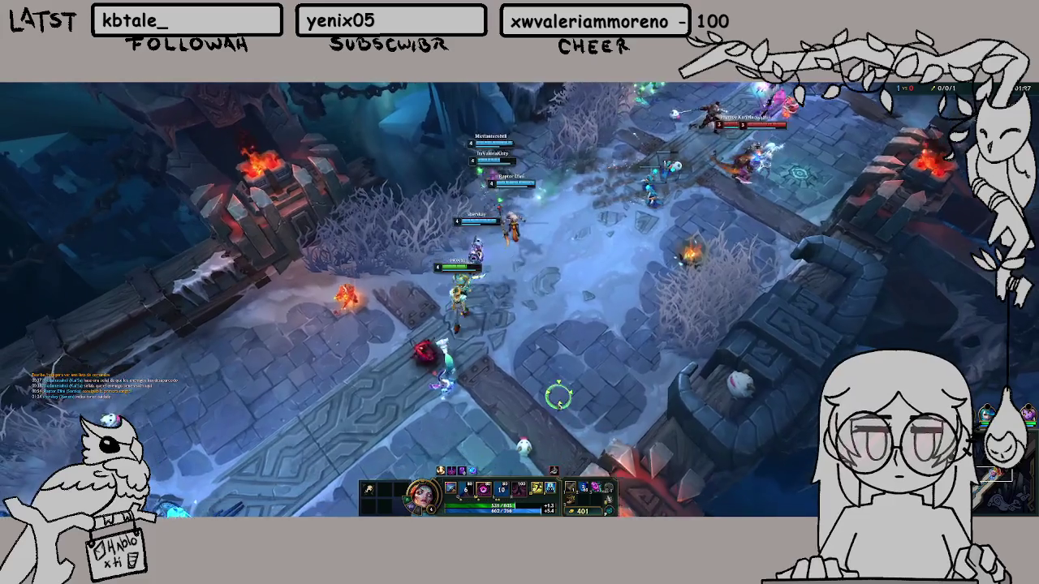
right_click(525, 370)
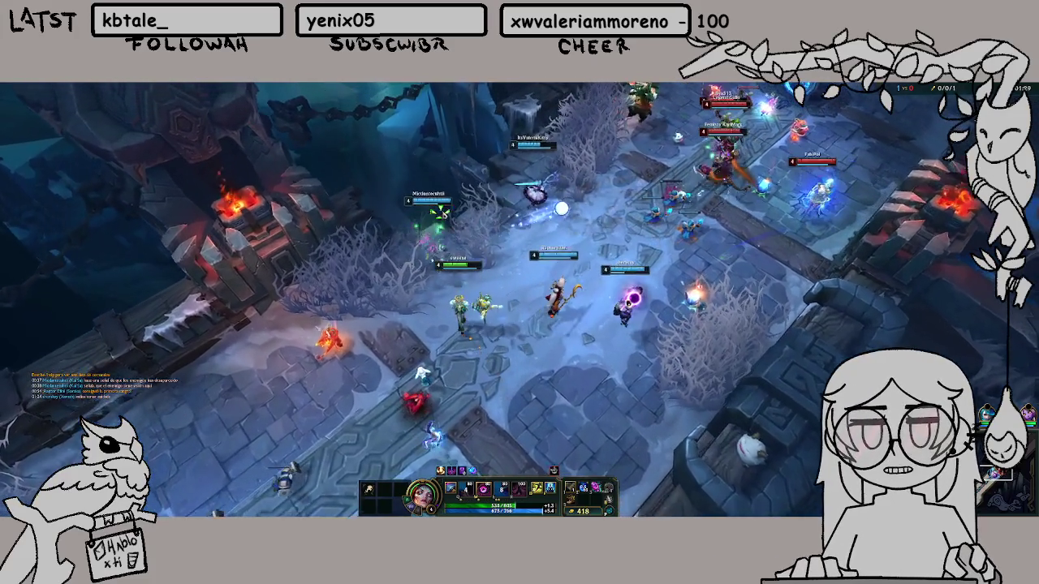
right_click(484, 213)
right_click(542, 233)
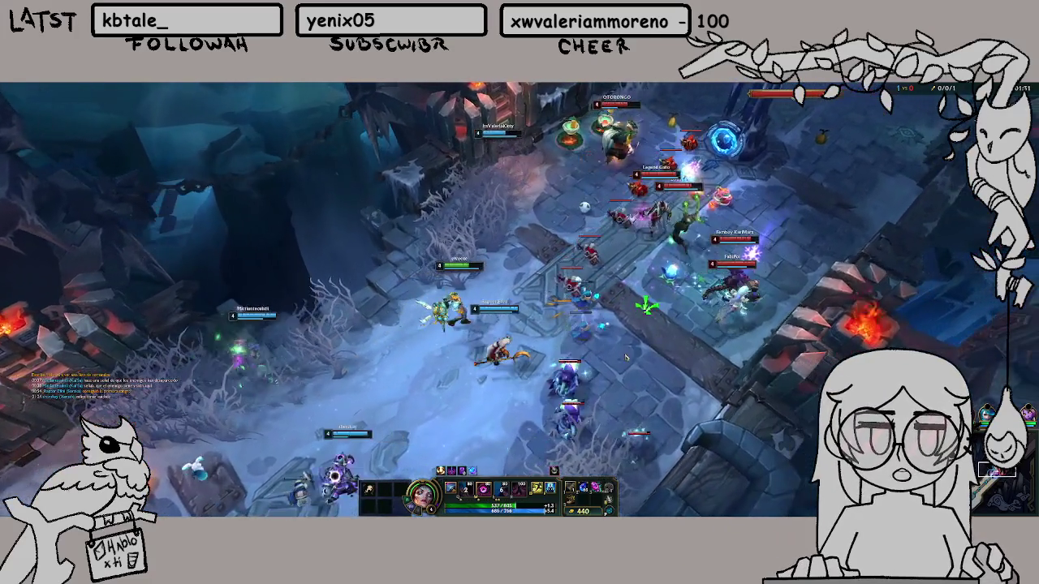
right_click(524, 361)
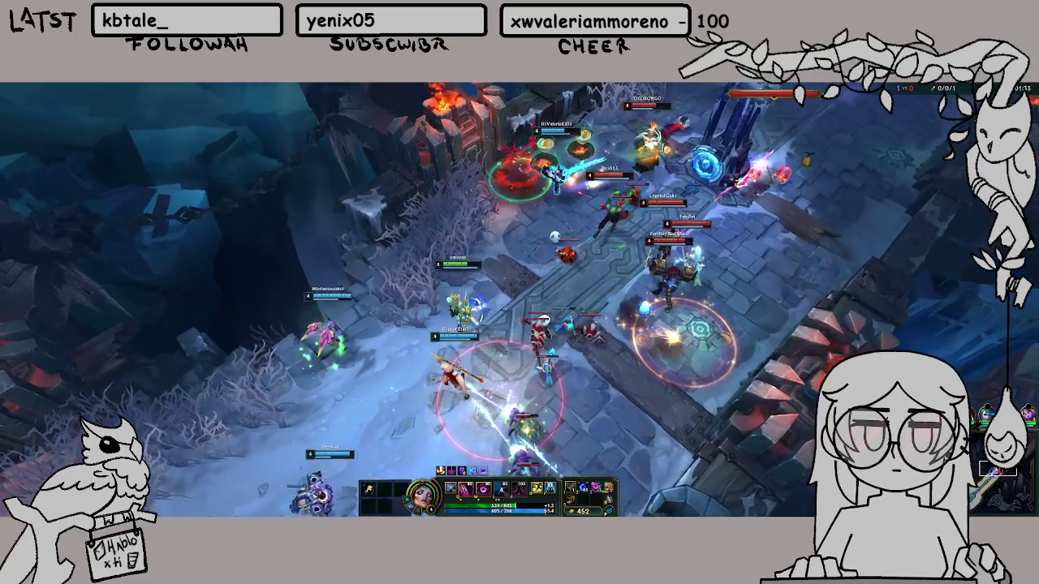
key(e)
right_click(418, 413)
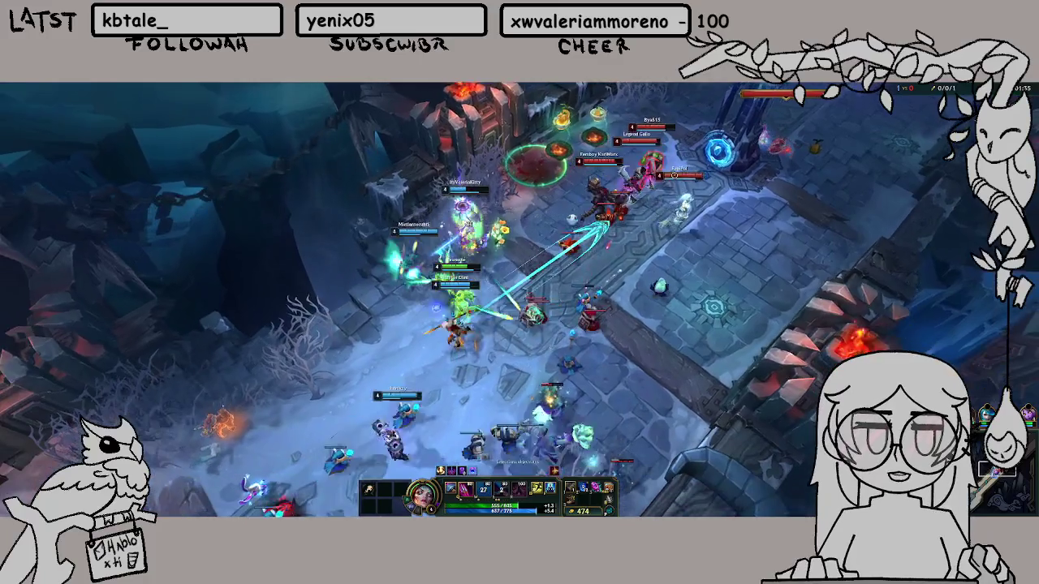
right_click(551, 140)
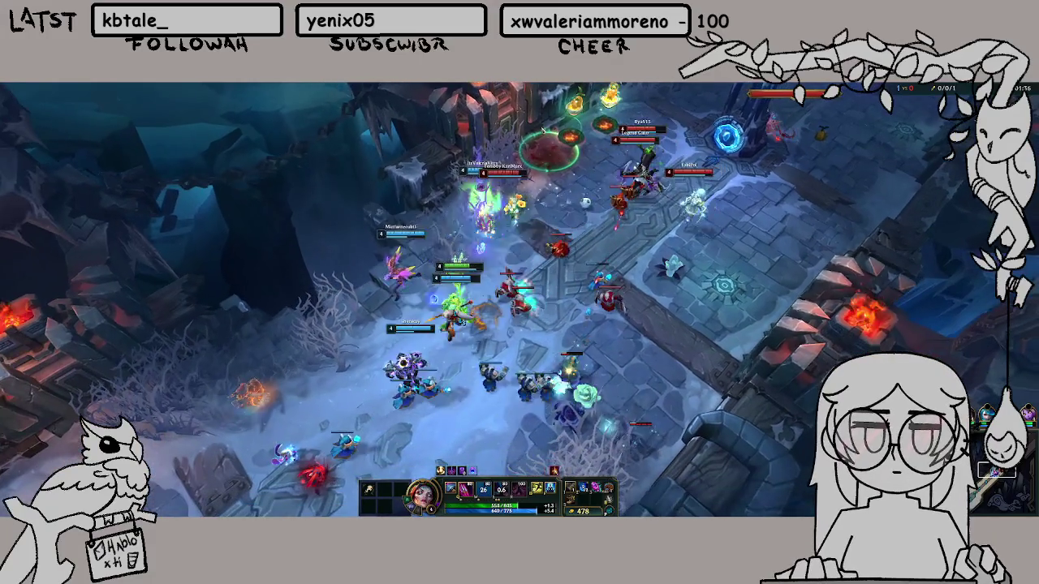
right_click(607, 172)
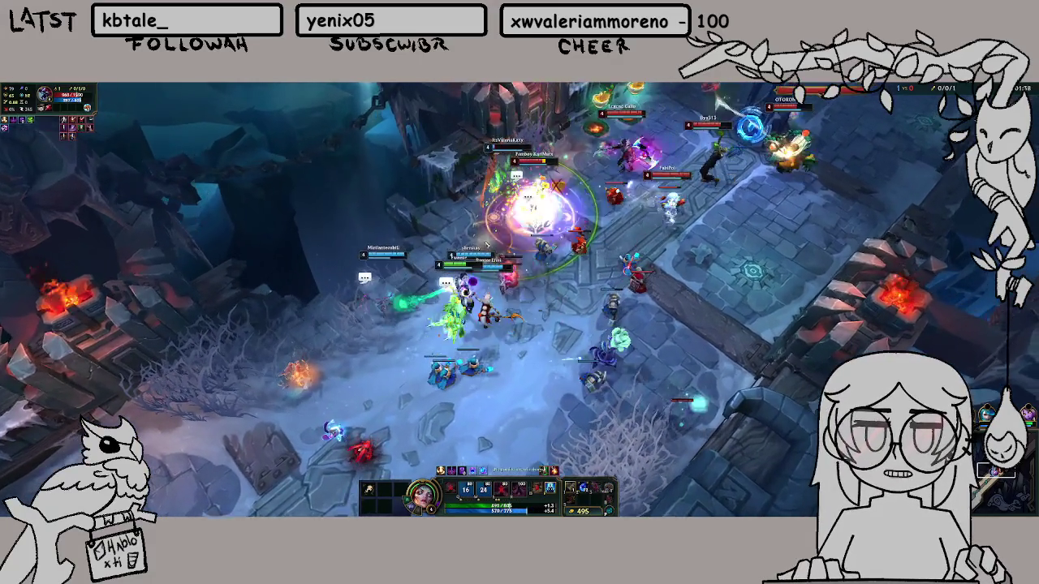
key(r)
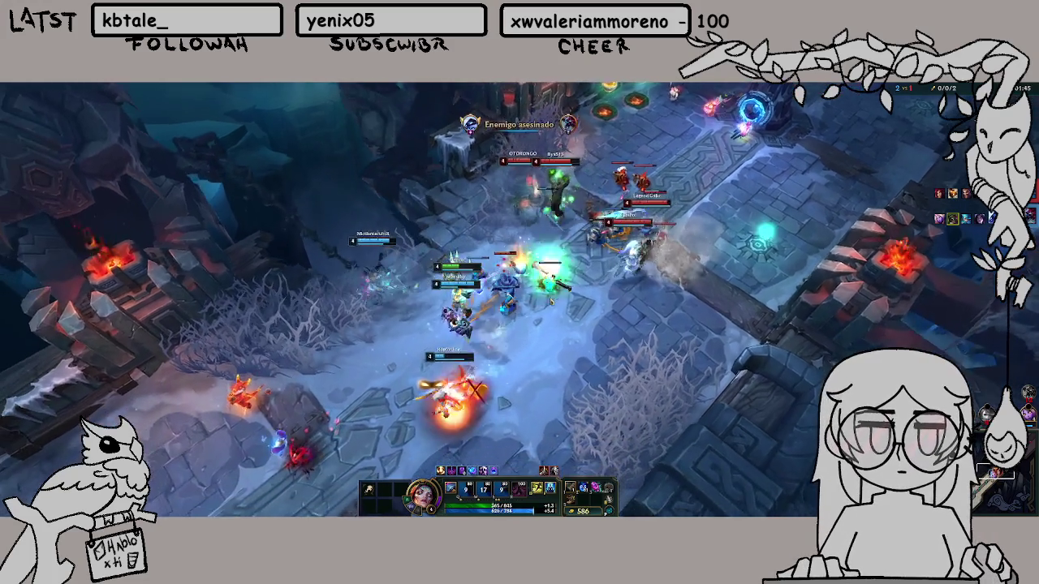
Reposition the champion around the turret, weaving toward and away from the enemies
right_click(467, 402)
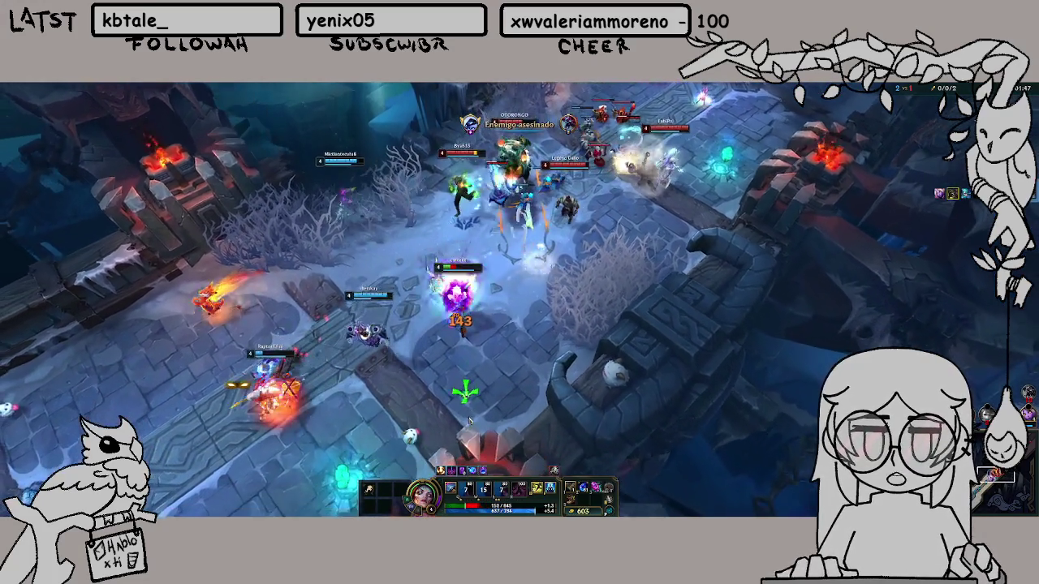
right_click(437, 390)
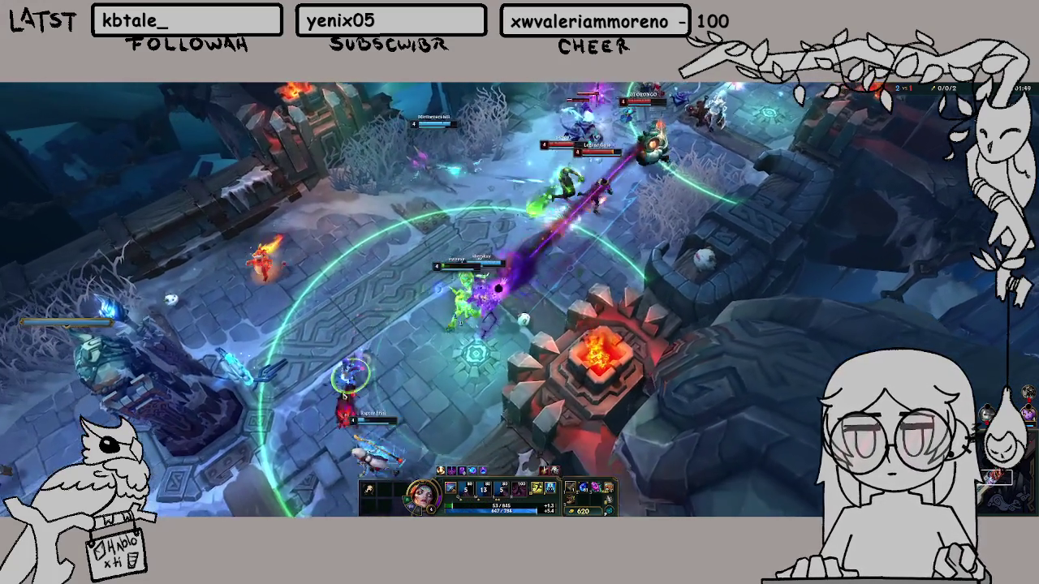
right_click(370, 429)
right_click(396, 442)
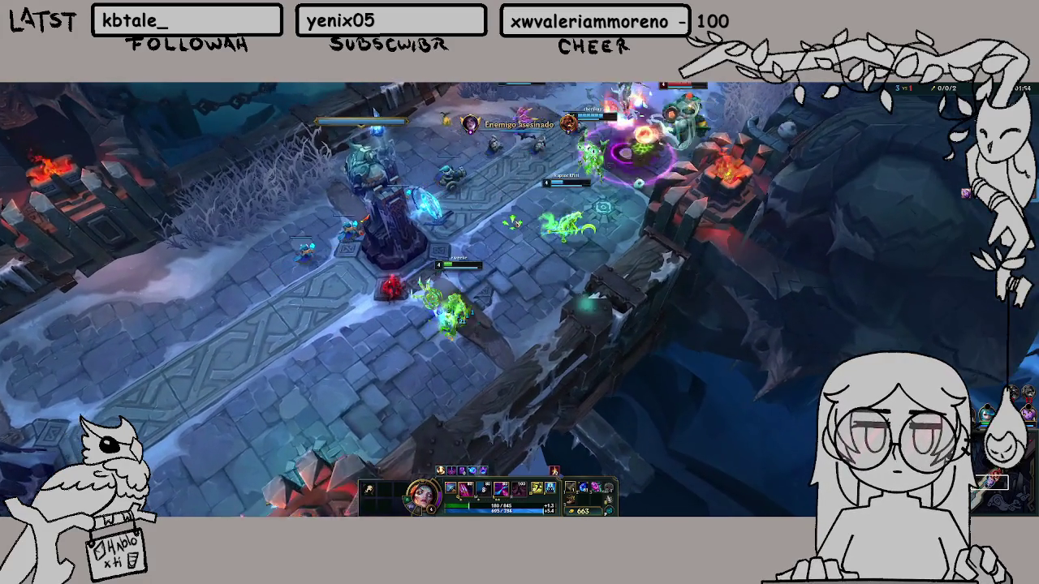
right_click(514, 218)
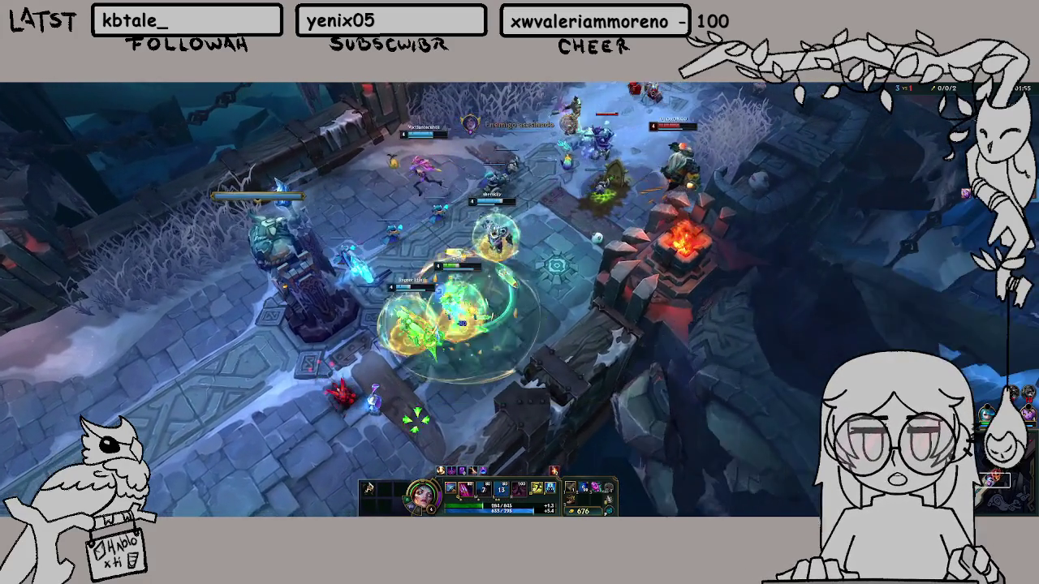
right_click(383, 451)
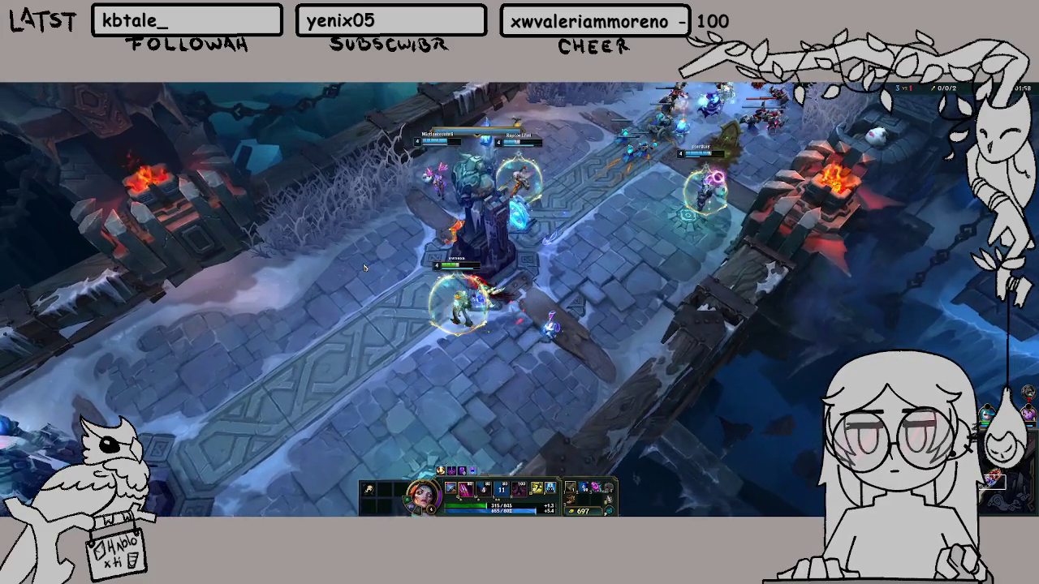
right_click(385, 241)
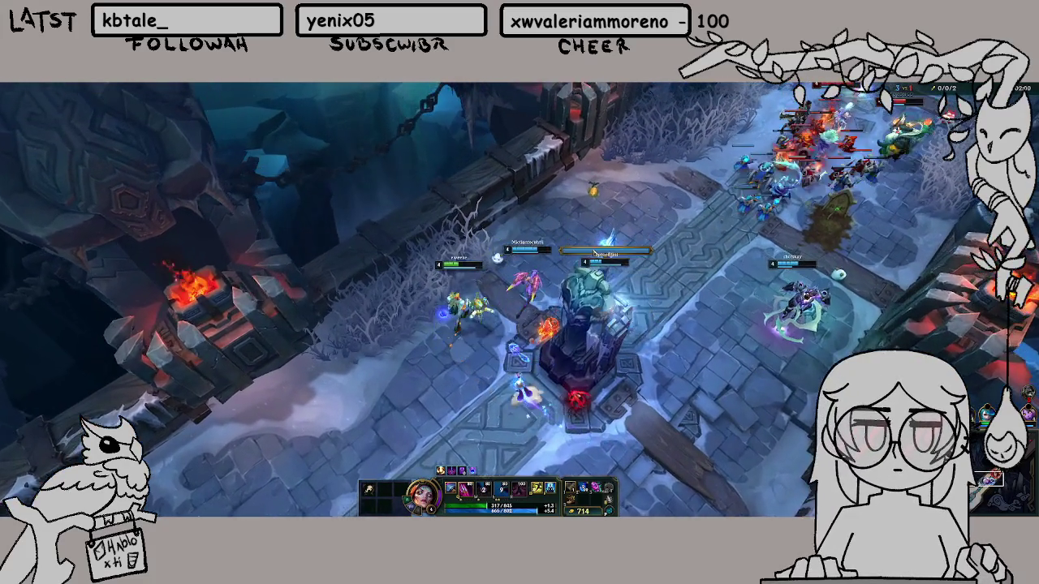
right_click(644, 297)
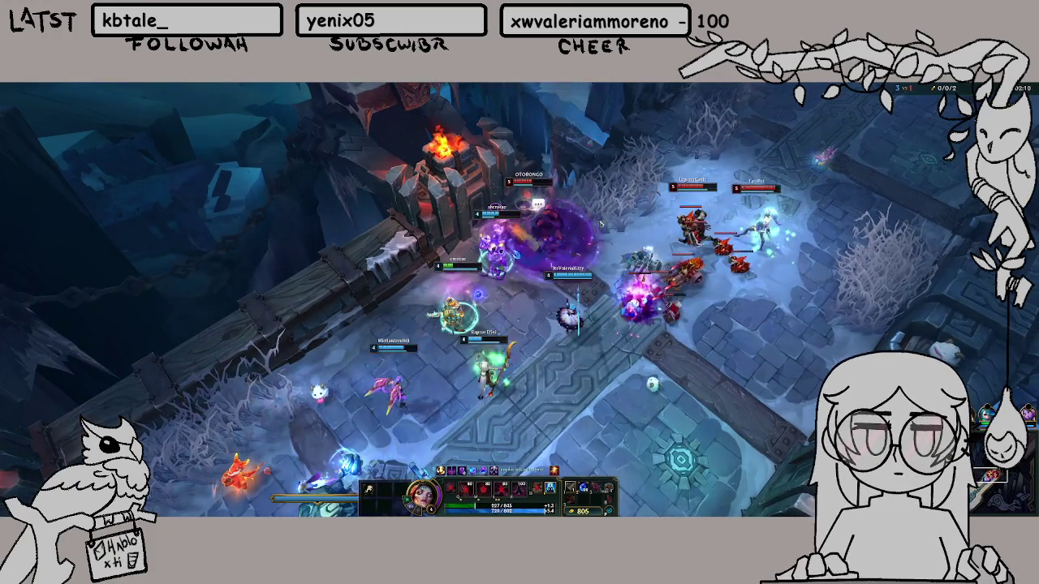
Cast Q at the enemies and follow the fight to its new spot
key(q)
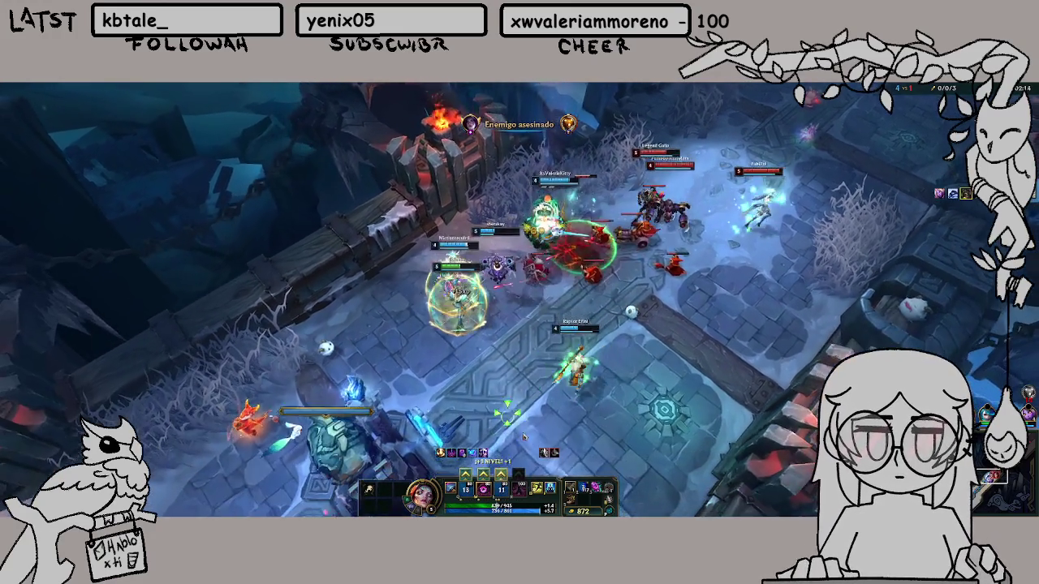
right_click(520, 415)
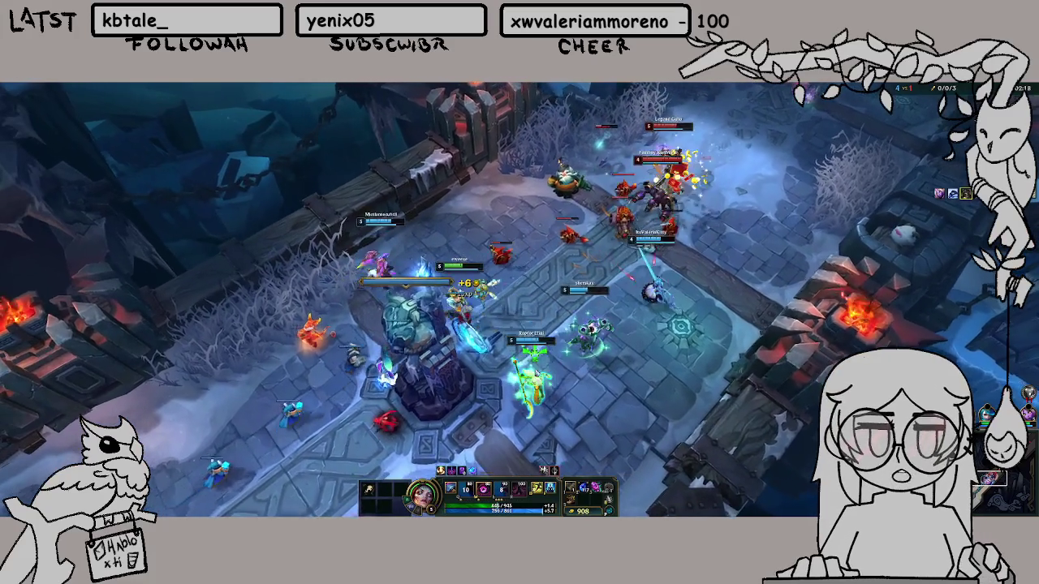
right_click(548, 390)
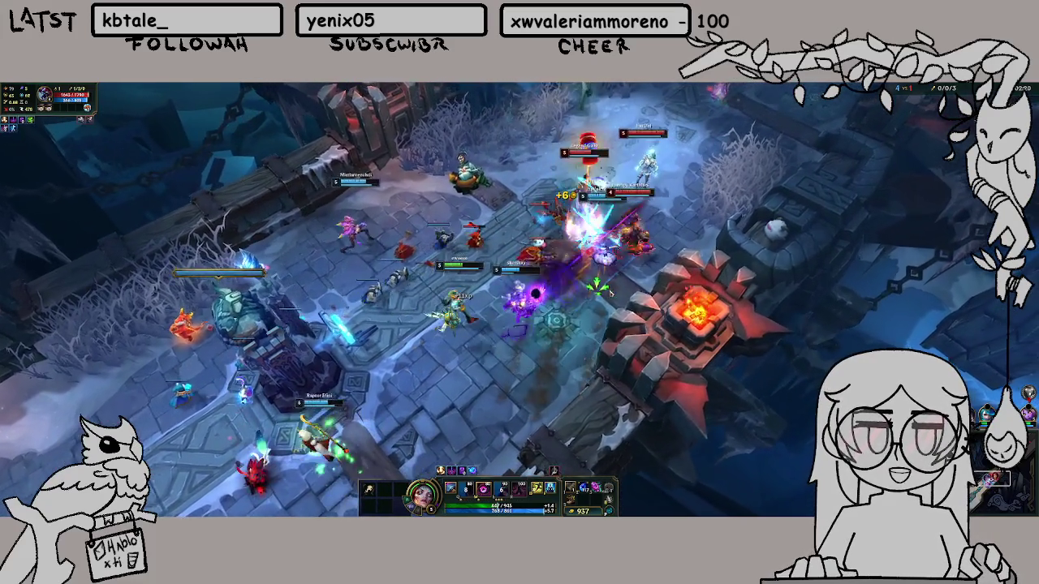
right_click(424, 413)
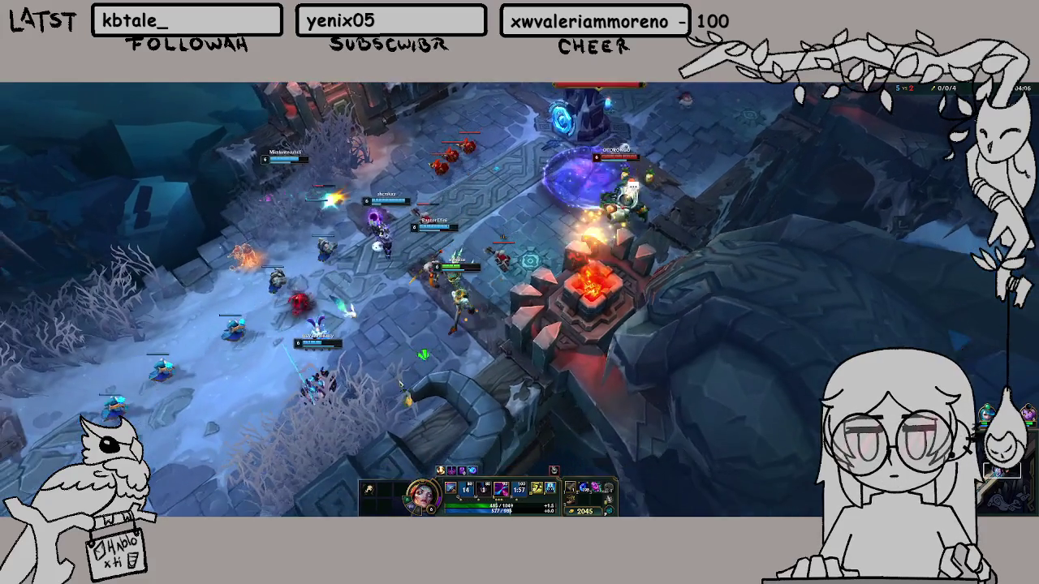
Select a unit on the battlefield to check its stats
click(442, 369)
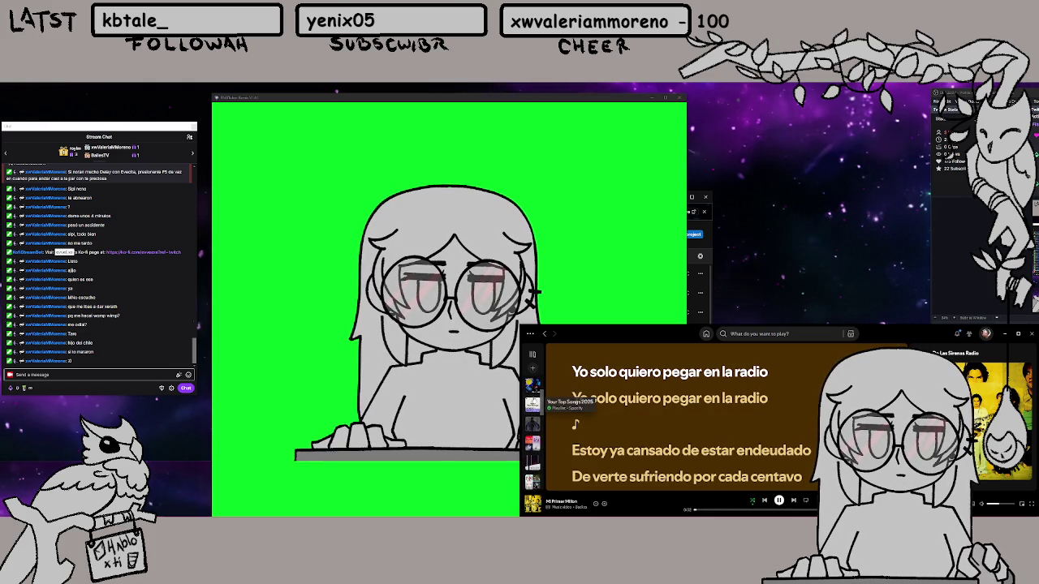
In Spotify, start the Qué Onda Perdida song radio from recent searches, then return to the game
click(769, 335)
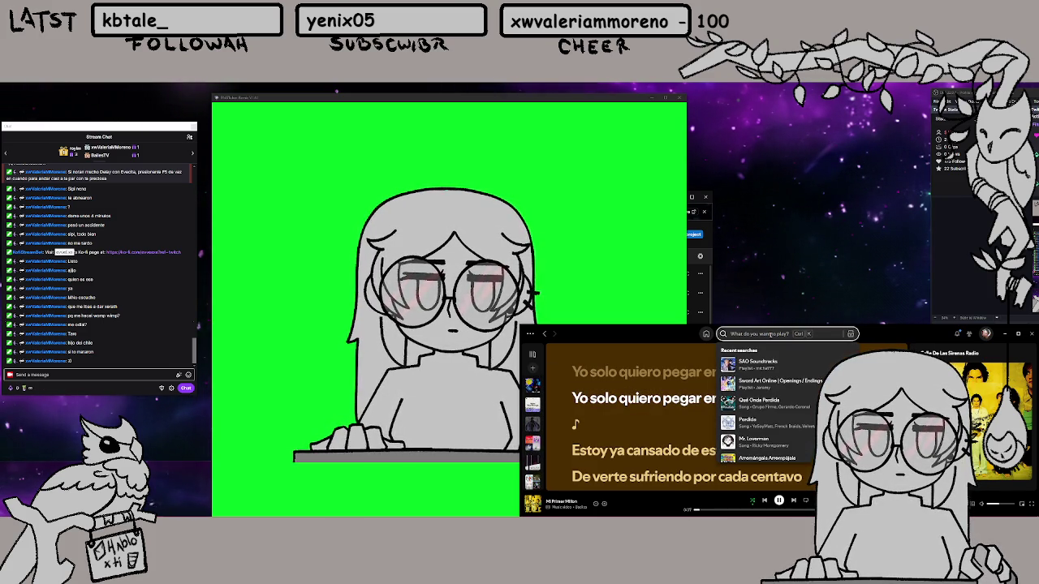
click(759, 401)
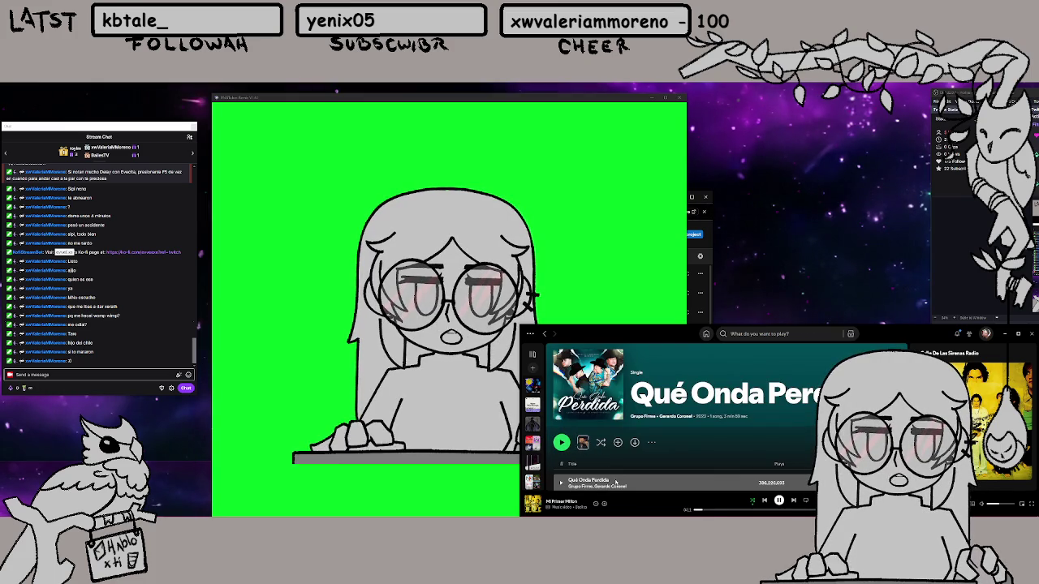
click(652, 443)
right_click(893, 344)
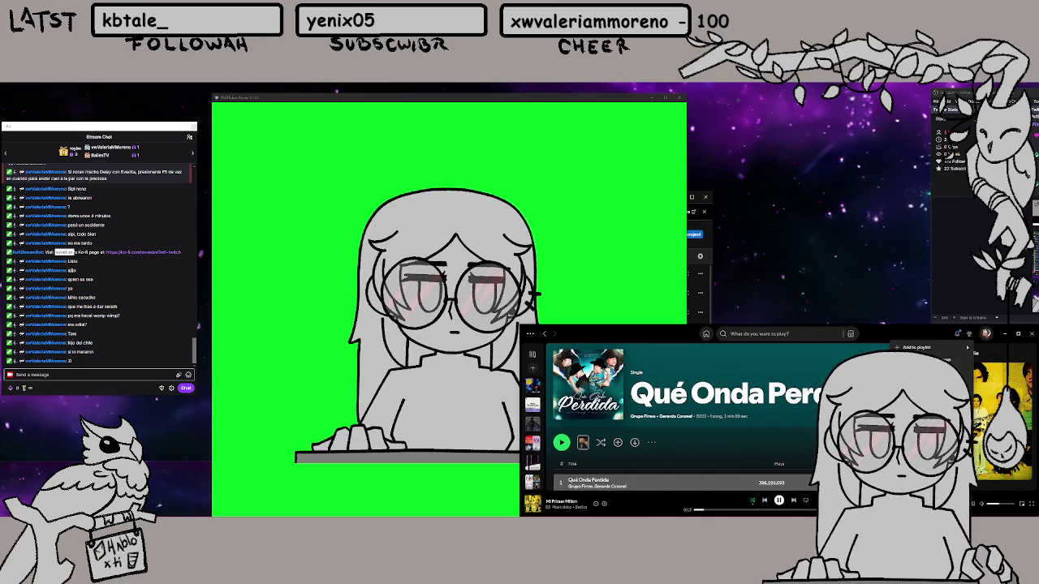
click(918, 387)
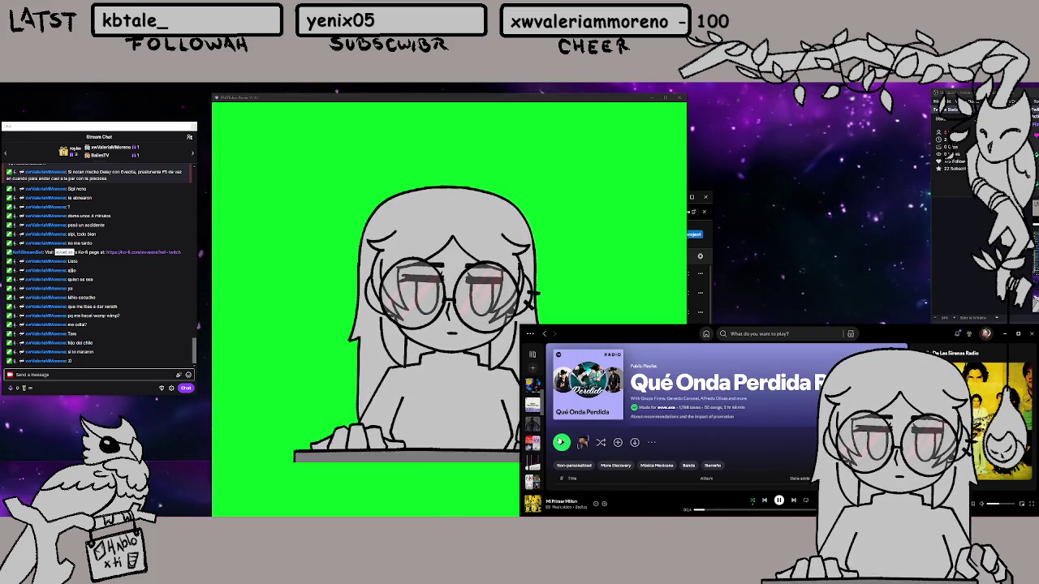
key(alt+Tab)
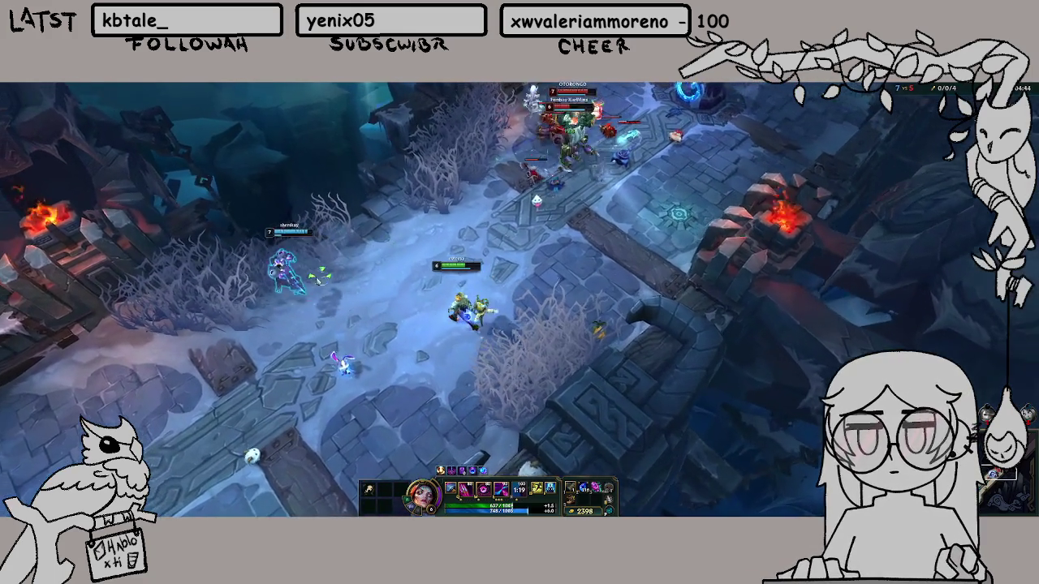
Walk the champion up toward the enemies, then reposition it back down-left
right_click(424, 267)
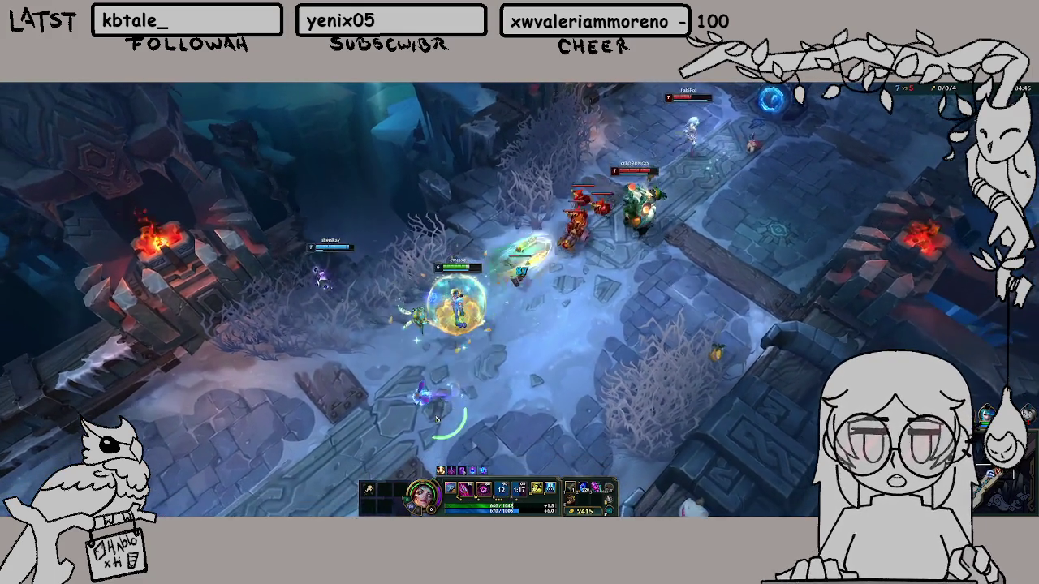
right_click(376, 348)
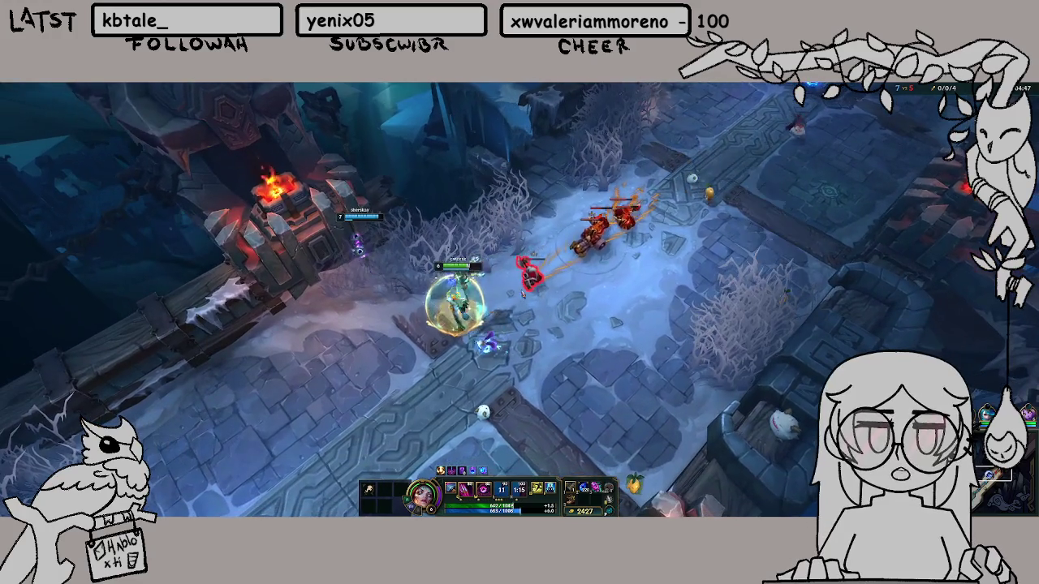
right_click(440, 425)
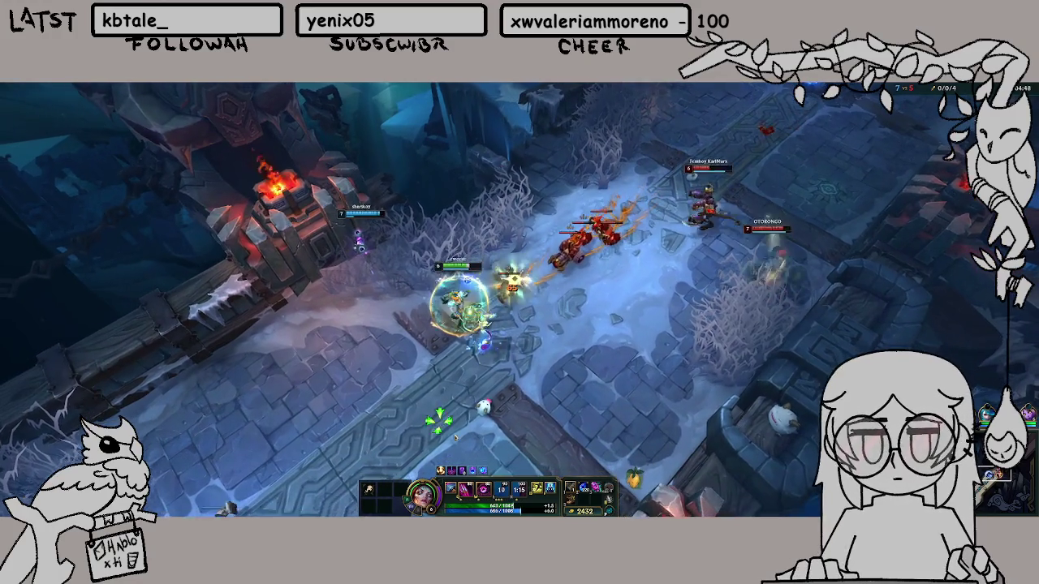